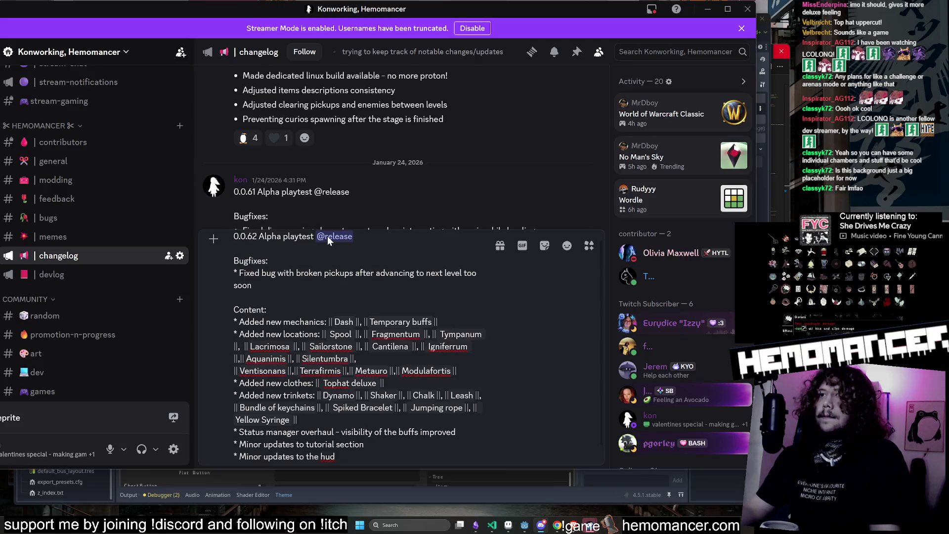
Send the drafted 0.0.62 Alpha changelog in the changelog channel and publish it to followers.
{"action": "scroll", "coordinate": [383, 341], "scroll_direction": "down", "scroll_amount": 1}
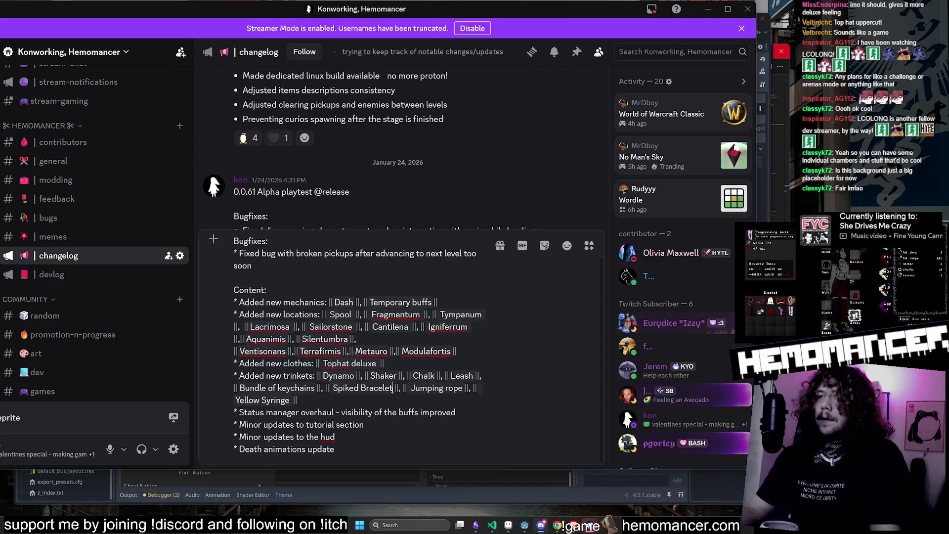
{"action": "mouse_move", "coordinate": [299, 14]}
{"action": "left_mouse_down"}
{"action": "mouse_move", "coordinate": [357, 29]}
{"action": "mouse_move", "coordinate": [275, 33]}
{"action": "left_mouse_up"}
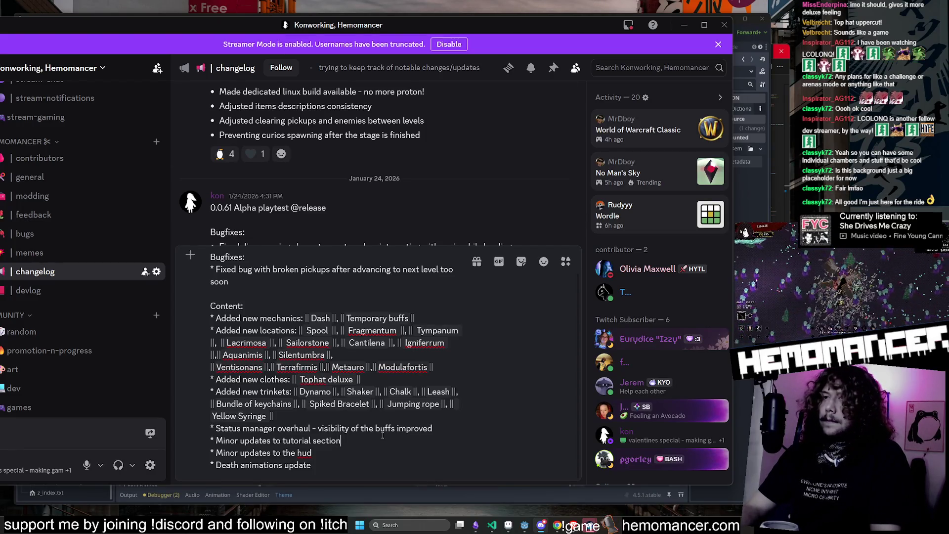
{"action": "key", "text": "Return"}
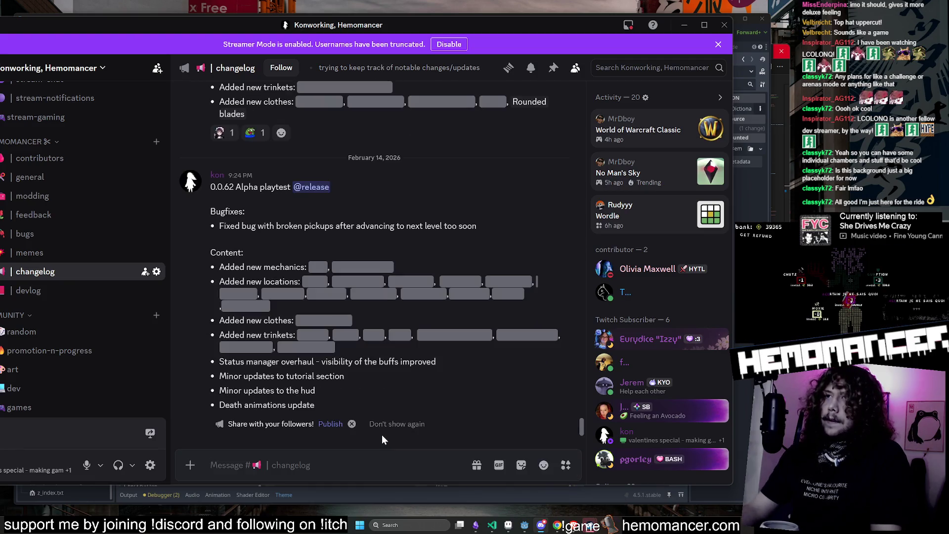
{"action": "left_click", "coordinate": [331, 425]}
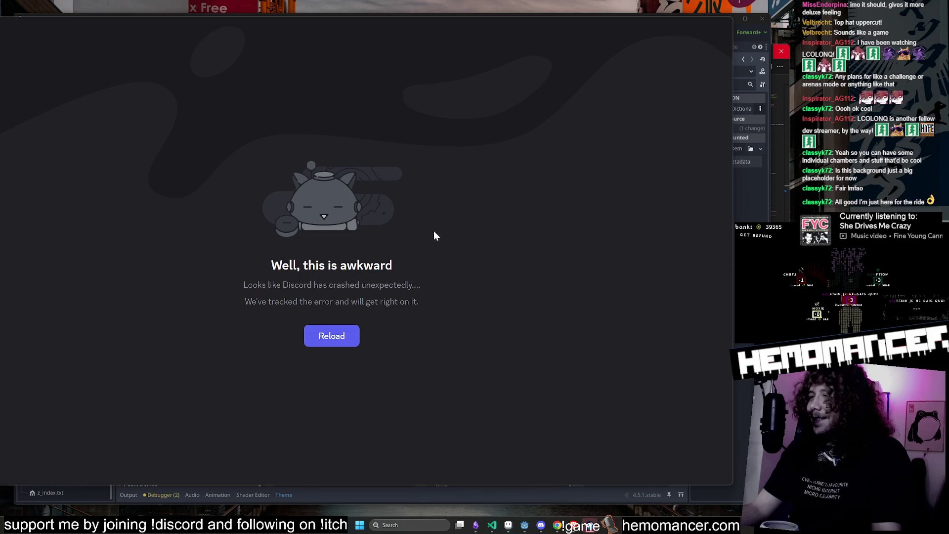
Reload Discord from its 'Well, this is awkward' crash screen, retrying once.
{"action": "left_click", "coordinate": [343, 340]}
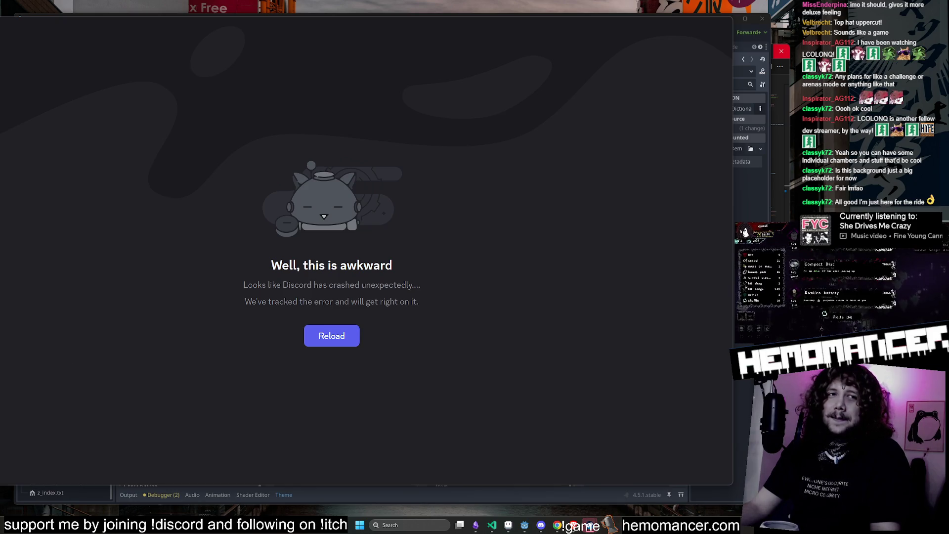
{"action": "left_click", "coordinate": [329, 339]}
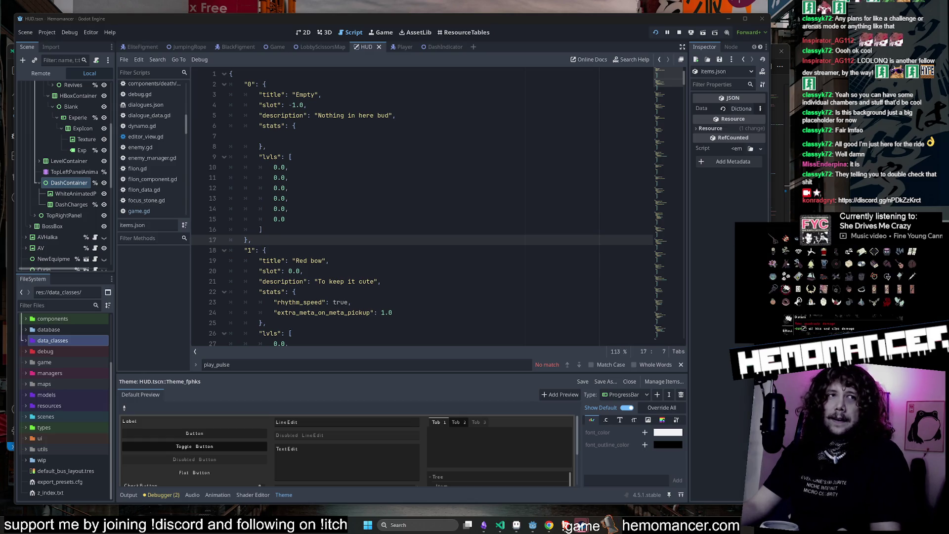
Switch from items.json to the HUD scene on the 2D canvas and select the BossBox node.
{"action": "left_click", "coordinate": [509, 200]}
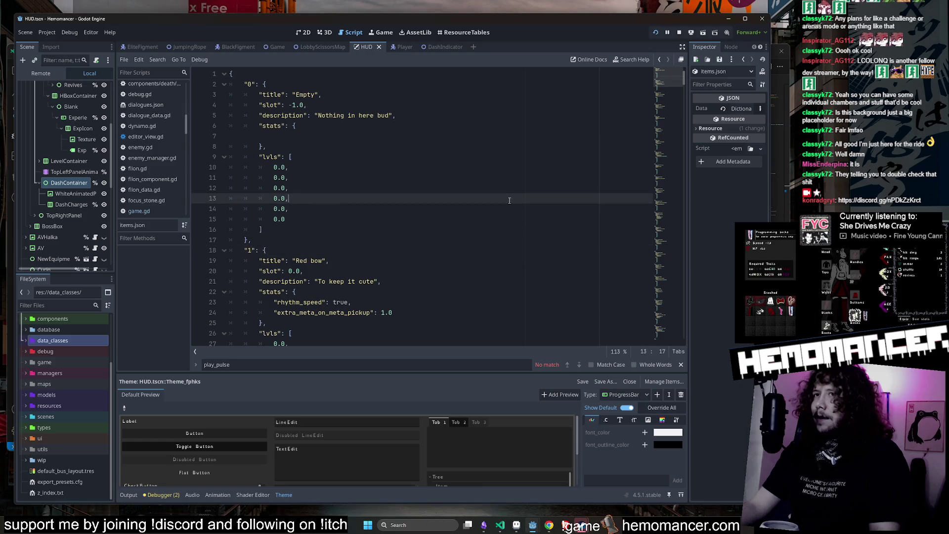
{"action": "left_click", "coordinate": [303, 32]}
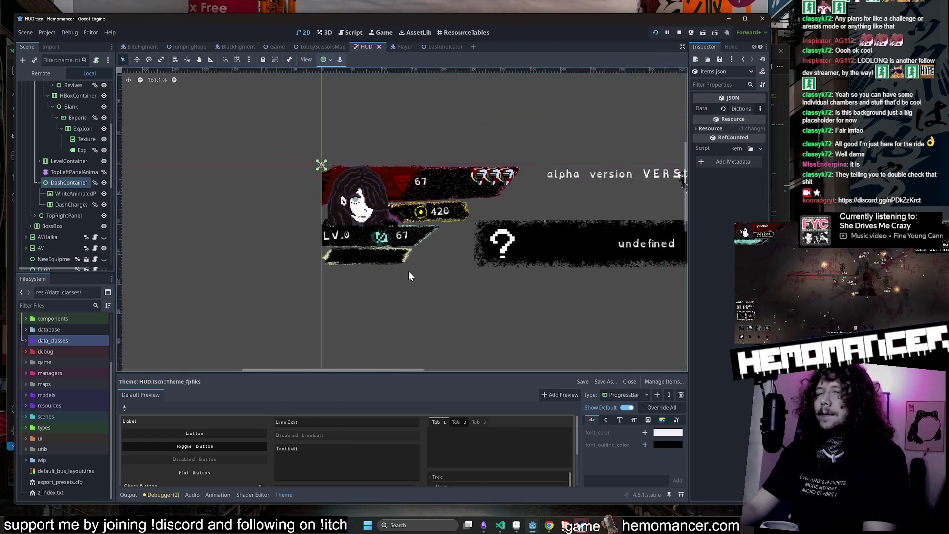
{"action": "scroll", "coordinate": [408, 271], "scroll_direction": "down", "scroll_amount": 3}
{"action": "left_click_drag", "start_coordinate": [525, 176], "coordinate": [452, 107]}
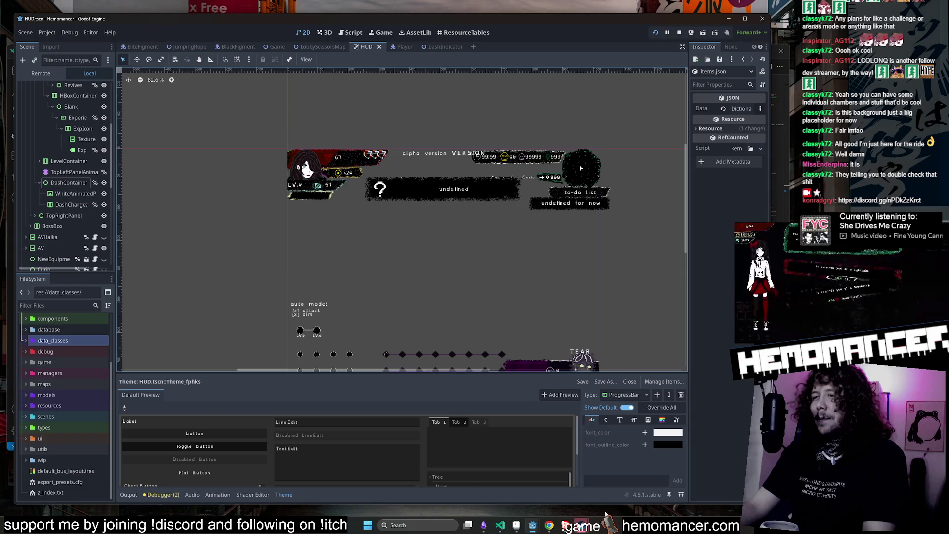
{"action": "scroll", "coordinate": [212, 232], "scroll_direction": "up", "scroll_amount": 1}
{"action": "scroll", "coordinate": [203, 221], "scroll_direction": "right", "scroll_amount": 2}
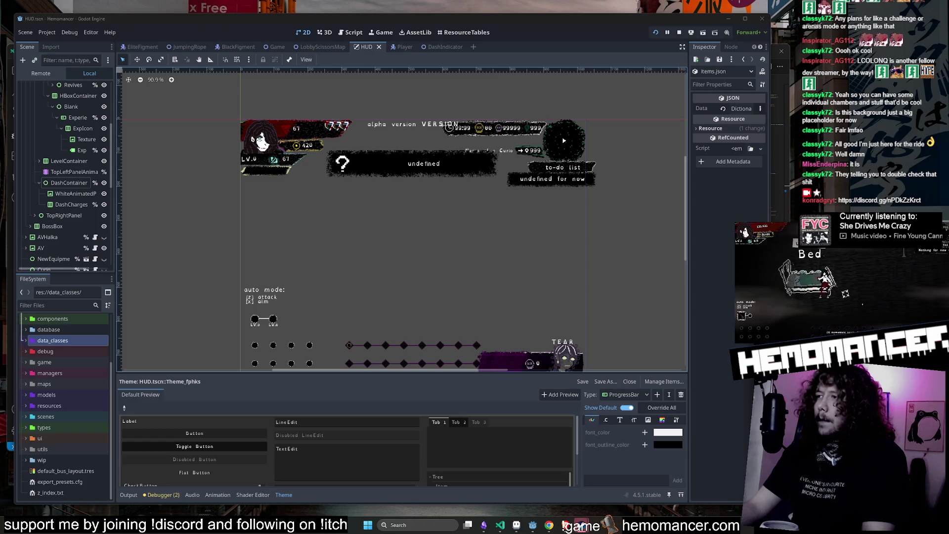
{"action": "left_click", "coordinate": [411, 285]}
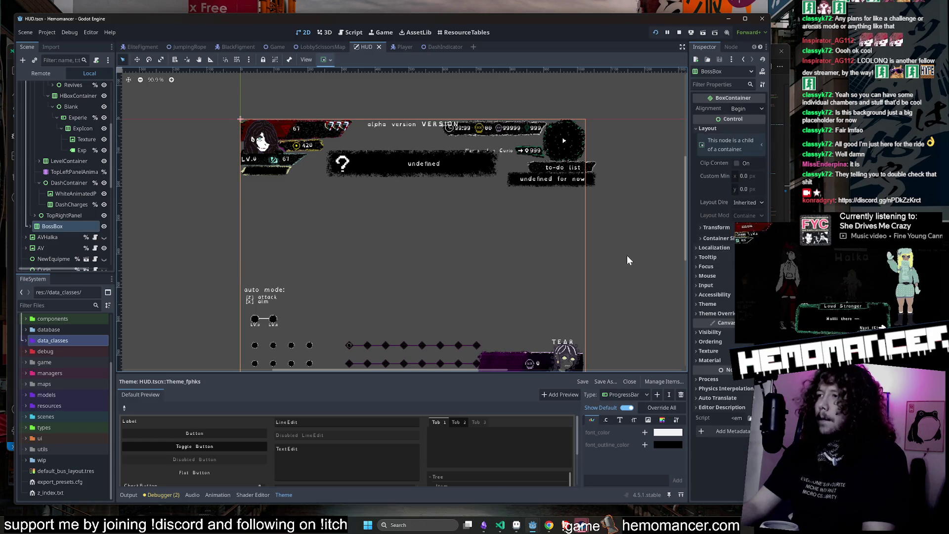
Run the game in debug mode, enlarge its window, start a new run and attack the hub dummies.
{"action": "key", "text": "F5"}
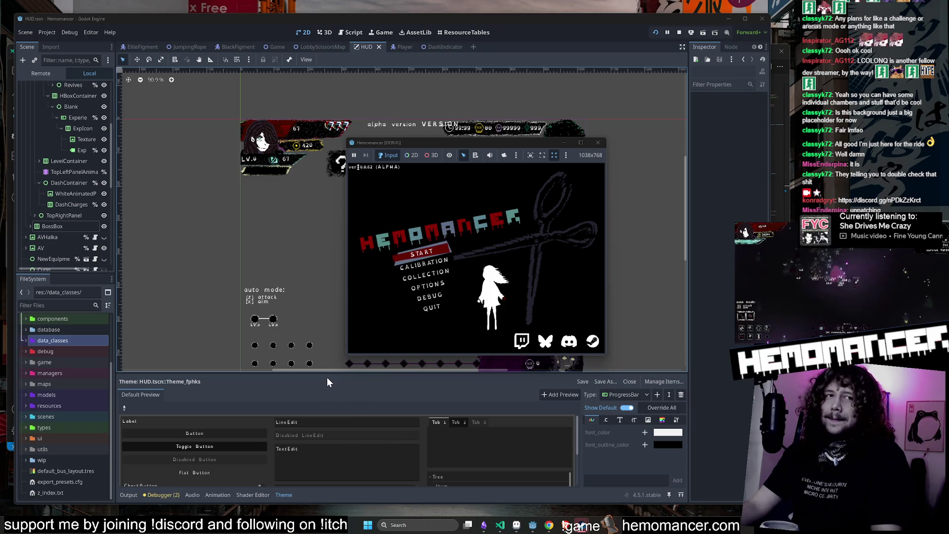
{"action": "mouse_move", "coordinate": [353, 362]}
{"action": "left_mouse_down"}
{"action": "mouse_move", "coordinate": [283, 427]}
{"action": "mouse_move", "coordinate": [185, 475]}
{"action": "left_mouse_up"}
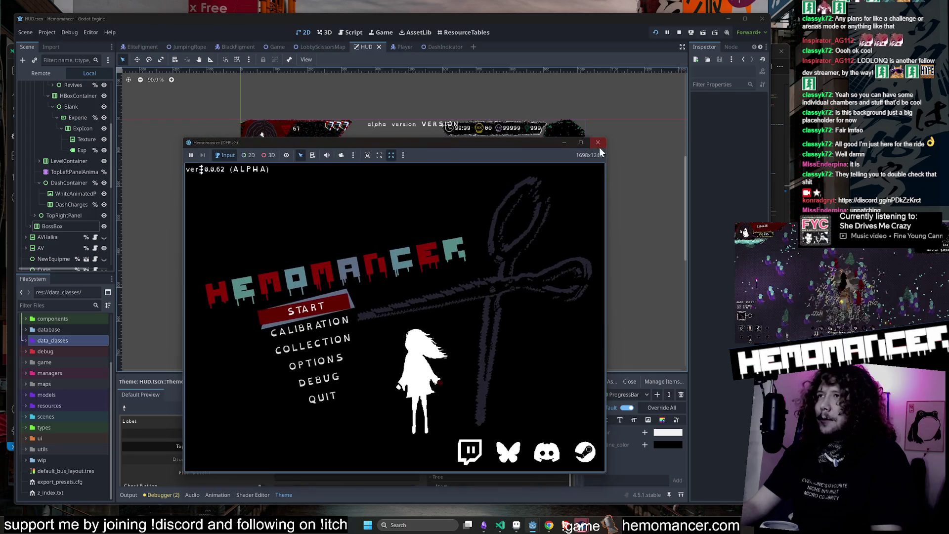
{"action": "mouse_move", "coordinate": [606, 139]}
{"action": "left_mouse_down"}
{"action": "mouse_move", "coordinate": [678, 53]}
{"action": "mouse_move", "coordinate": [715, 51]}
{"action": "left_mouse_up"}
{"action": "left_click", "coordinate": [331, 270]}
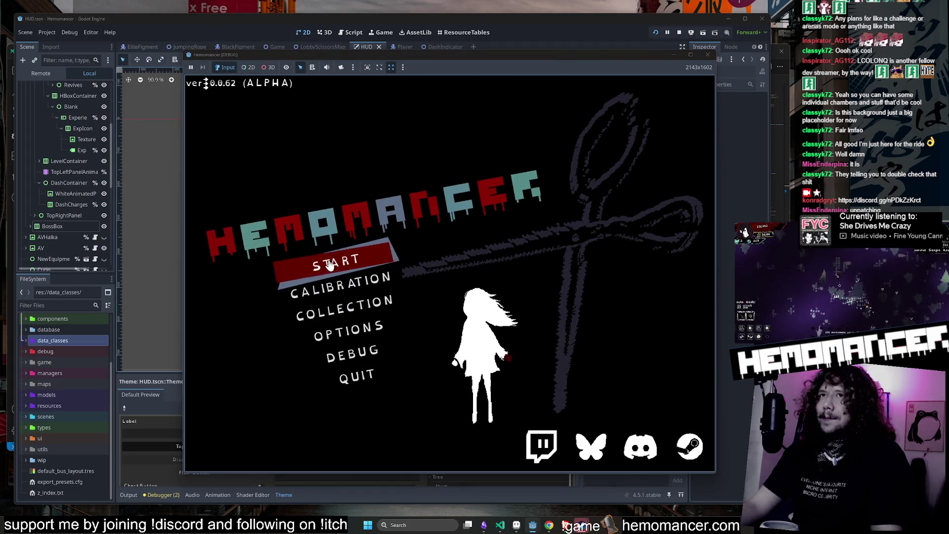
{"action": "key", "text": "w"}
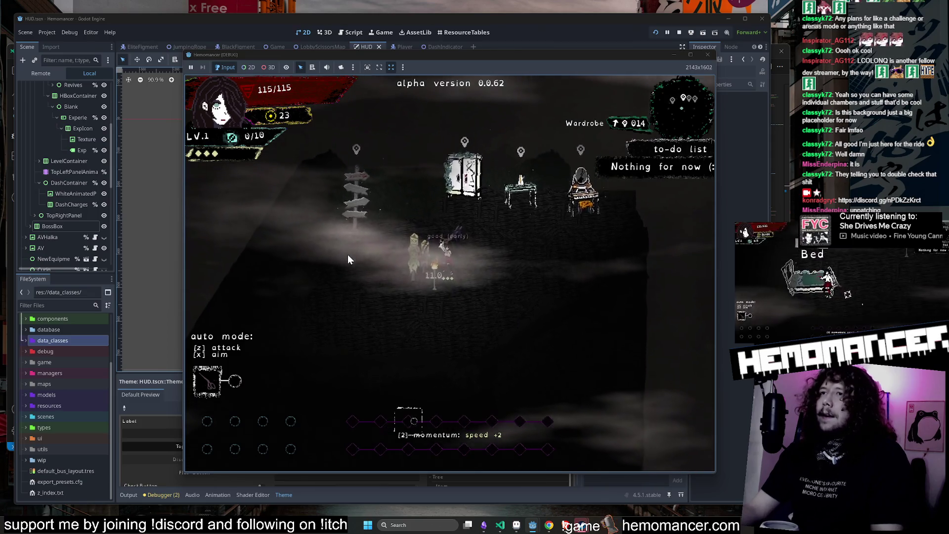
{"action": "key", "text": "z"}
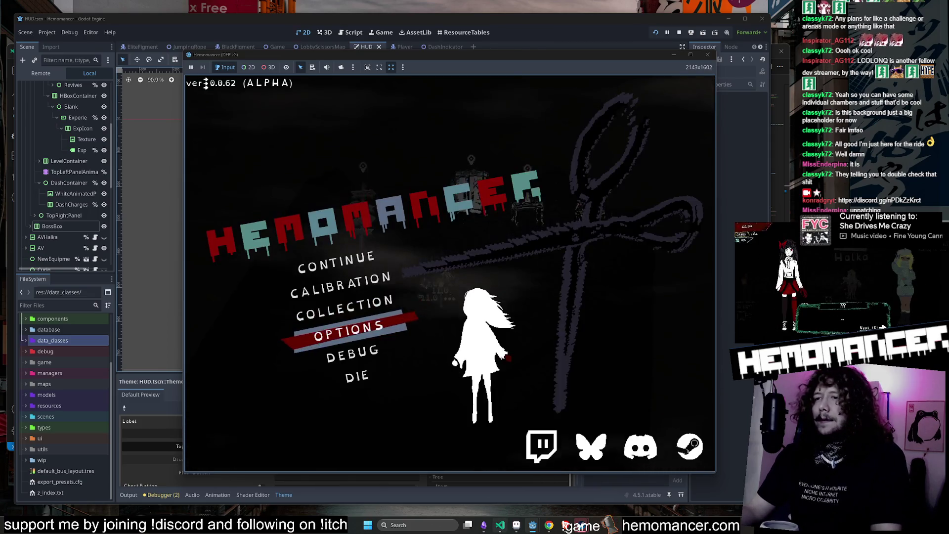
{"action": "key", "text": "alt+Tab"}
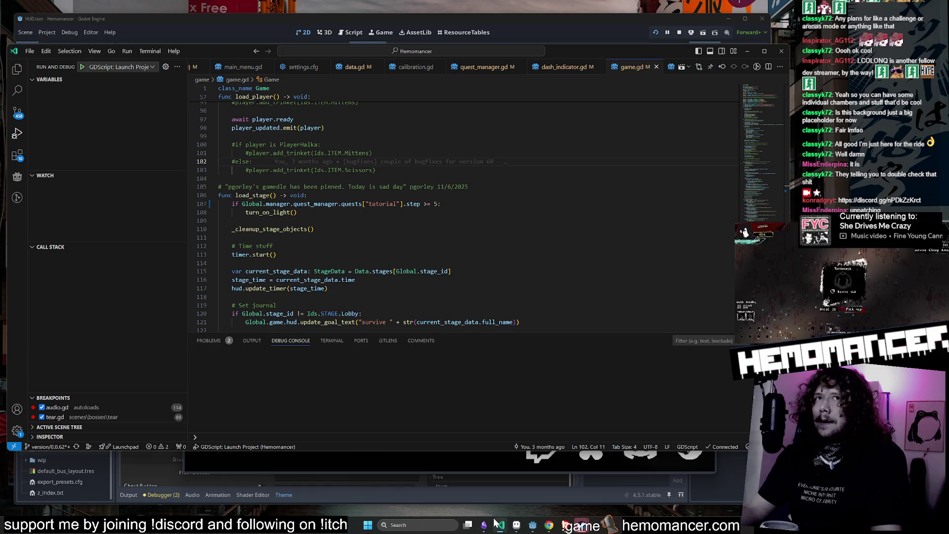
Stage all changes in Source Control, then run git branch and git add . in the terminal.
{"action": "left_click", "coordinate": [11, 115]}
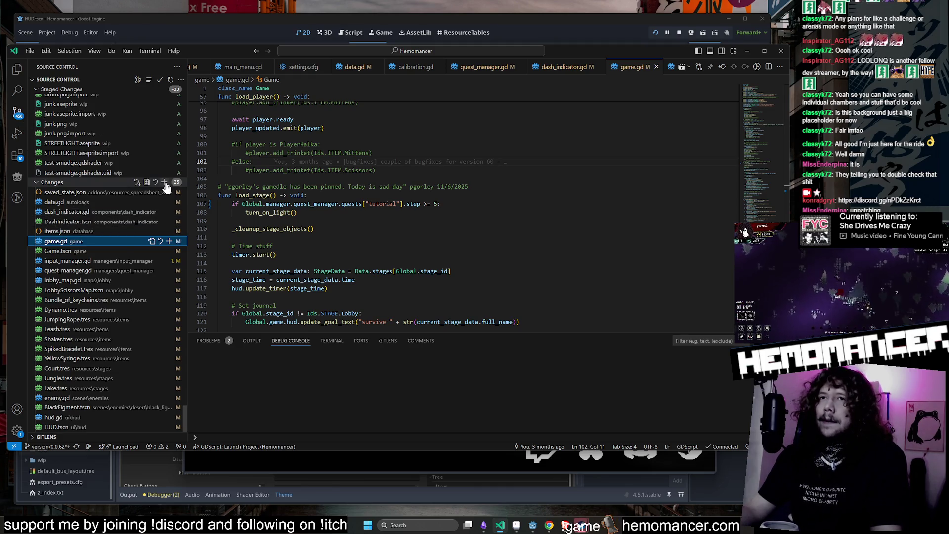
{"action": "left_click", "coordinate": [165, 183]}
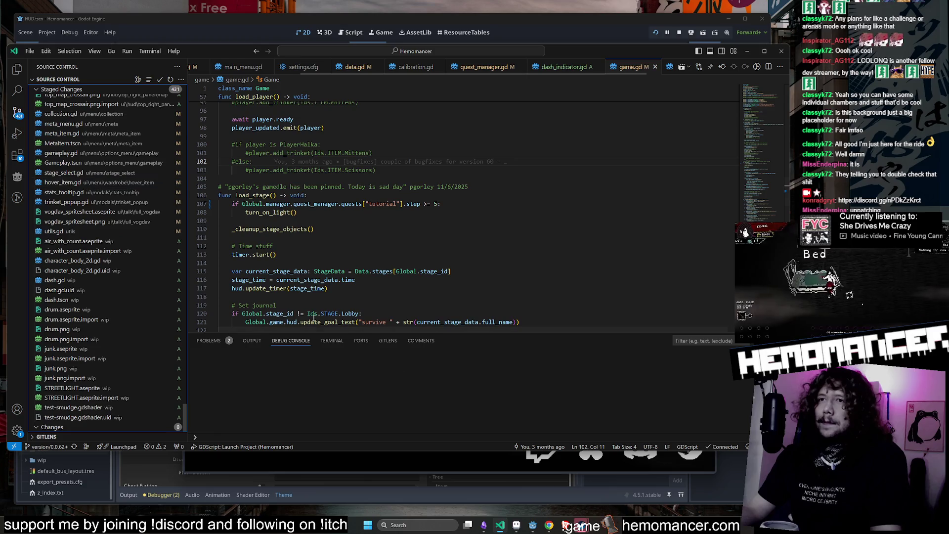
{"action": "left_click", "coordinate": [215, 341]}
{"action": "key", "text": "ctrl+grave"}
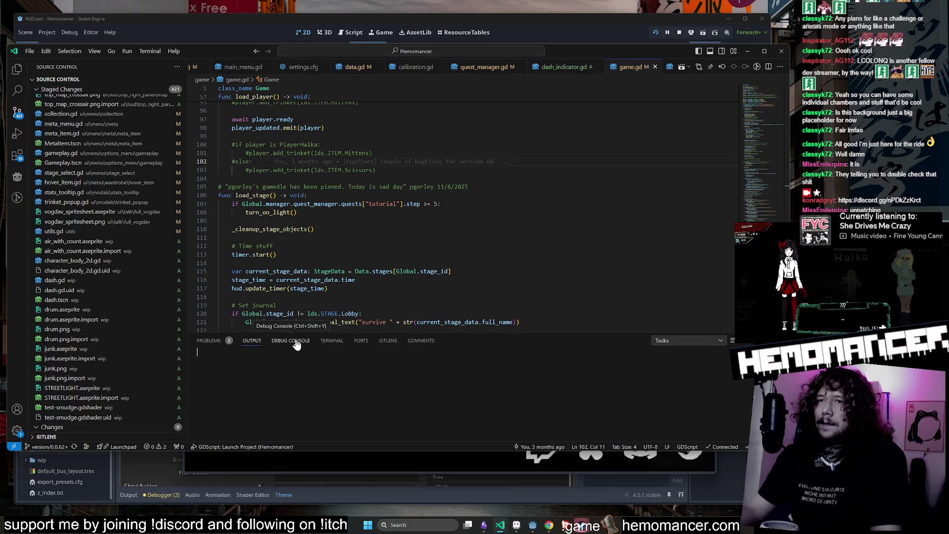
{"action": "type", "text": "git branch"}
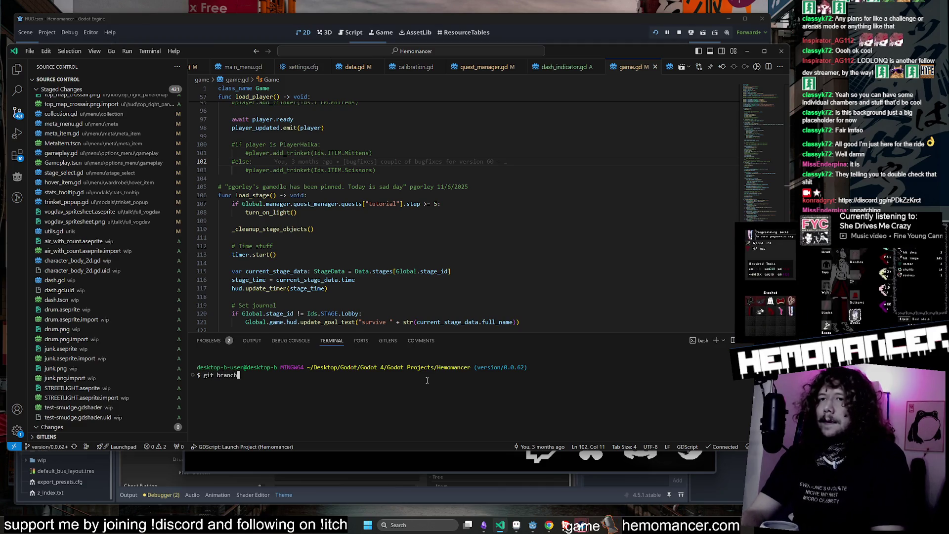
{"action": "key", "text": "Return"}
{"action": "left_click_drag", "start_coordinate": [509, 330], "coordinate": [509, 131]}
{"action": "type", "text": "git add ."}
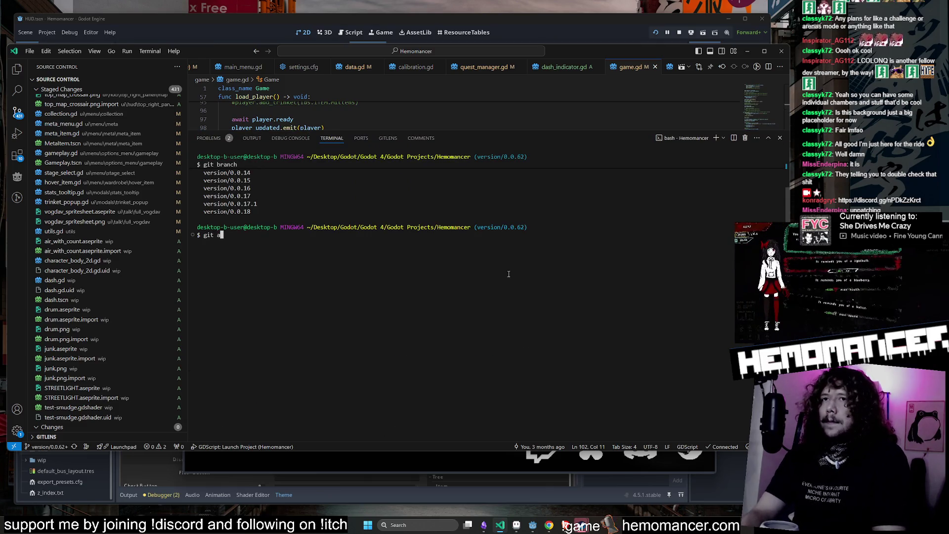
{"action": "key", "text": "Return"}
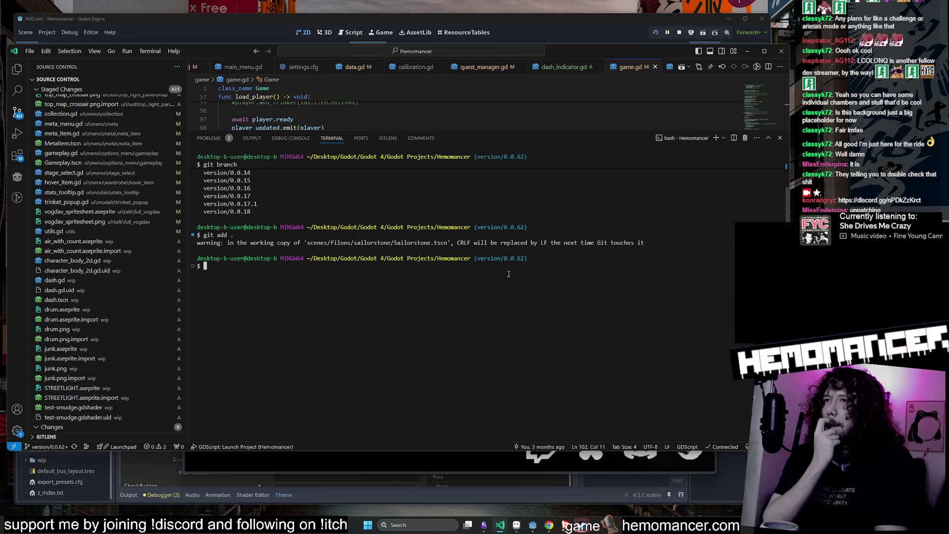
Start typing the commit command git commit -m "[release]" in the terminal.
{"action": "left_click_drag", "start_coordinate": [455, 242], "coordinate": [629, 249]}
{"action": "left_click", "coordinate": [388, 241]}
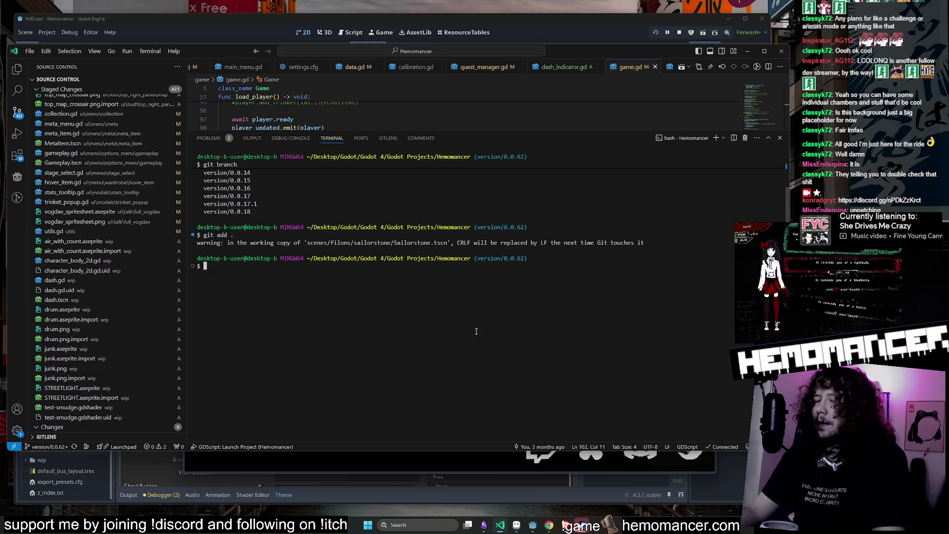
{"action": "type", "text": "git co"}
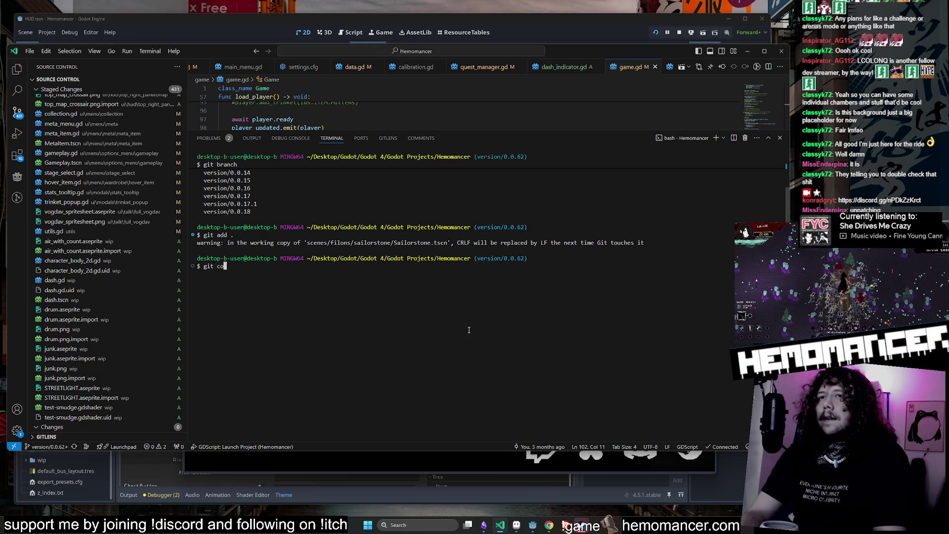
{"action": "type", "text": "mmit -m \"[rele"}
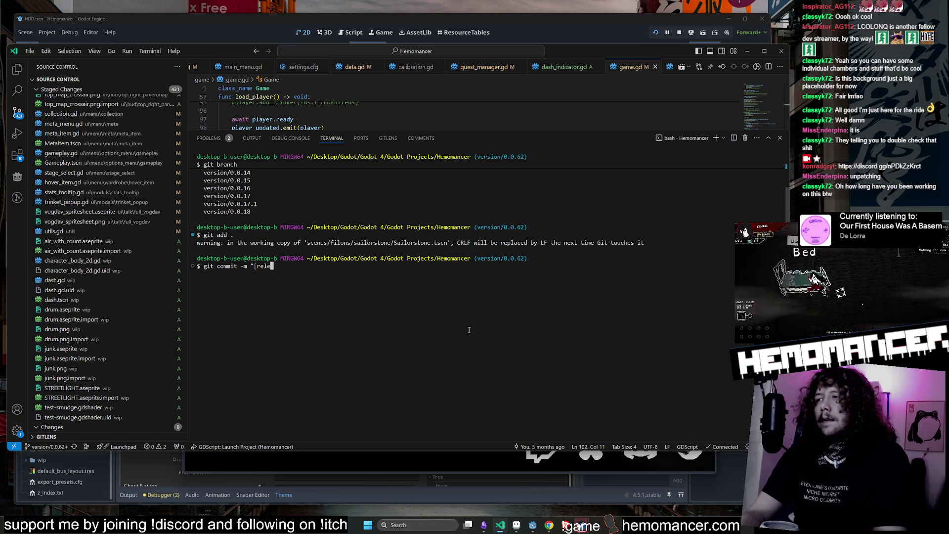
{"action": "key", "text": "BackSpace"}
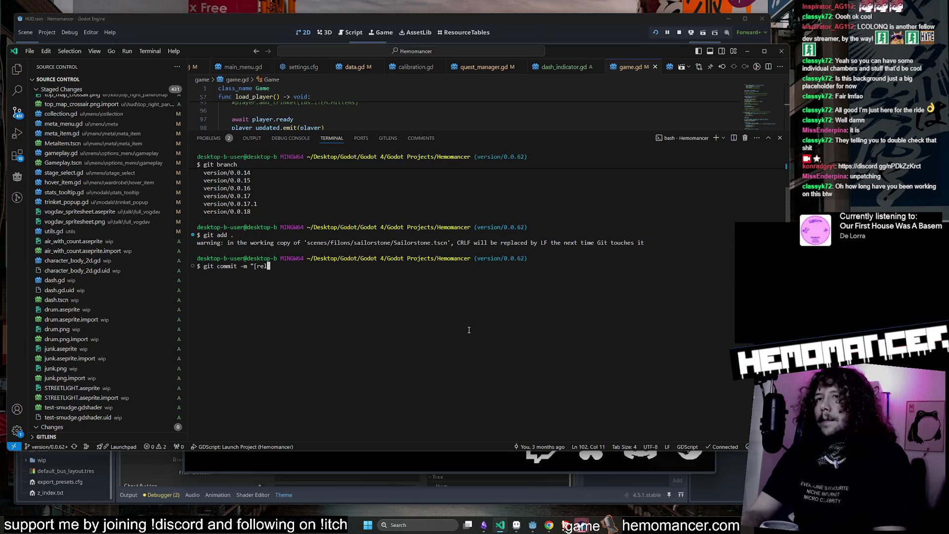
{"action": "type", "text": "lse"}
{"action": "key", "text": "BackSpace"}
{"action": "key", "text": "BackSpace"}
{"action": "key", "text": "BackSpace"}
{"action": "type", "text": "lease]"}
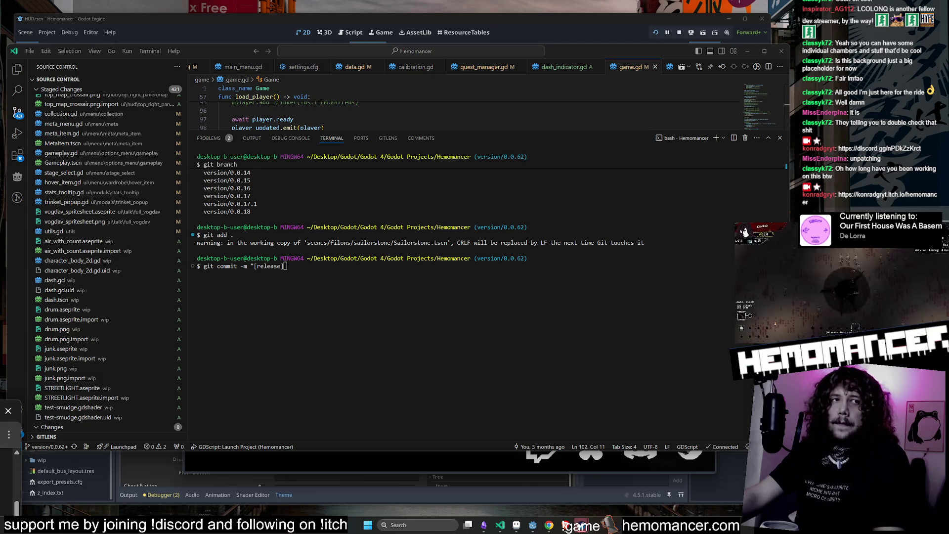
Check the first Hemomancer build's upload date (May 20th 2024) on itch.io, then minimize the browser.
{"action": "key", "text": "alt+Tab"}
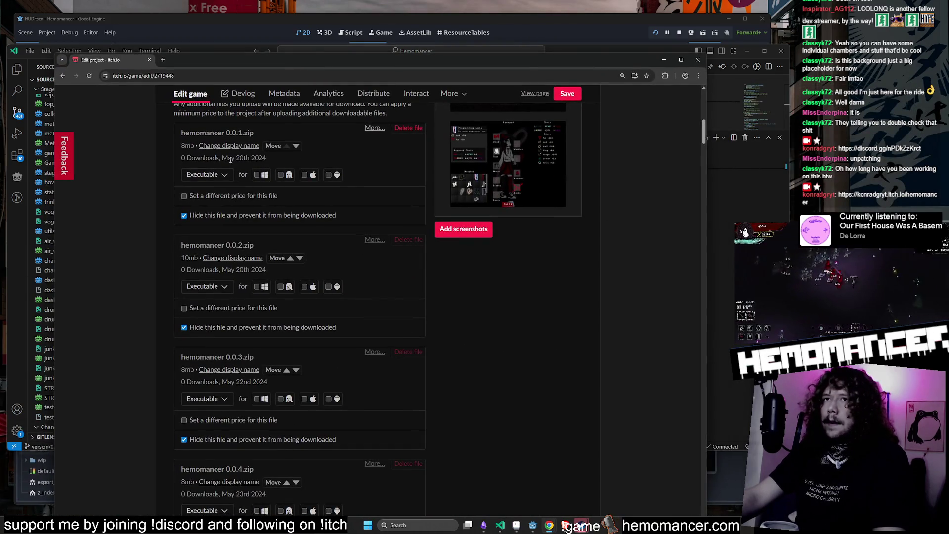
{"action": "double_click", "coordinate": [225, 159]}
{"action": "left_click", "coordinate": [271, 159]}
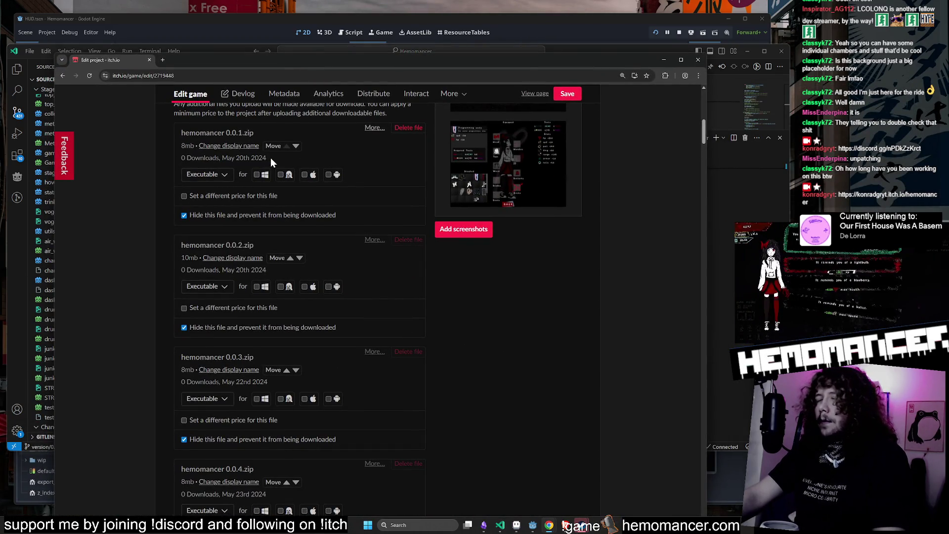
{"action": "mouse_move", "coordinate": [270, 156]}
{"action": "left_mouse_down"}
{"action": "mouse_move", "coordinate": [222, 158]}
{"action": "mouse_move", "coordinate": [269, 158]}
{"action": "left_mouse_up"}
{"action": "left_click", "coordinate": [280, 163]}
{"action": "left_click", "coordinate": [223, 158]}
{"action": "left_click", "coordinate": [265, 161]}
{"action": "left_click", "coordinate": [269, 159]}
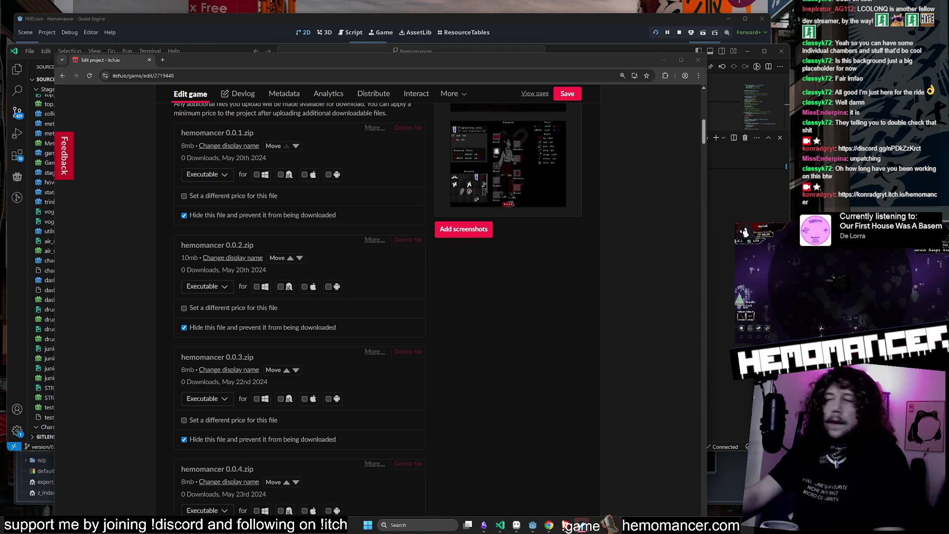
{"action": "left_click", "coordinate": [664, 61]}
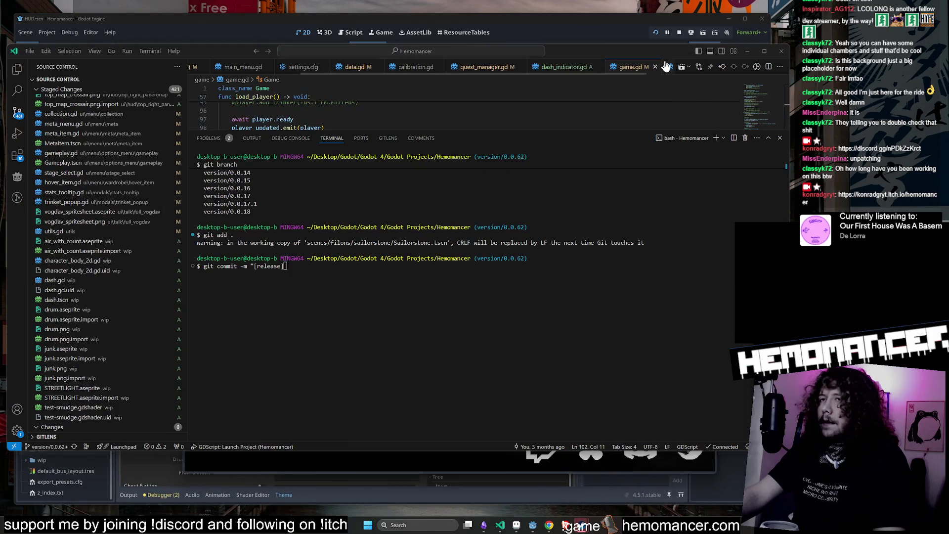
Commit with '[release] a lot of changes, too many to list. released 62 with dash and content', then git push.
{"action": "left_click", "coordinate": [414, 282]}
{"action": "key", "text": "BackSpace"}
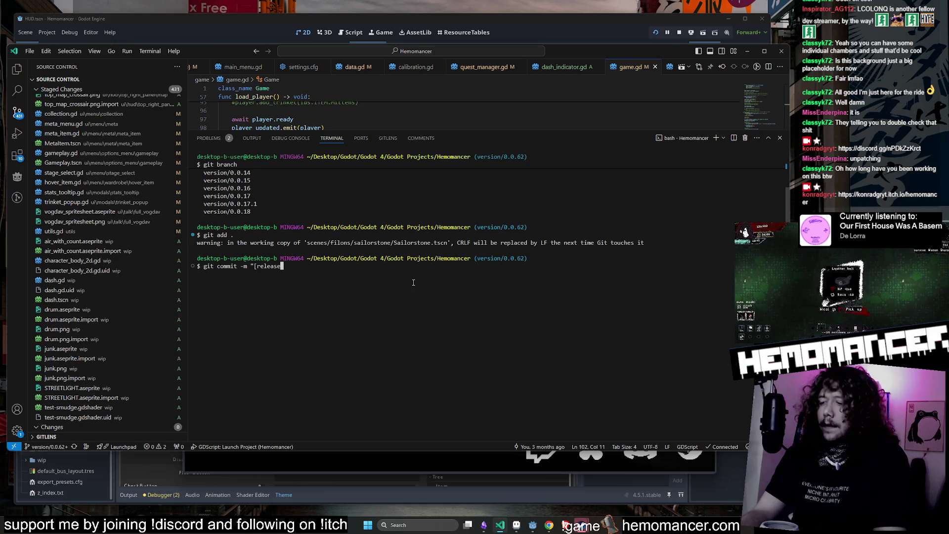
{"action": "type", "text": "a lot of changes,"}
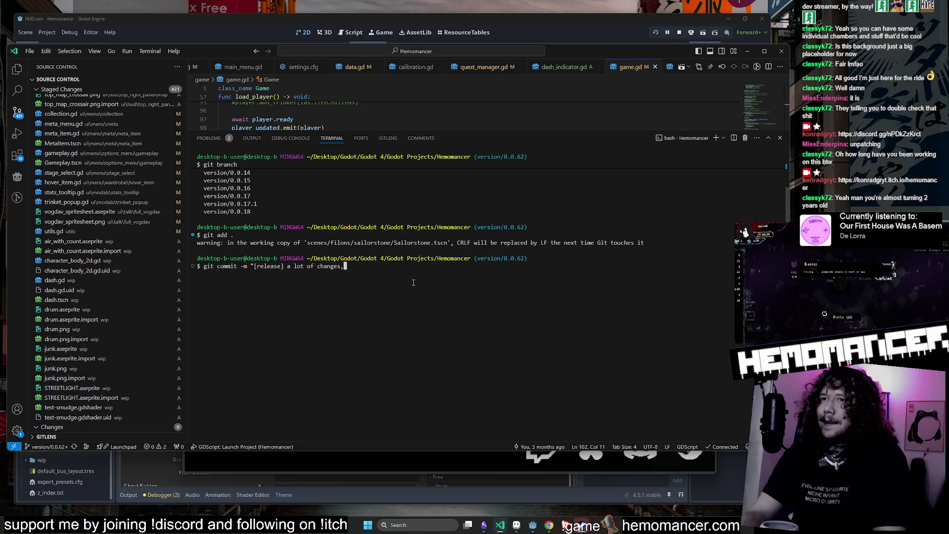
{"action": "type", "text": "too"}
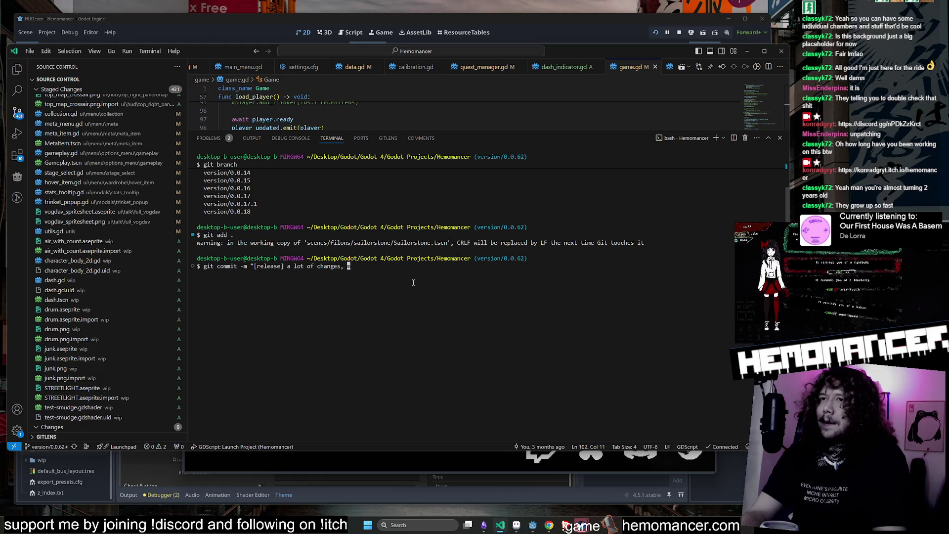
{"action": "type", "text": " many to list."}
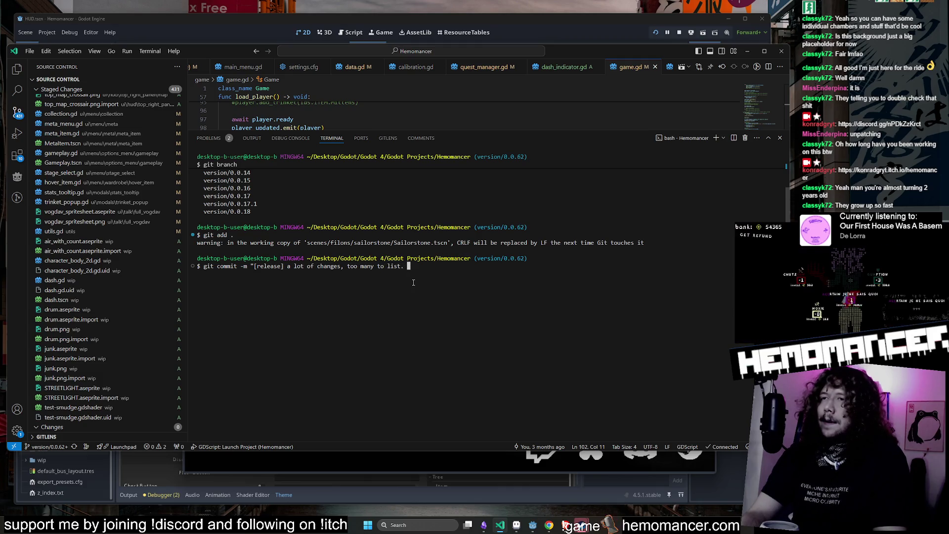
{"action": "type", "text": " released 6"}
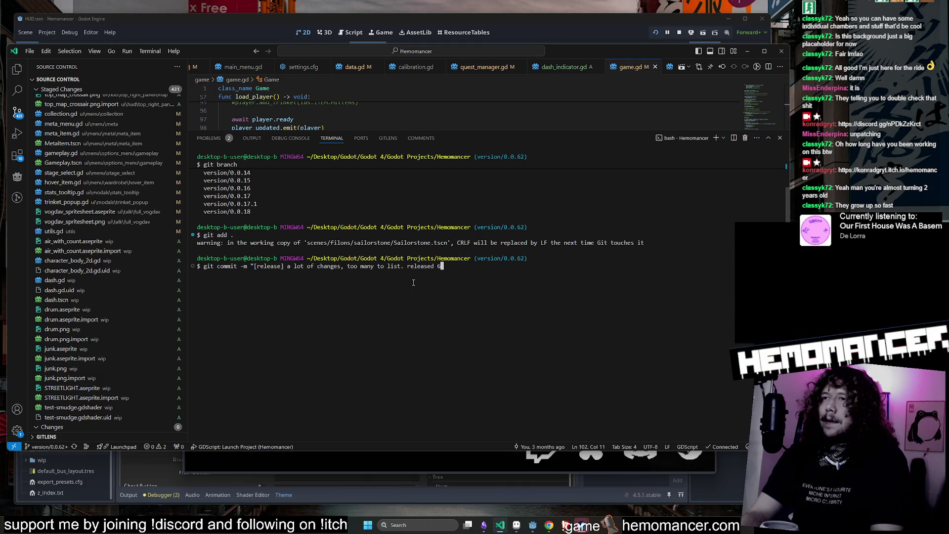
{"action": "type", "text": "2 with "}
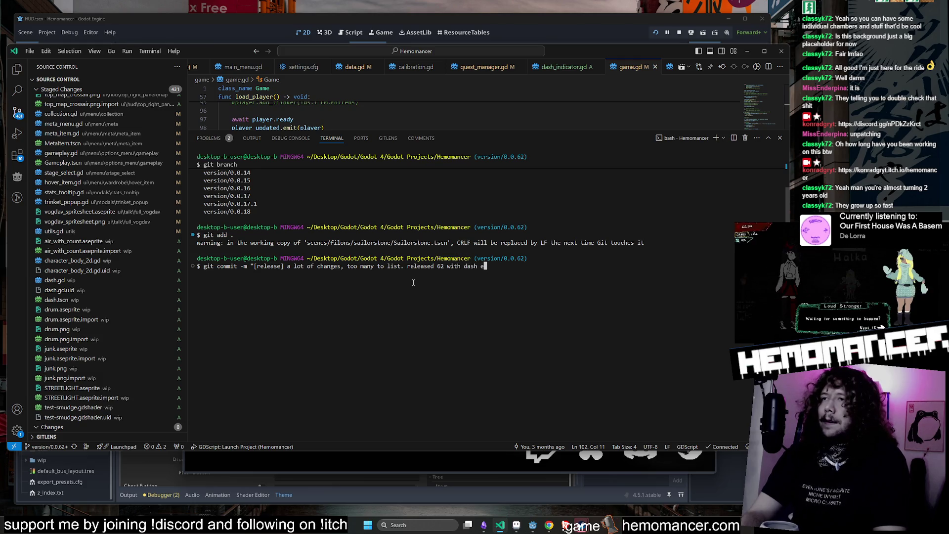
{"action": "type", "text": "dash and content"}
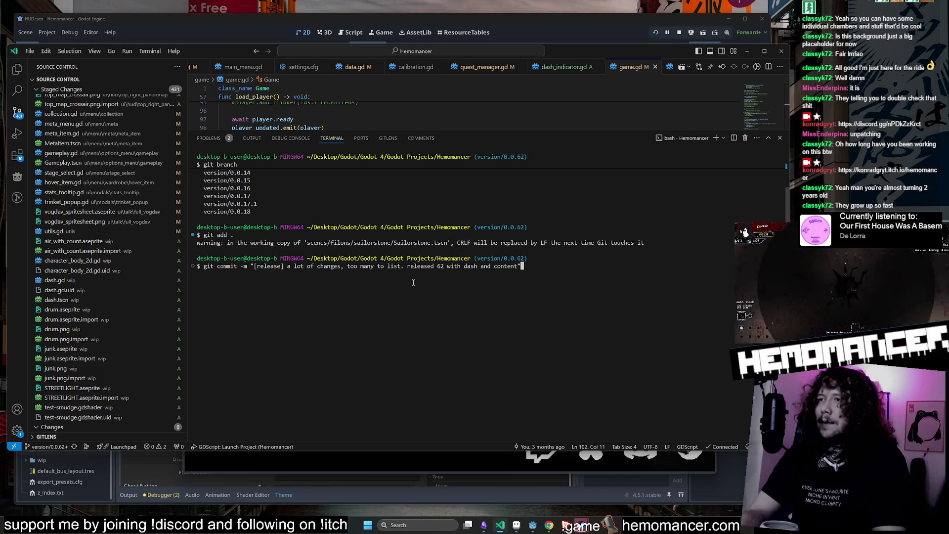
{"action": "key", "text": "Return"}
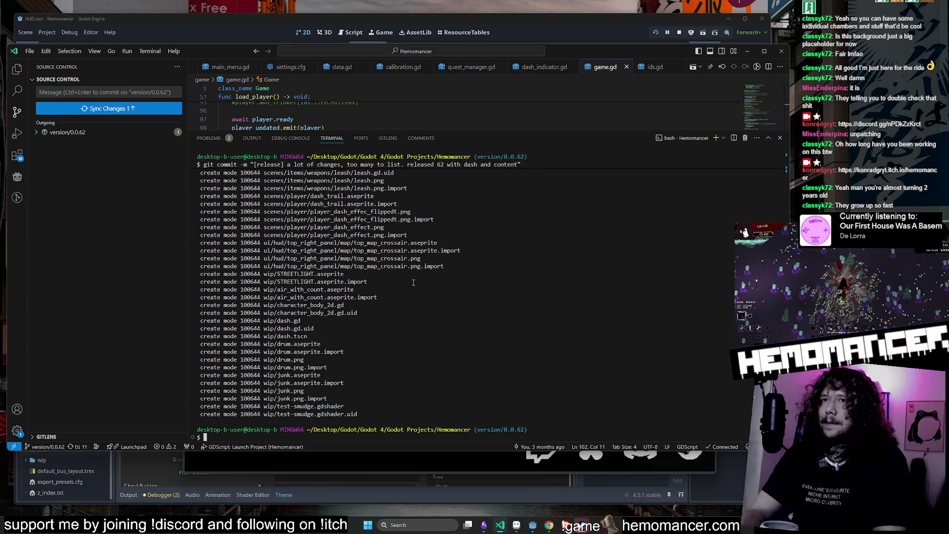
{"action": "type", "text": "git push"}
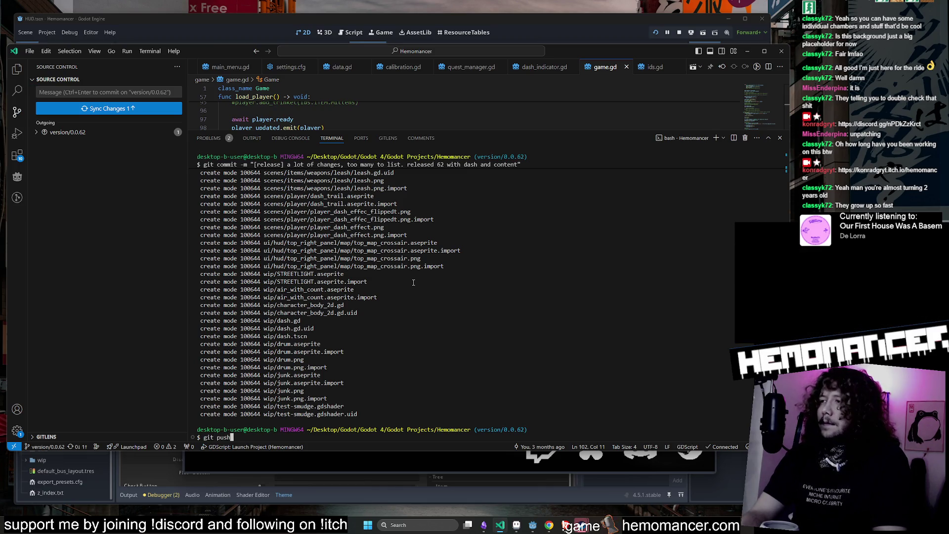
{"action": "key", "text": "Return"}
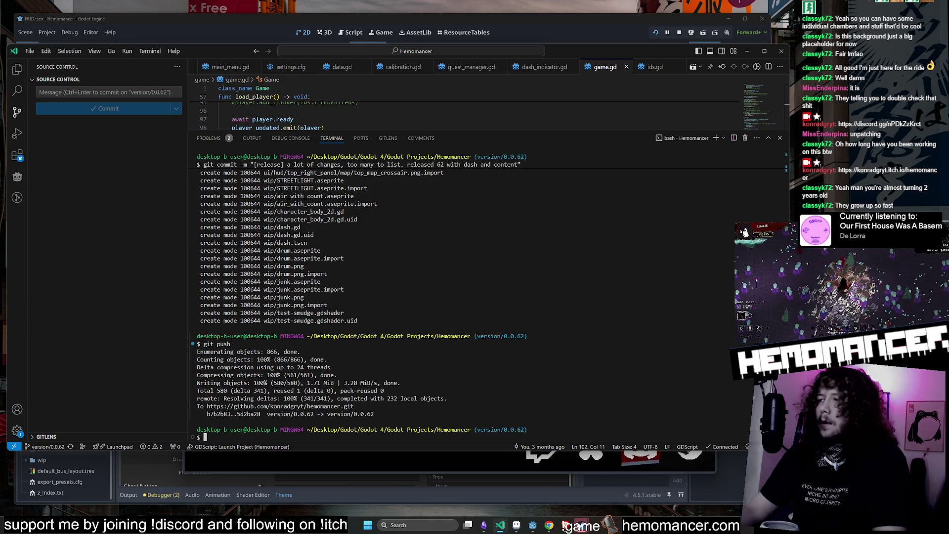
Minimize VS Code, continue the debug game into the hub, and enlarge its window.
{"action": "left_click", "coordinate": [750, 57]}
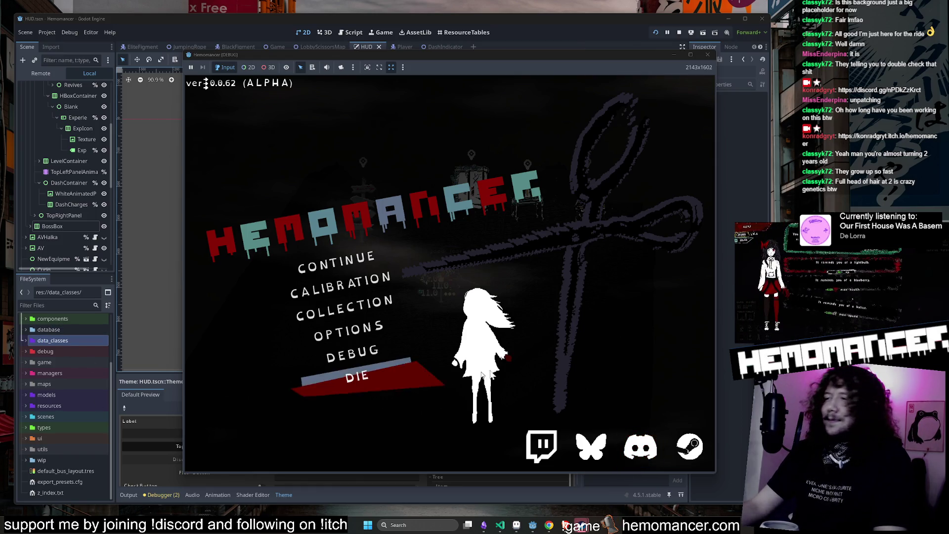
{"action": "left_click", "coordinate": [378, 292]}
{"action": "key", "text": "Escape"}
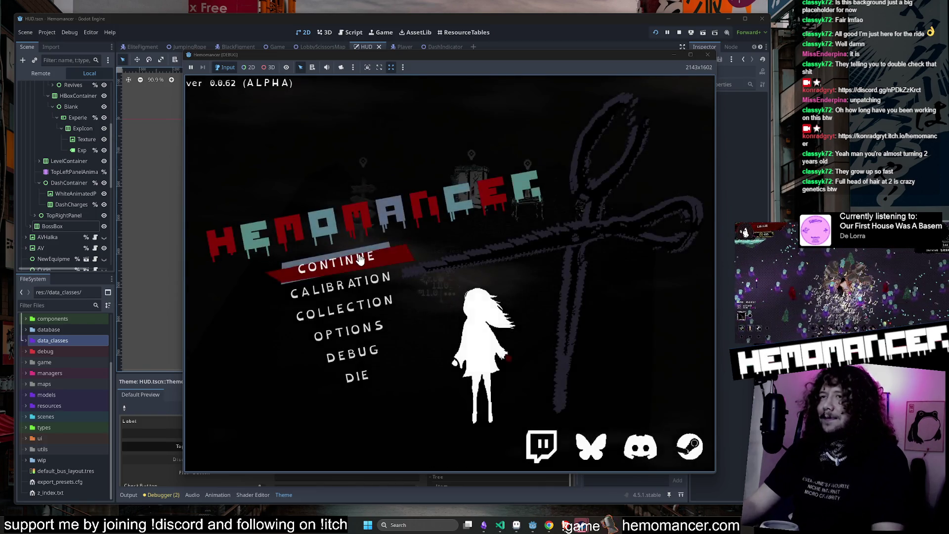
{"action": "left_click", "coordinate": [358, 256]}
{"action": "left_click_drag", "start_coordinate": [181, 475], "coordinate": [114, 495]}
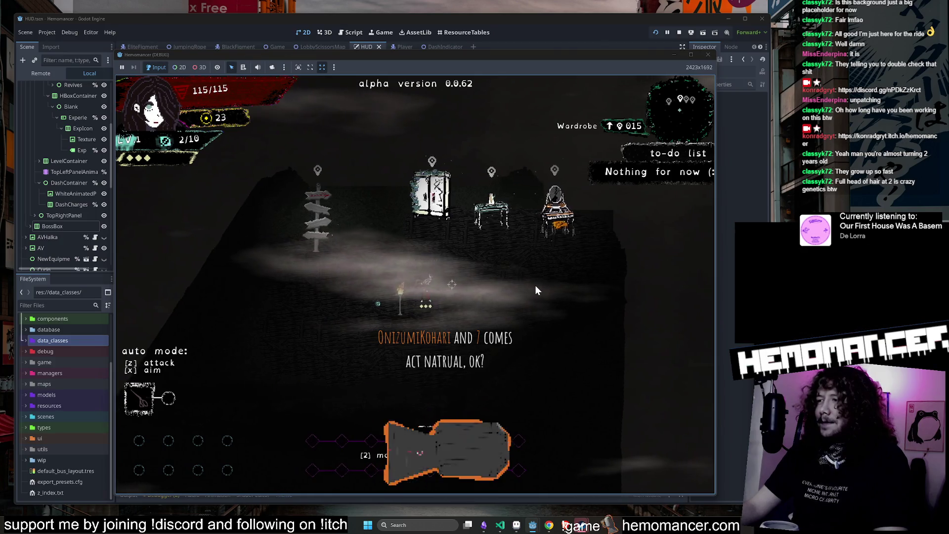
{"action": "key", "text": "Escape"}
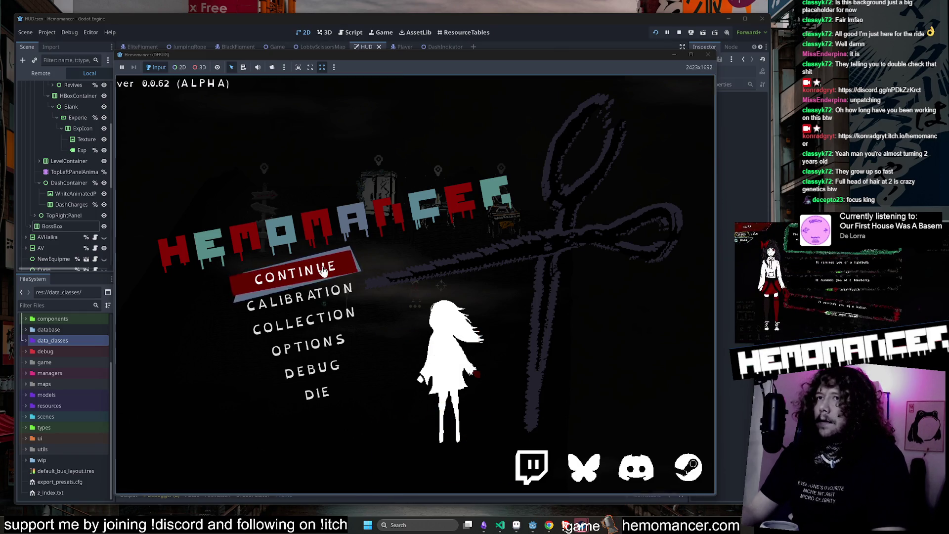
{"action": "key", "text": "Return"}
Walk to the wardrobe to check the outfit, then travel to Cheag Amar from the signpost.
{"action": "key", "text": "a"}
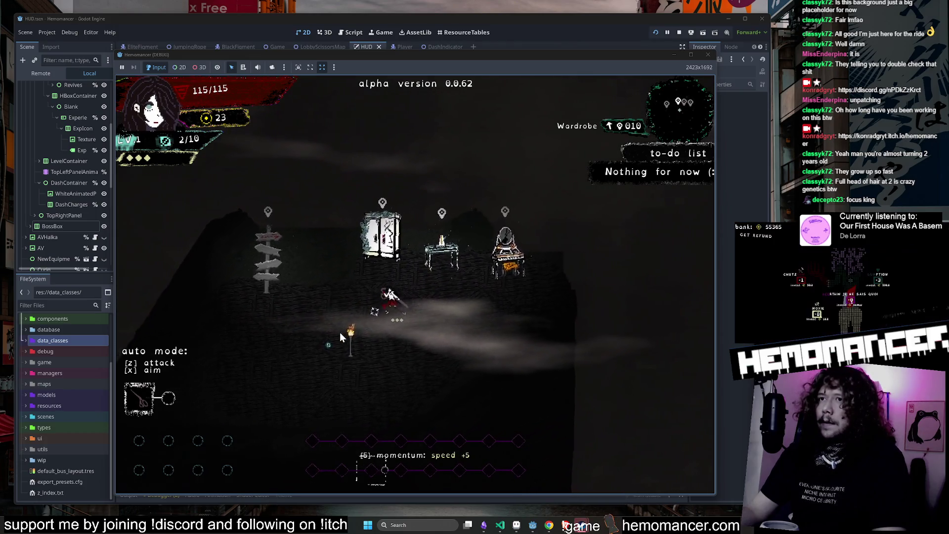
{"action": "key", "text": "s"}
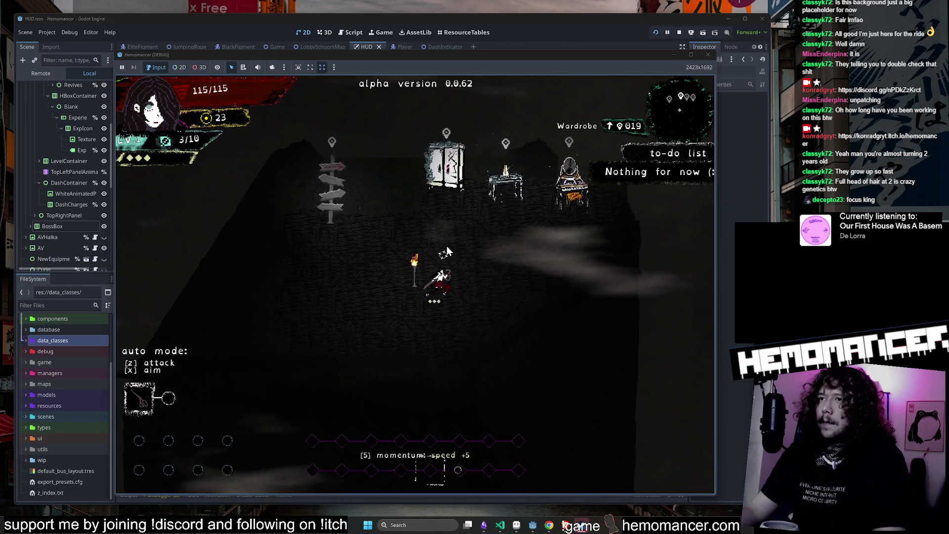
{"action": "key", "text": "w"}
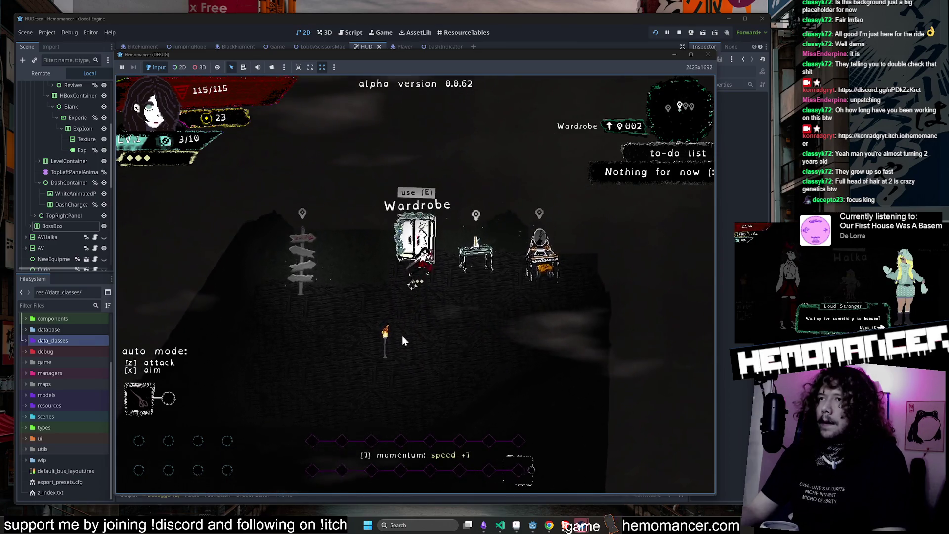
{"action": "key", "text": "e"}
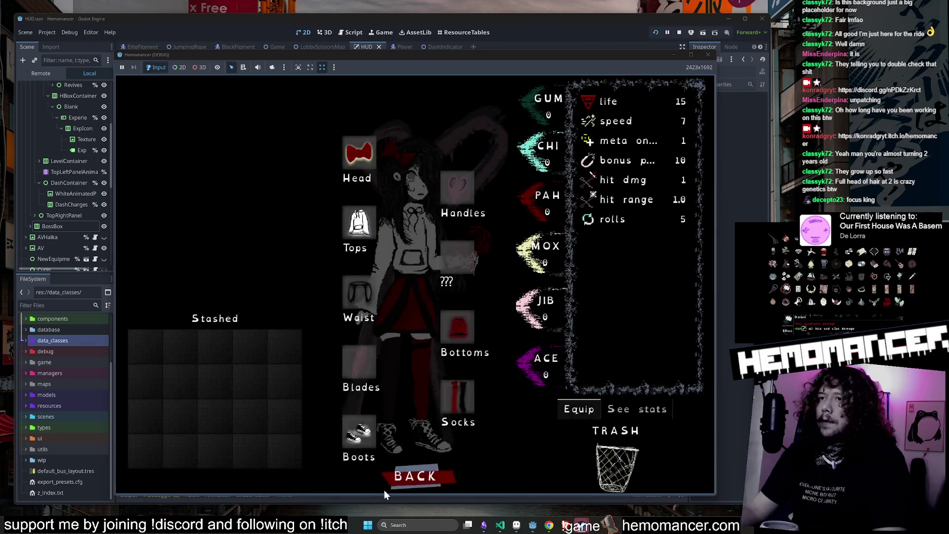
{"action": "left_click", "coordinate": [425, 476]}
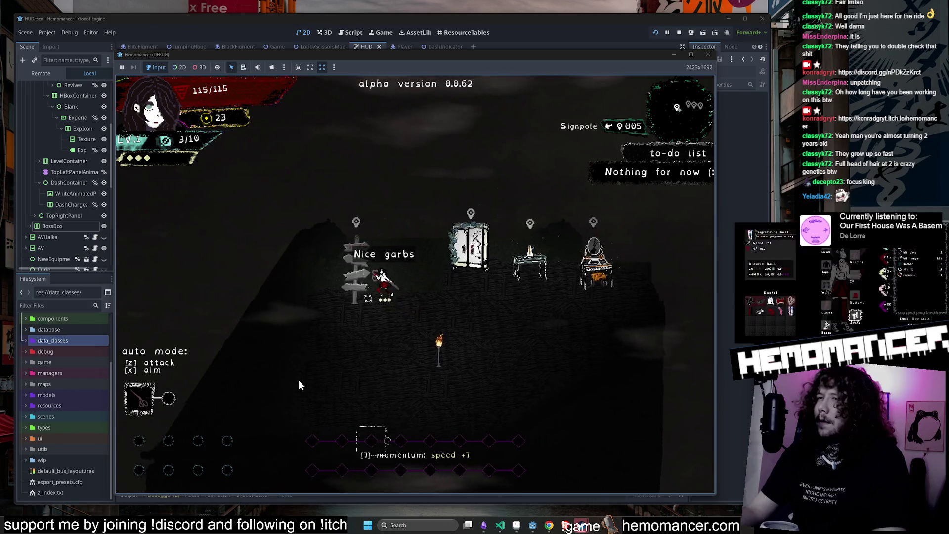
{"action": "key", "text": "e"}
{"action": "left_click", "coordinate": [413, 332]}
Explore the level fighting enemies, then quit the run to the main menu.
{"action": "key", "text": "w"}
{"action": "key", "text": "d"}
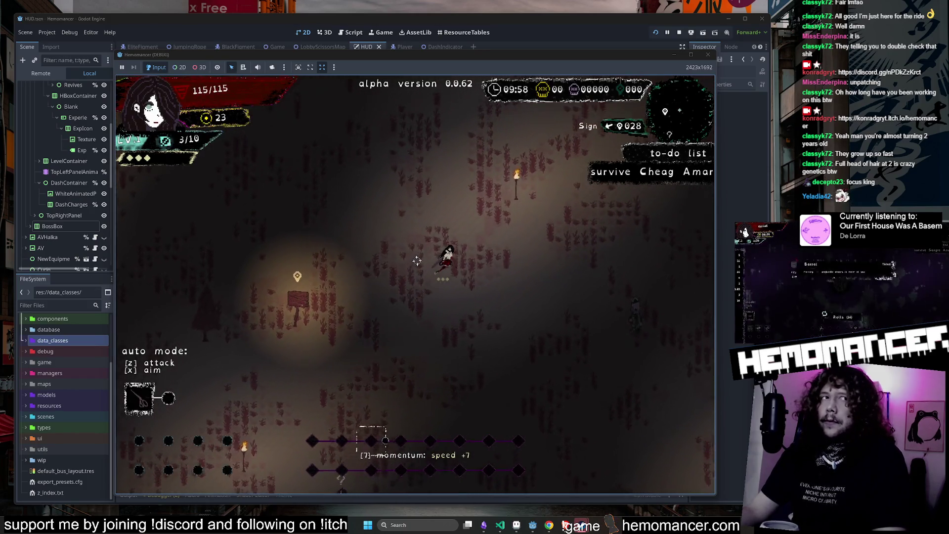
{"action": "key", "text": "d"}
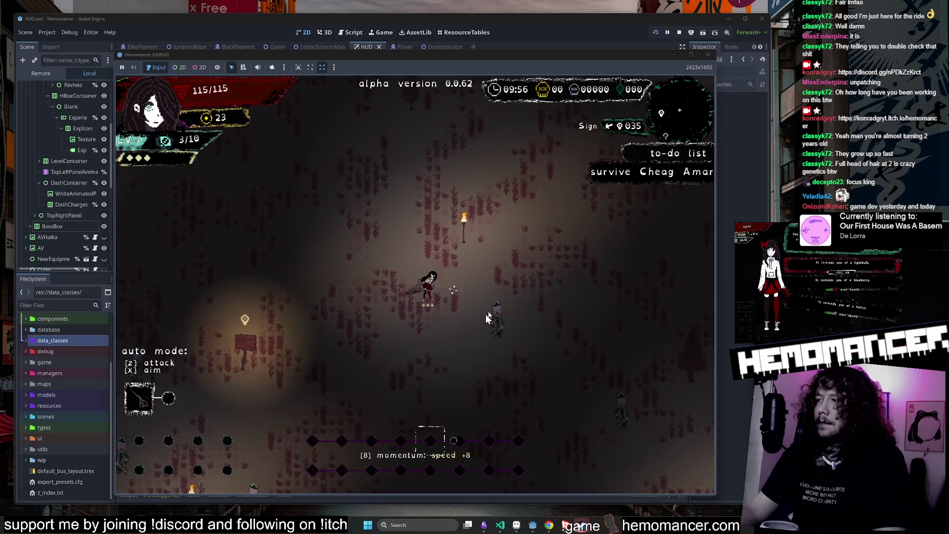
{"action": "key", "text": "d"}
{"action": "key", "text": "s"}
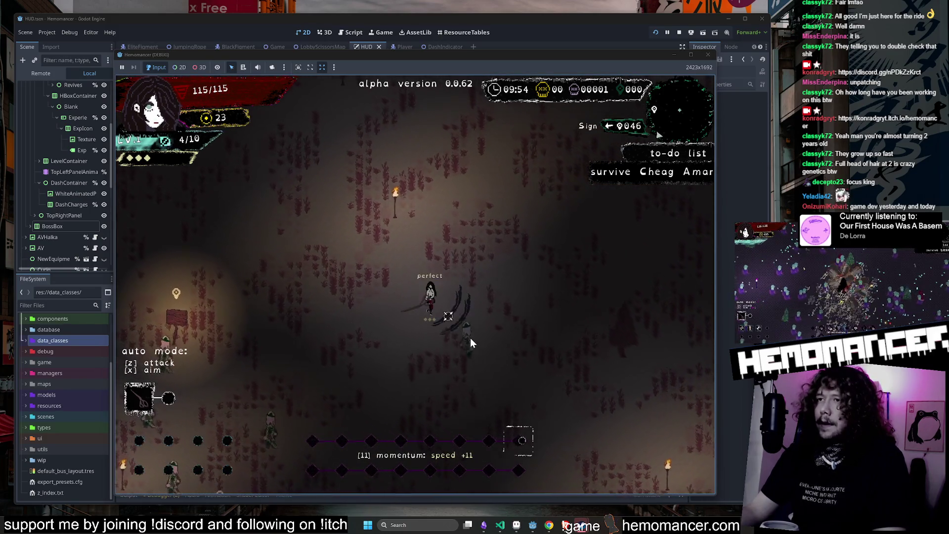
{"action": "key", "text": "d"}
{"action": "key", "text": "s"}
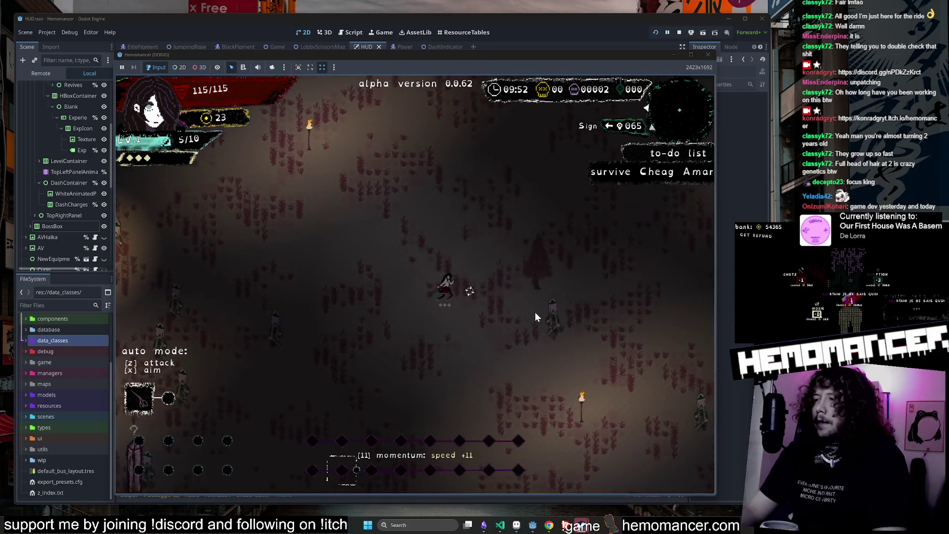
{"action": "key", "text": "d"}
{"action": "key", "text": "w"}
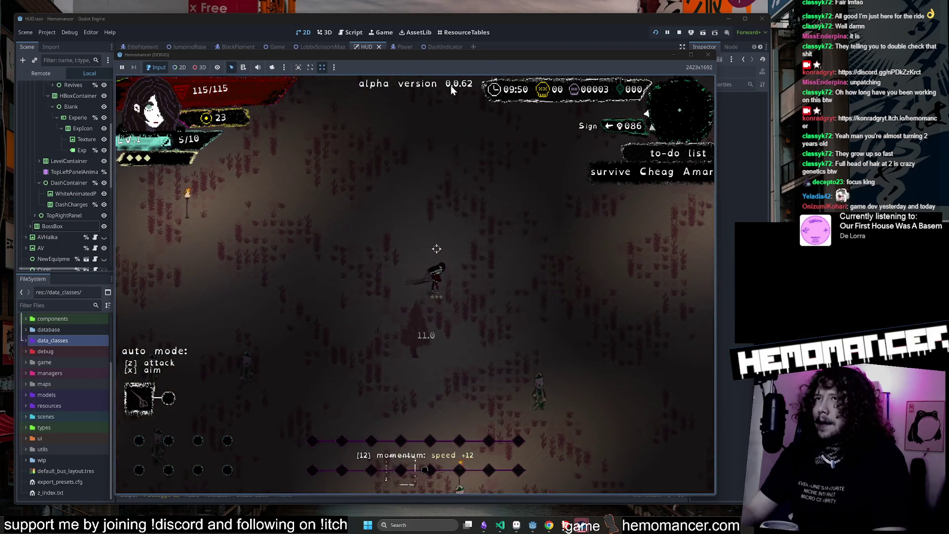
{"action": "key", "text": "d"}
{"action": "key", "text": "w"}
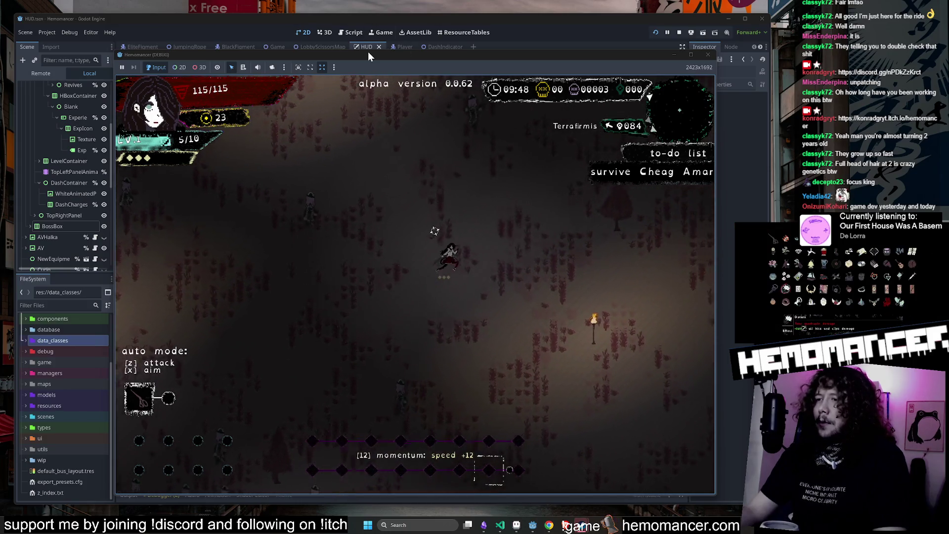
{"action": "key", "text": "Escape"}
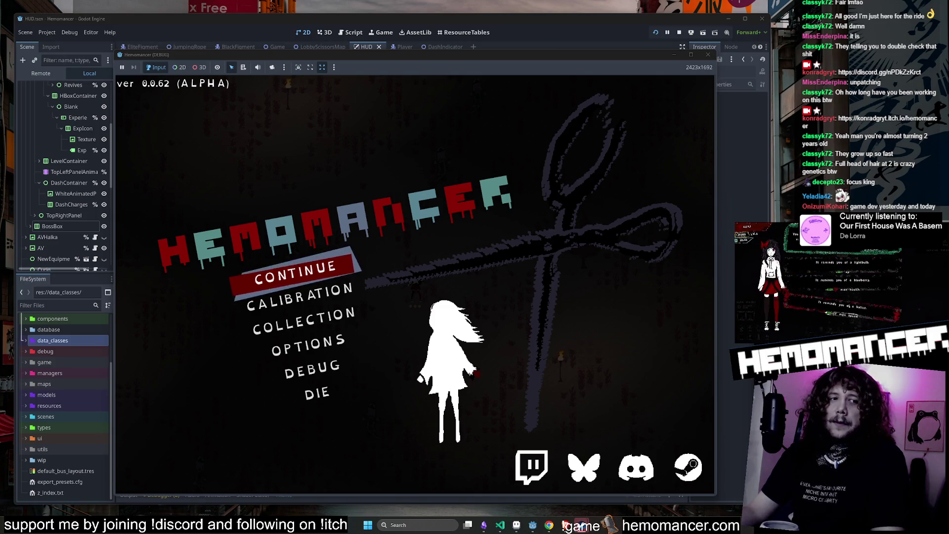
Continue into a new run, take the Donut upgrade on level up, then quit to the title menu.
{"action": "left_click", "coordinate": [341, 274]}
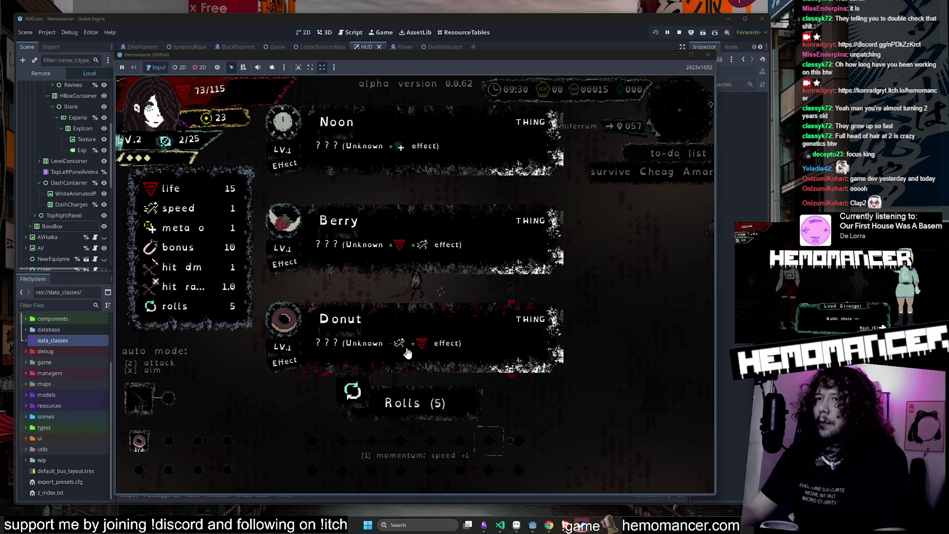
{"action": "left_click", "coordinate": [507, 303]}
{"action": "key", "text": "Up"}
{"action": "key", "text": "Left"}
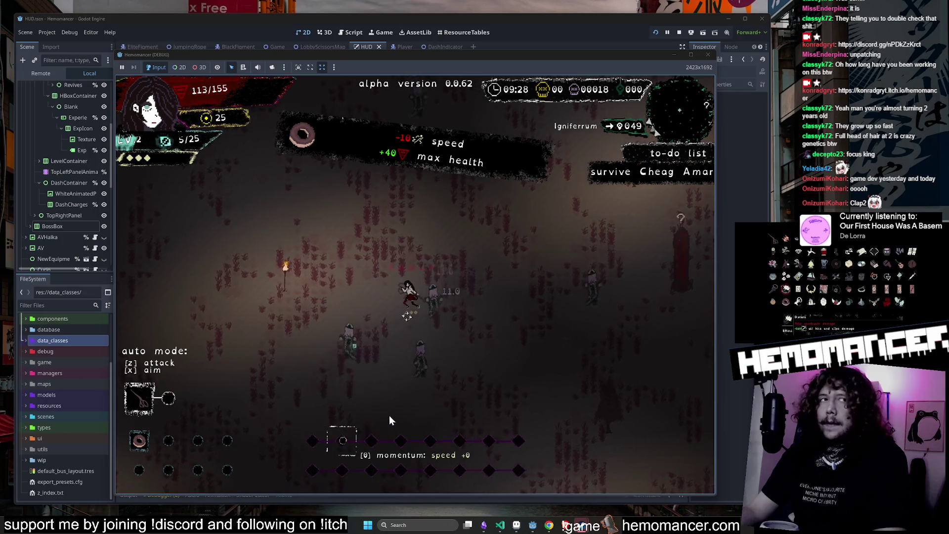
{"action": "key", "text": "Up"}
{"action": "key", "text": "Right"}
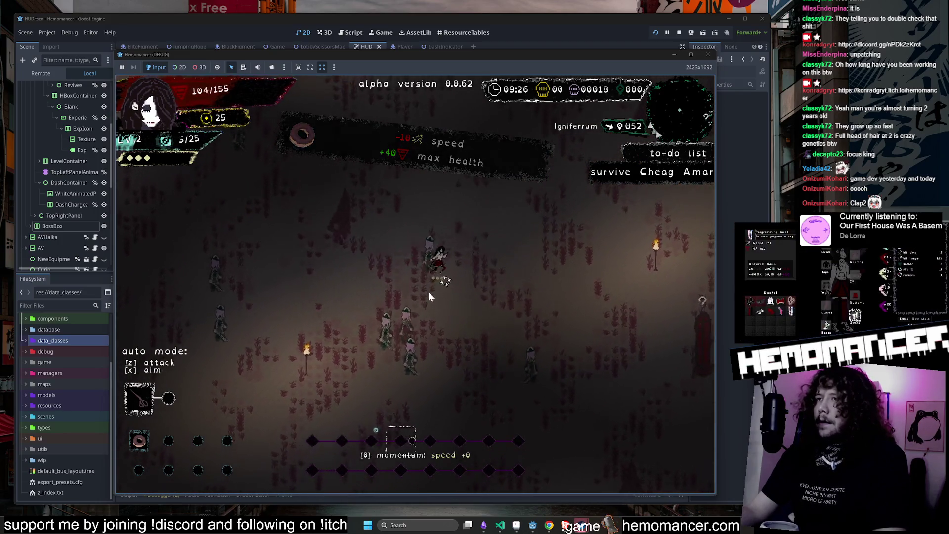
{"action": "key", "text": "Escape"}
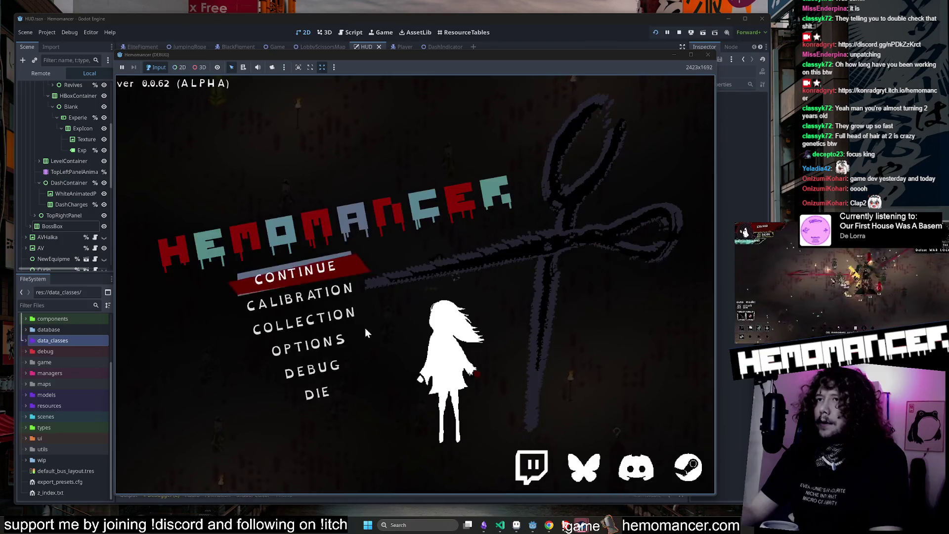
Browse the Gameplay options, then go back to the title menu.
{"action": "left_click", "coordinate": [320, 349]}
{"action": "key", "text": "Down"}
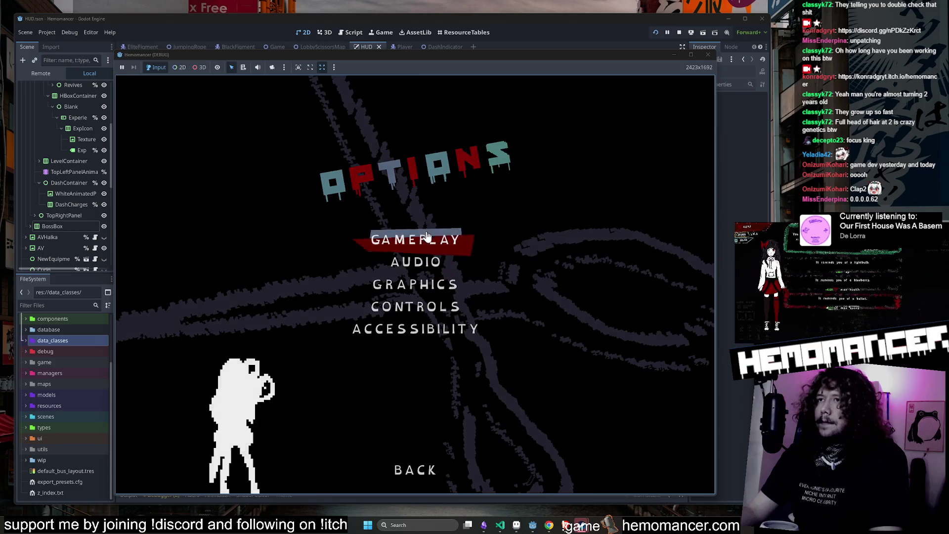
{"action": "key", "text": "Return"}
{"action": "key", "text": "Escape"}
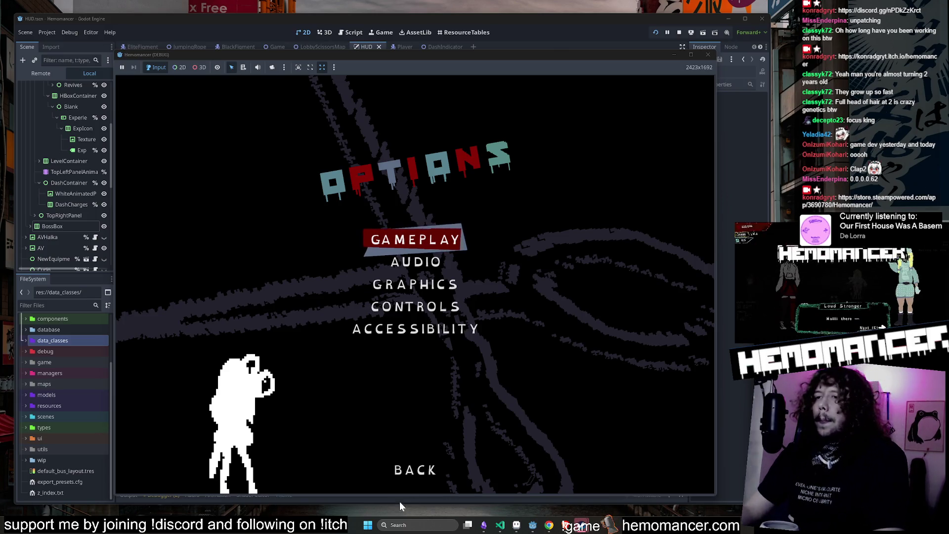
{"action": "left_click", "coordinate": [415, 469]}
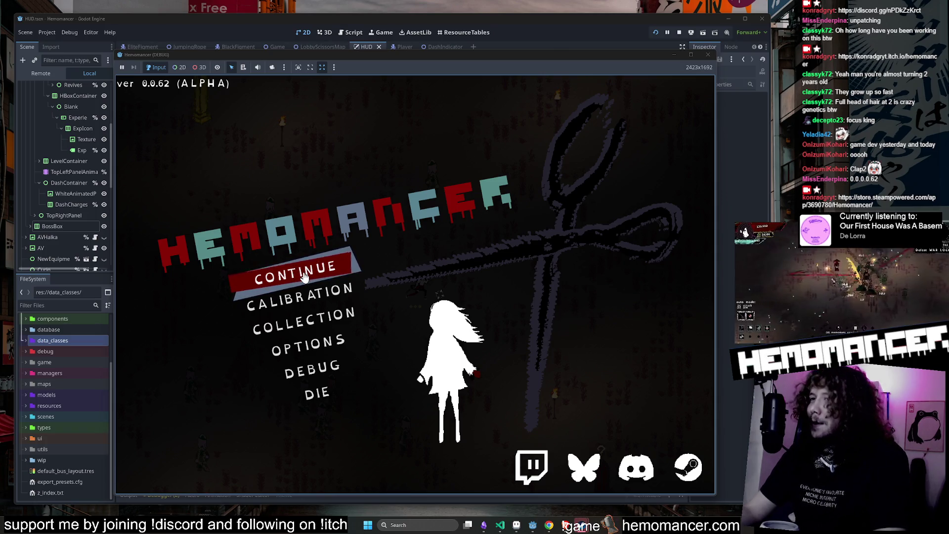
Abandon the current run with Die, confirm Yes, and start a new run.
{"action": "left_click", "coordinate": [326, 398]}
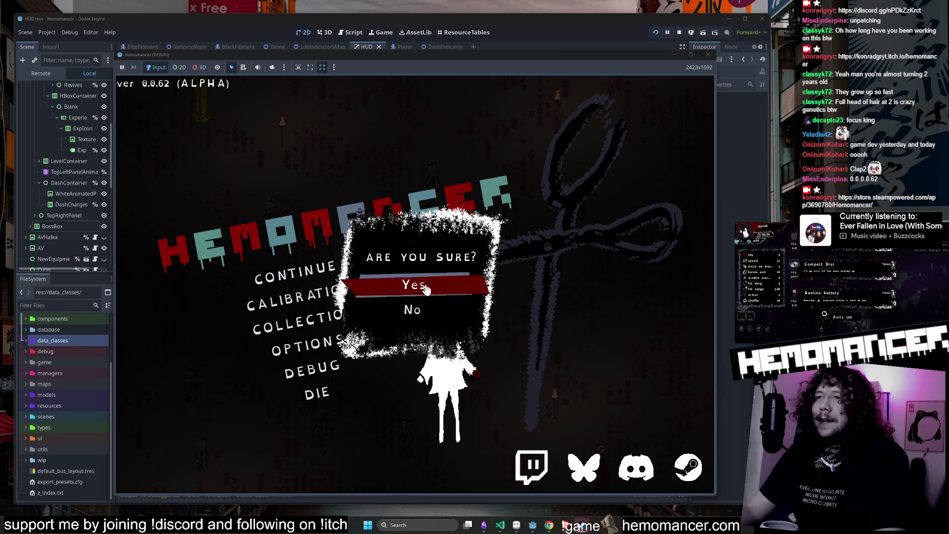
{"action": "left_click", "coordinate": [408, 281]}
{"action": "left_click", "coordinate": [314, 273]}
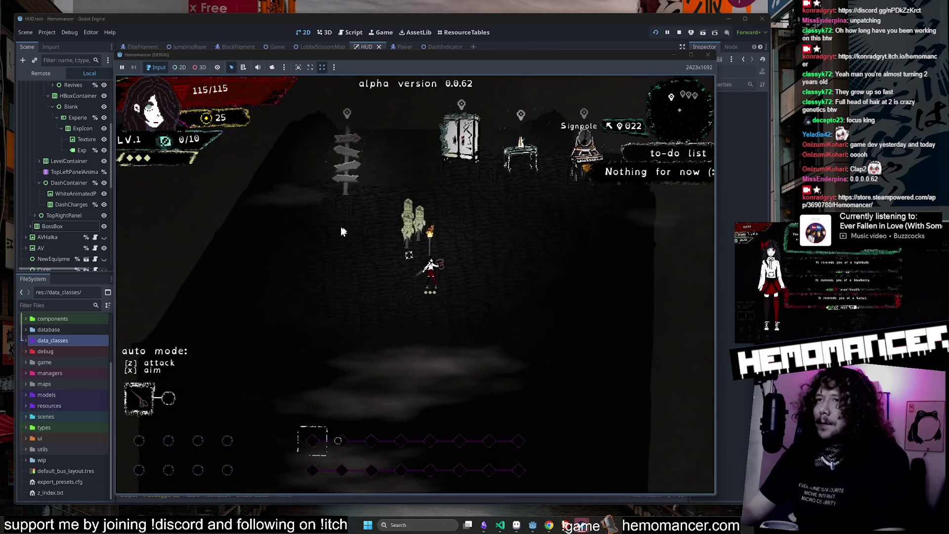
Walk to the wardrobe, view its equipment screen, and close it with Back.
{"action": "key", "text": "w+d"}
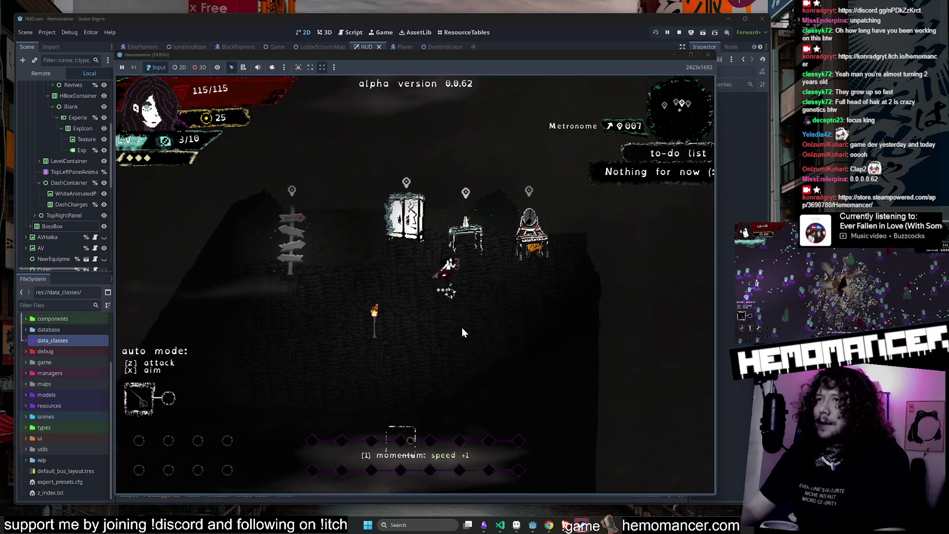
{"action": "key", "text": "a"}
{"action": "key", "text": "e"}
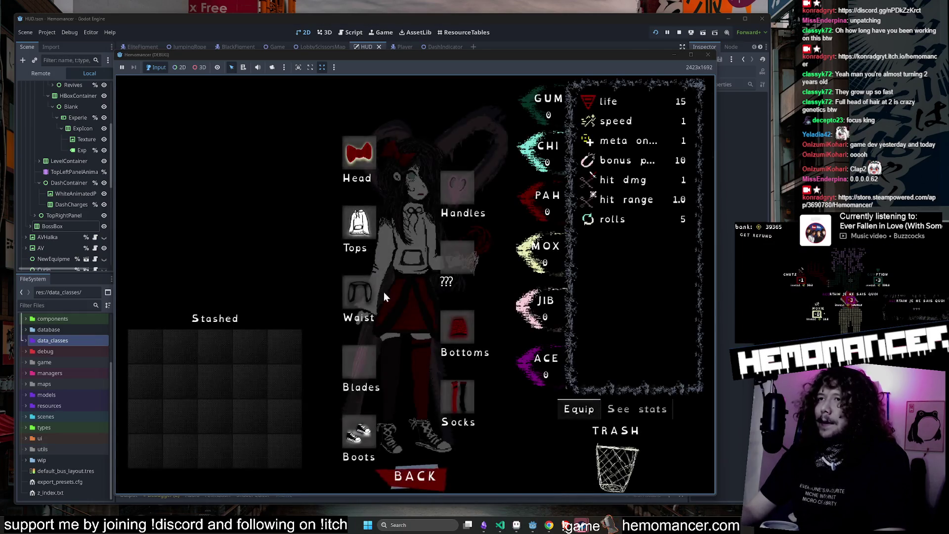
{"action": "left_click", "coordinate": [415, 476]}
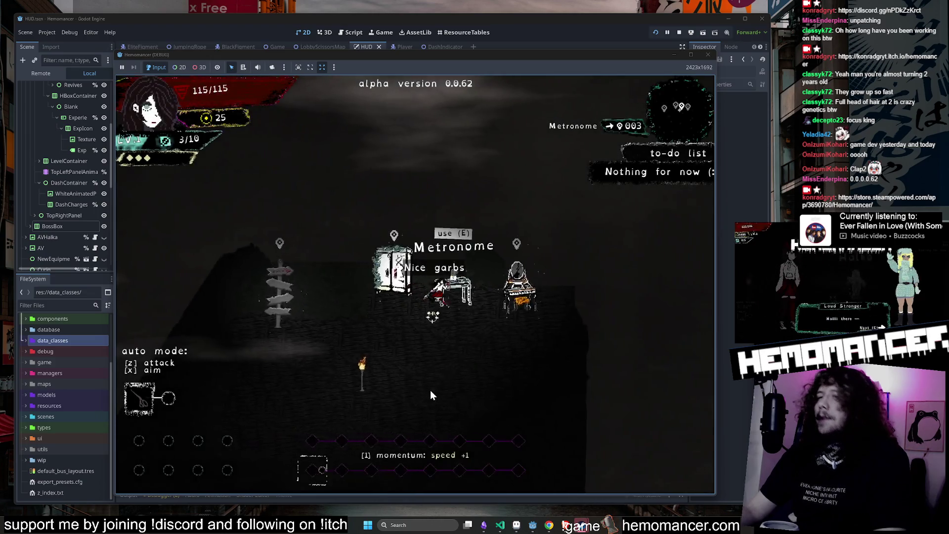
View the vanity investment menu, close it, and escape to the title menu.
{"action": "key", "text": "s+a"}
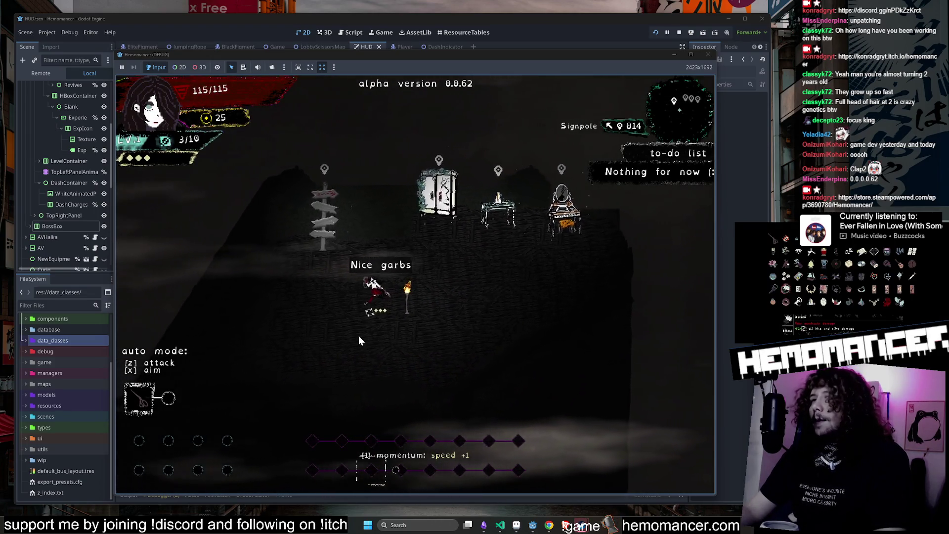
{"action": "key", "text": "w+d"}
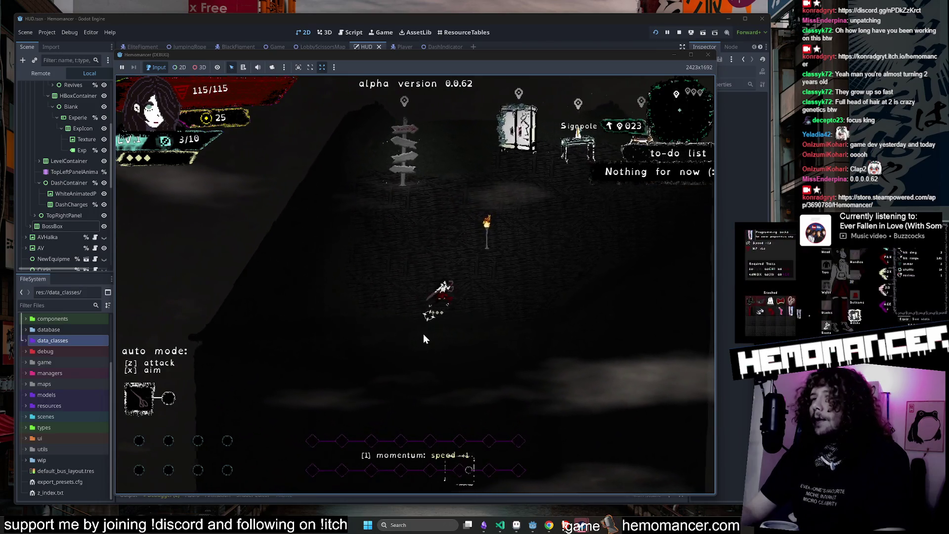
{"action": "key", "text": "w+d"}
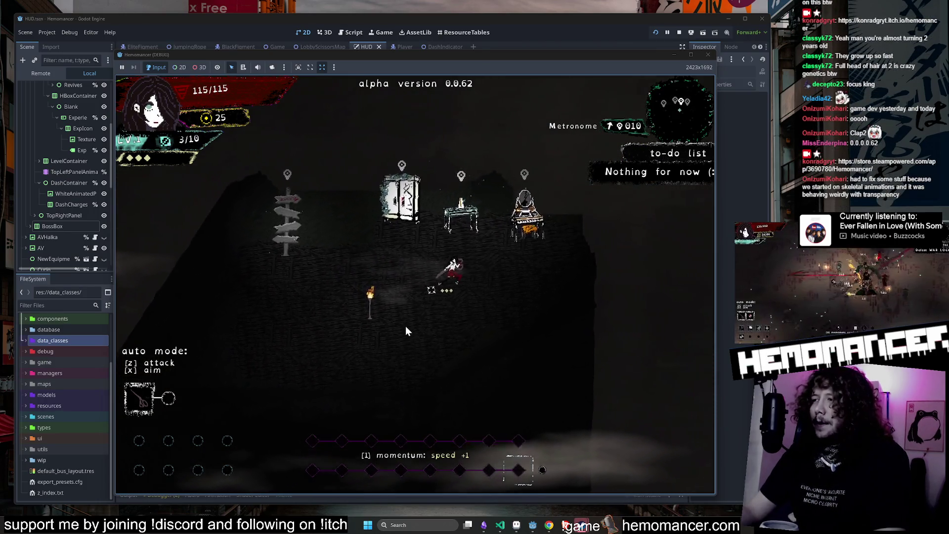
{"action": "key", "text": "e"}
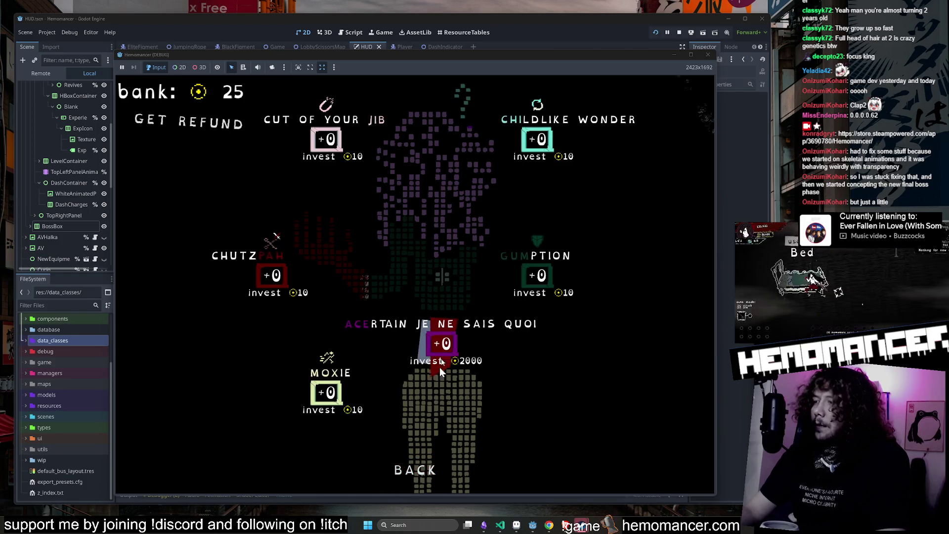
{"action": "left_click", "coordinate": [416, 470]}
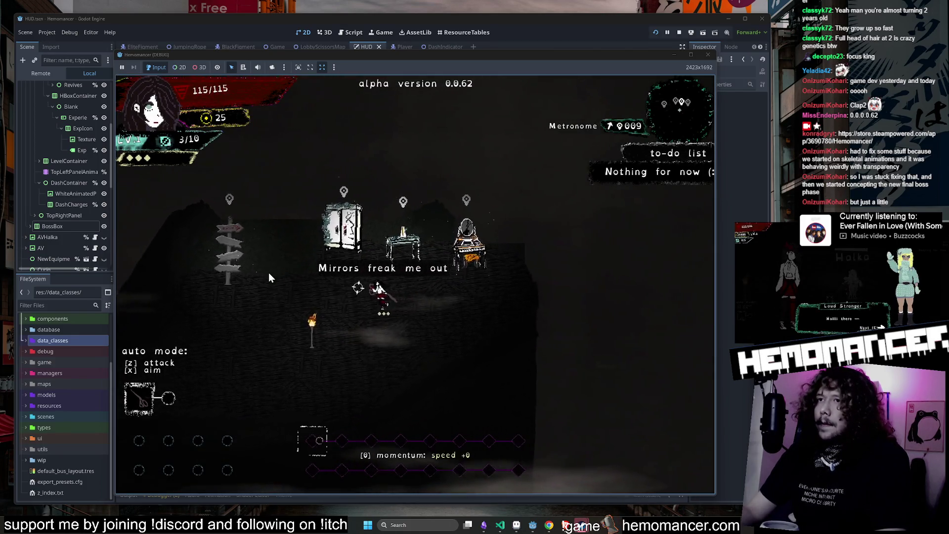
{"action": "key", "text": "Escape"}
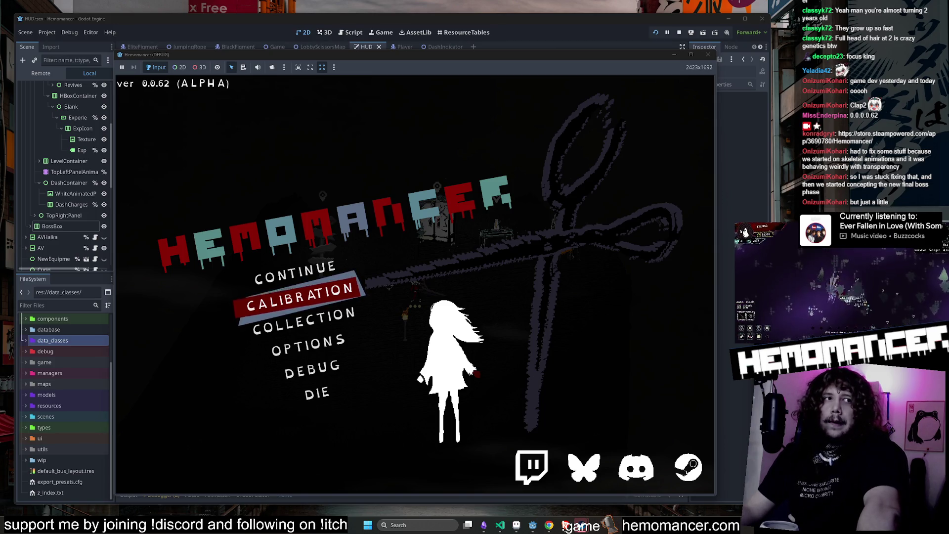
Turn godmode on in the debug menu and continue into the run.
{"action": "left_click", "coordinate": [317, 277]}
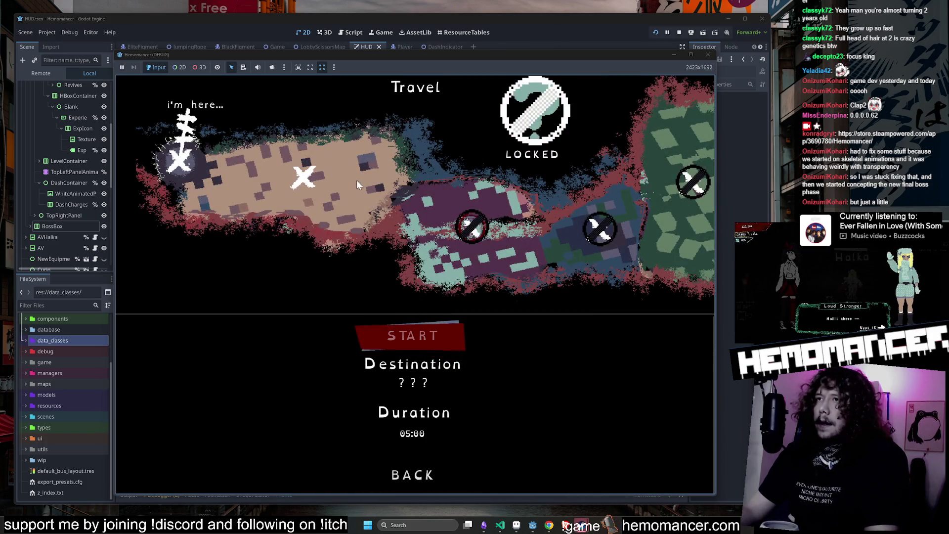
{"action": "left_click", "coordinate": [429, 330]}
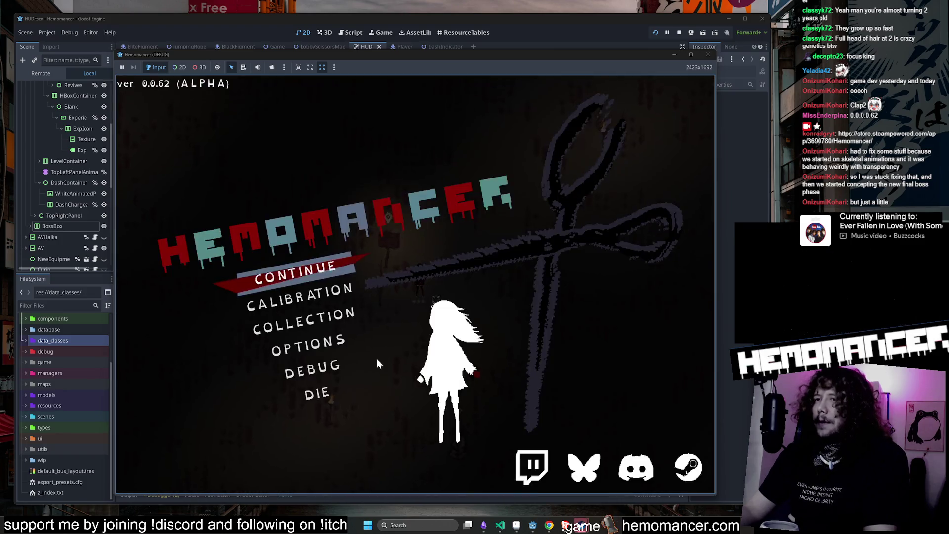
{"action": "left_click", "coordinate": [329, 371]}
{"action": "left_click", "coordinate": [411, 279]}
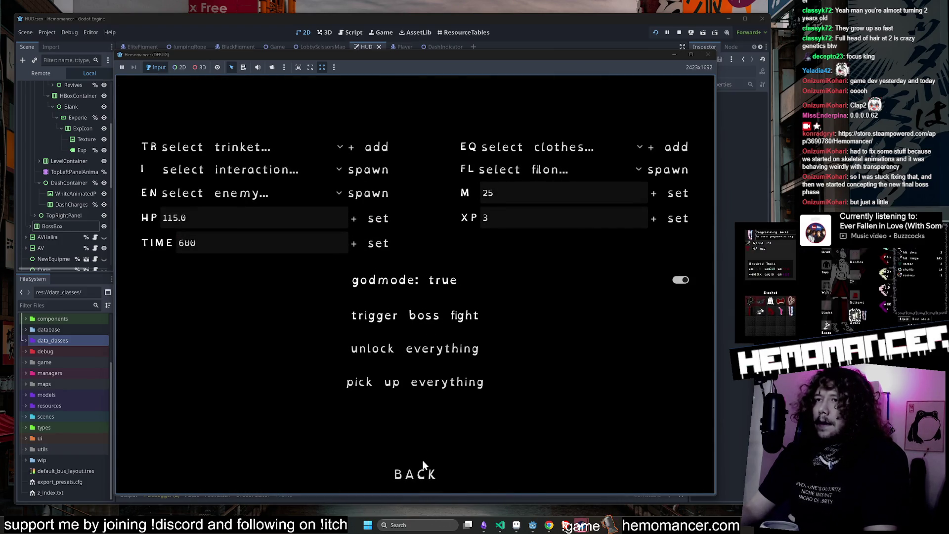
{"action": "left_click", "coordinate": [411, 472]}
{"action": "left_click", "coordinate": [360, 277]}
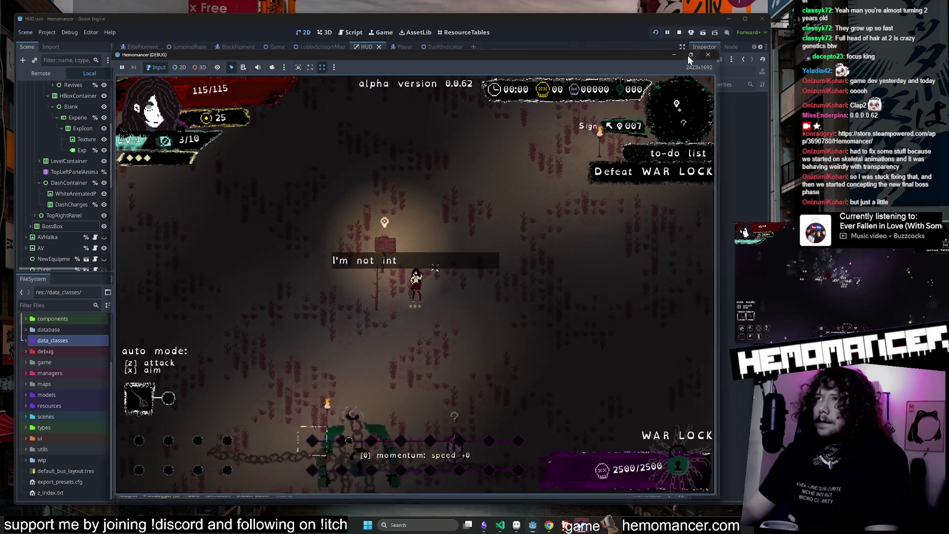
Move around the field toward the chained boss, killing enemies for XP.
{"action": "key", "text": "Right"}
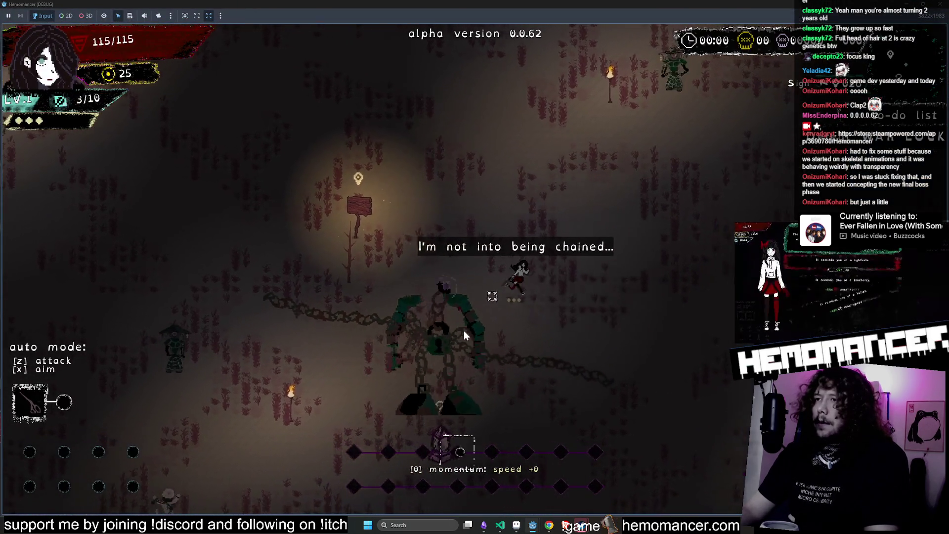
{"action": "key", "text": "Down"}
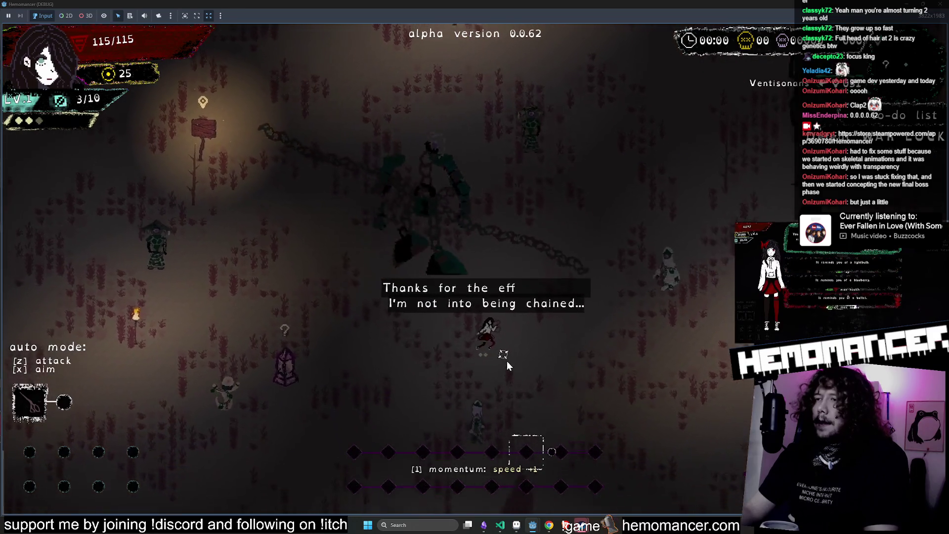
{"action": "key", "text": "Left"}
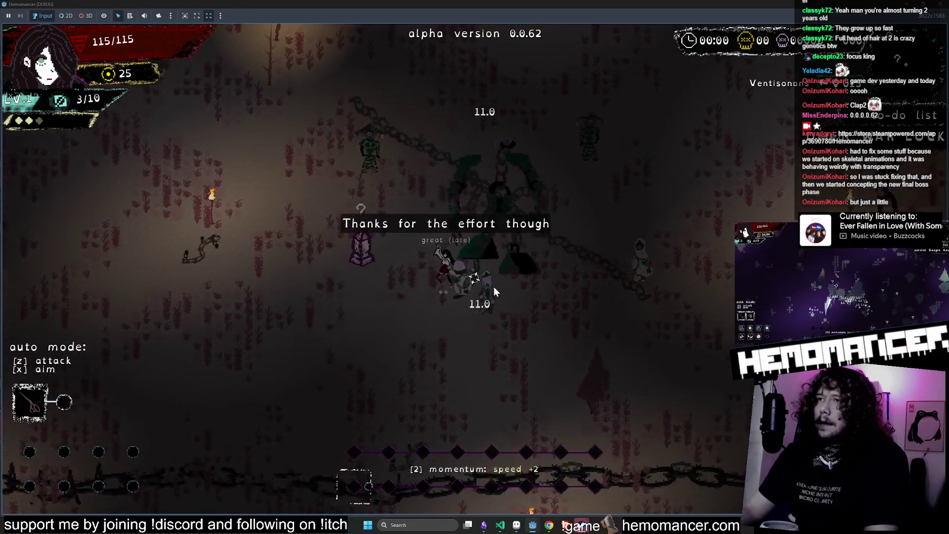
{"action": "key", "text": "Left"}
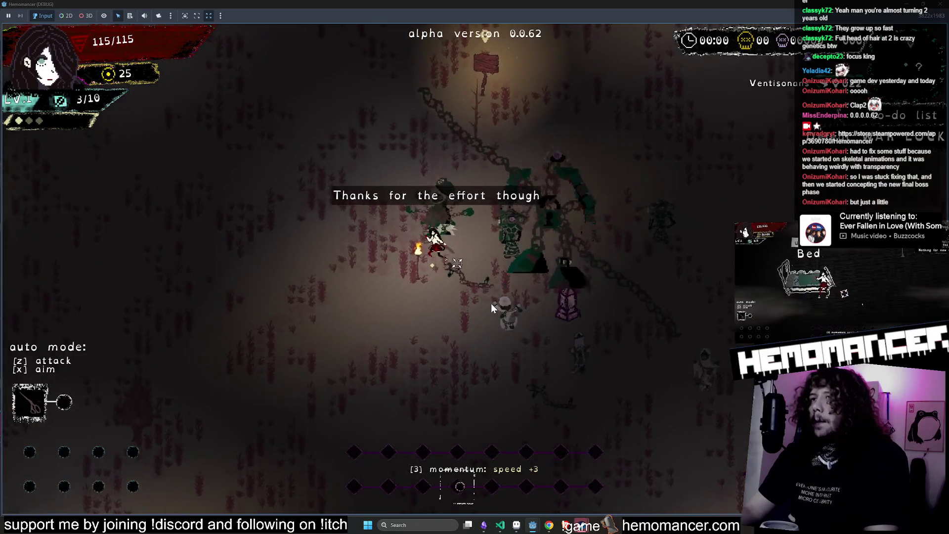
{"action": "key", "text": "Left"}
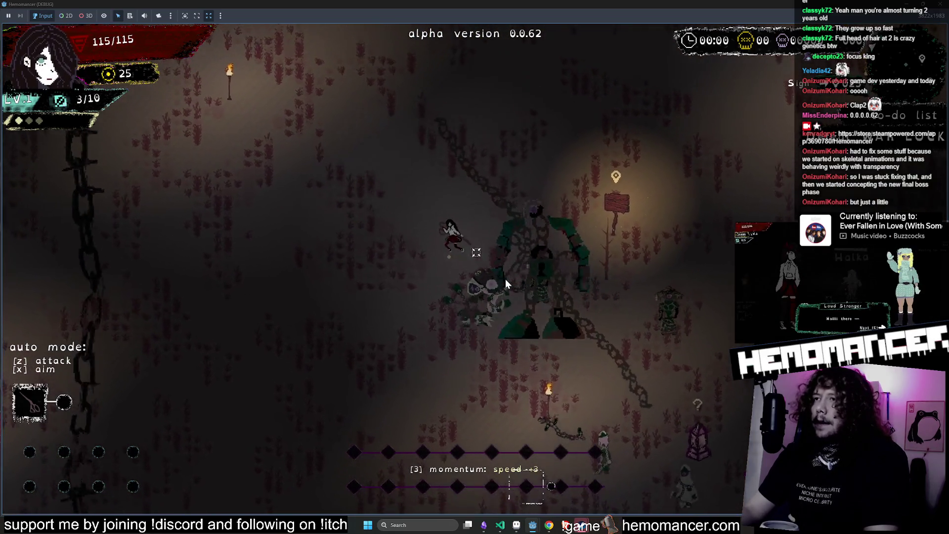
{"action": "key", "text": "Left"}
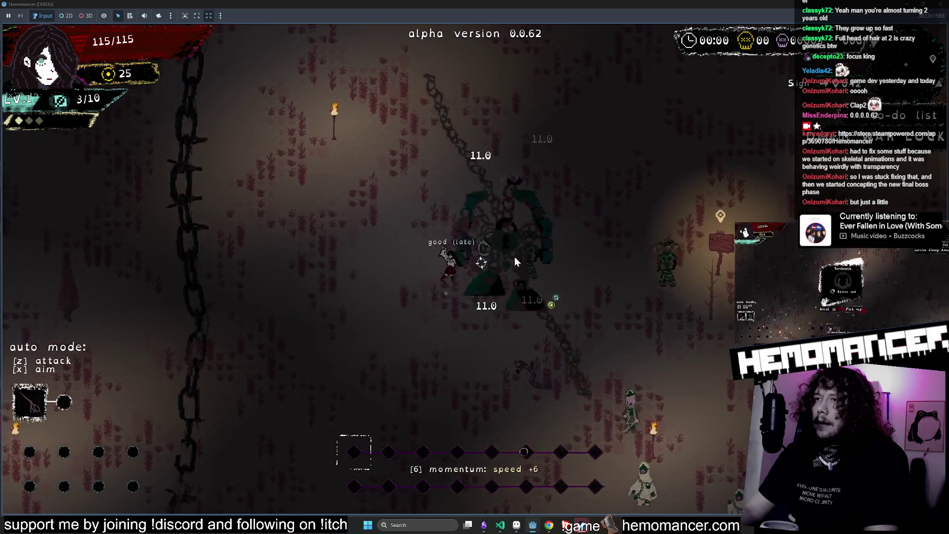
{"action": "key", "text": "Down"}
{"action": "key", "text": "Right"}
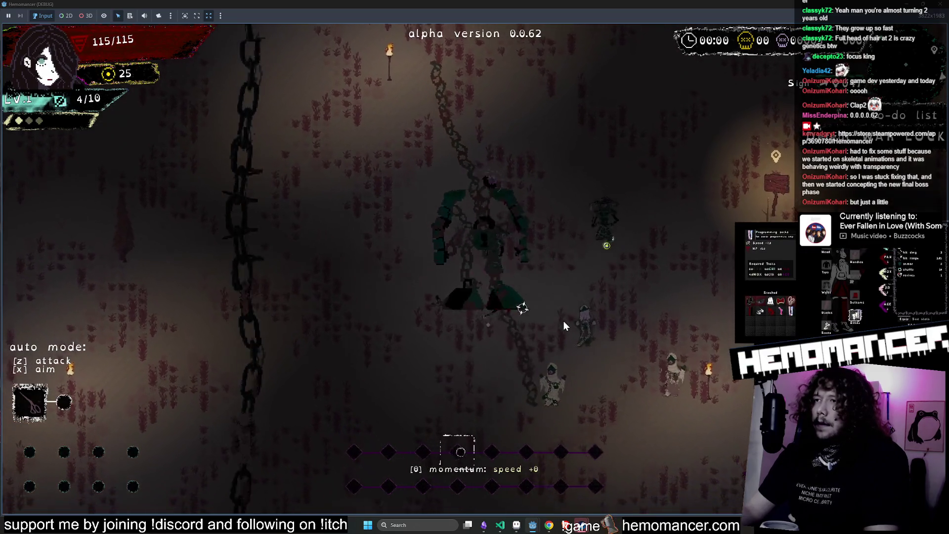
{"action": "key", "text": "Right"}
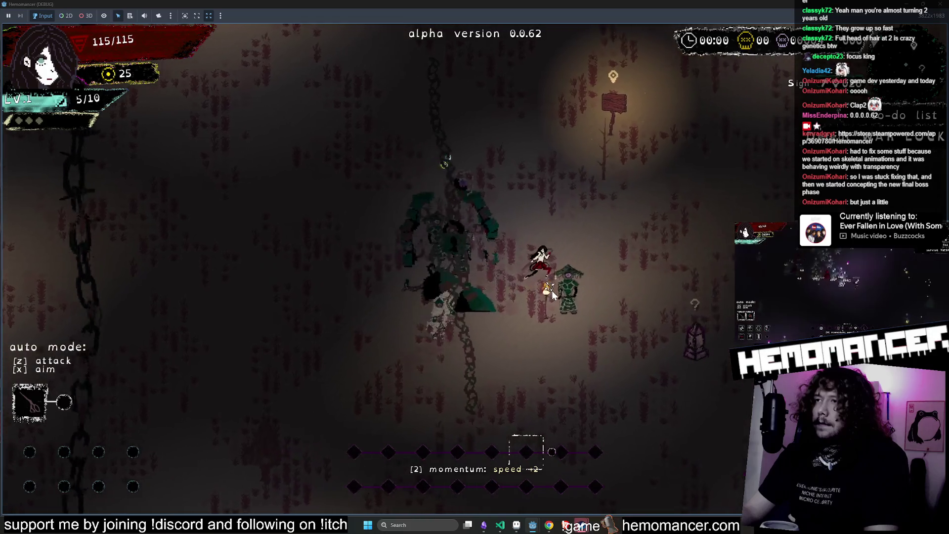
Reach LV.2, reroll offers to Shoe stickers, Hypotenuse and Matchbox, then shrink the game window.
{"action": "key", "text": "Up"}
{"action": "key", "text": "Right"}
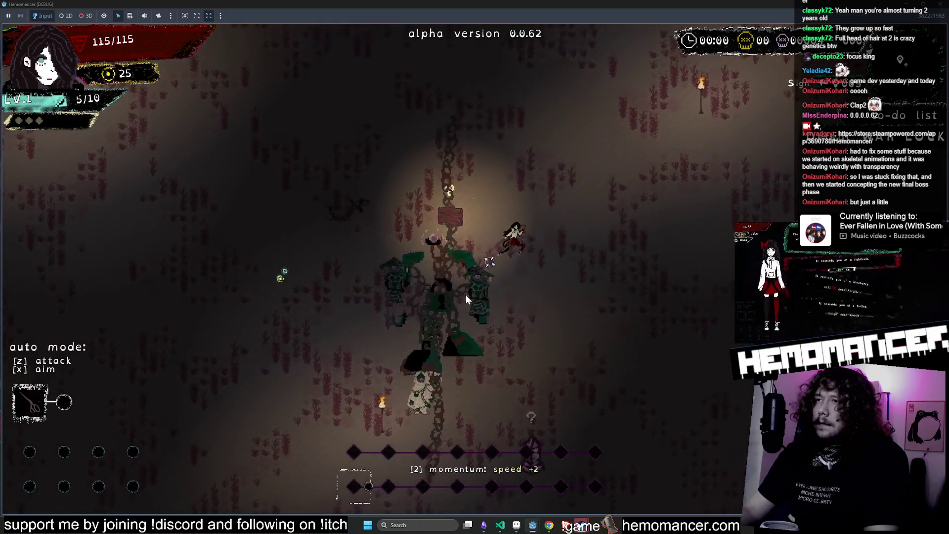
{"action": "key", "text": "Up"}
{"action": "key", "text": "Right"}
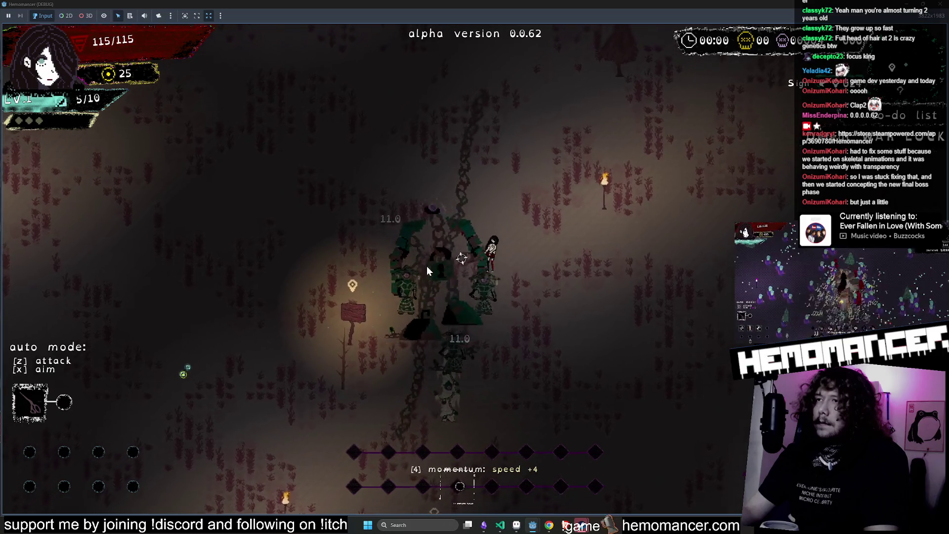
{"action": "key", "text": "Up"}
{"action": "key", "text": "Right"}
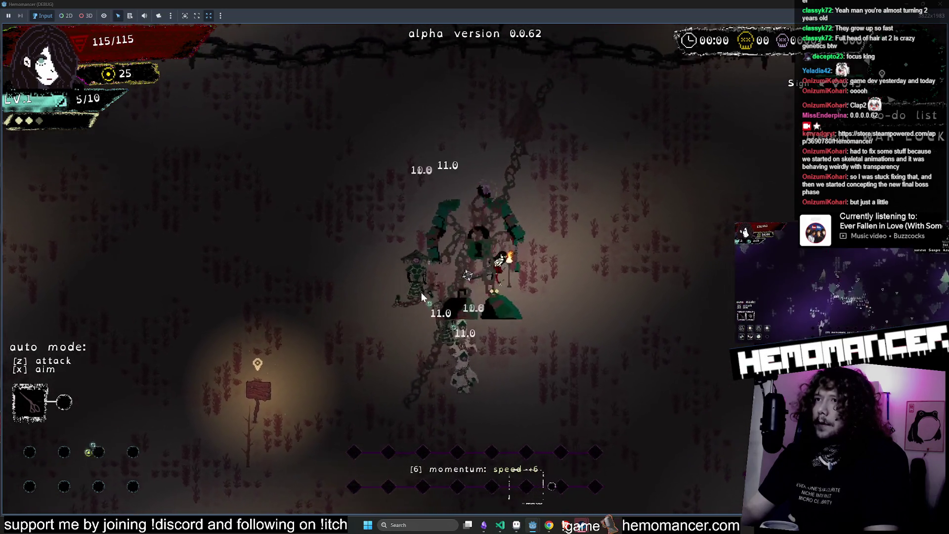
{"action": "key", "text": "Left"}
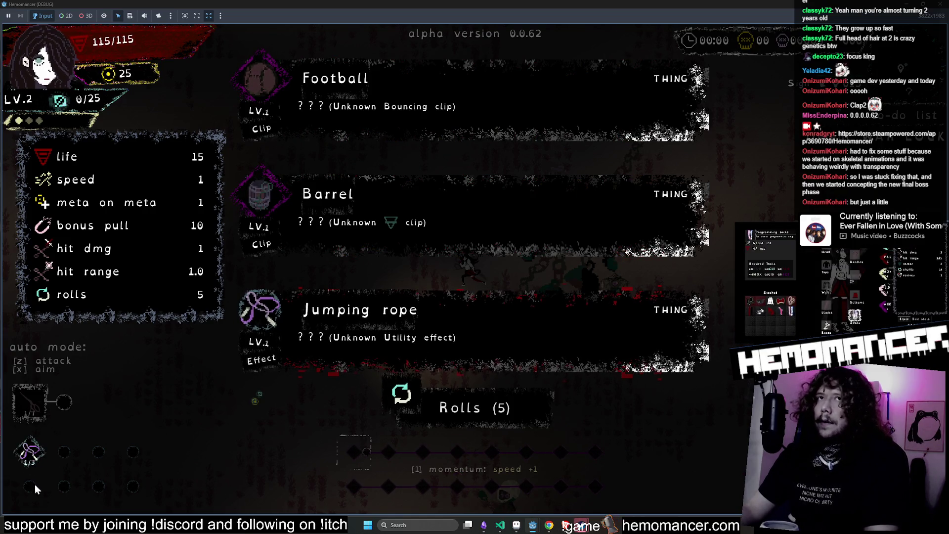
{"action": "left_click", "coordinate": [443, 413]}
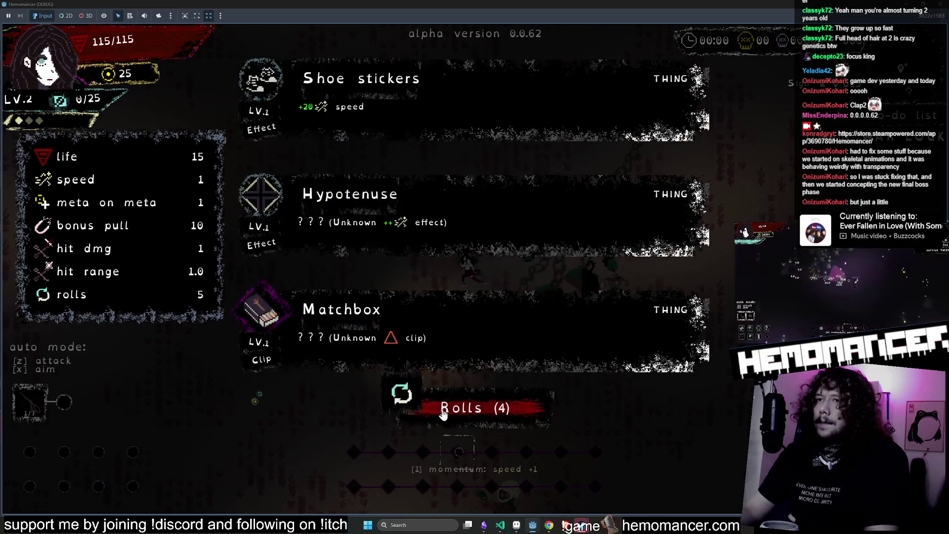
{"action": "mouse_move", "coordinate": [627, 14]}
{"action": "left_mouse_down"}
{"action": "mouse_move", "coordinate": [425, 74]}
{"action": "mouse_move", "coordinate": [377, 120]}
{"action": "mouse_move", "coordinate": [364, 27]}
{"action": "mouse_move", "coordinate": [332, 20]}
{"action": "left_mouse_up"}
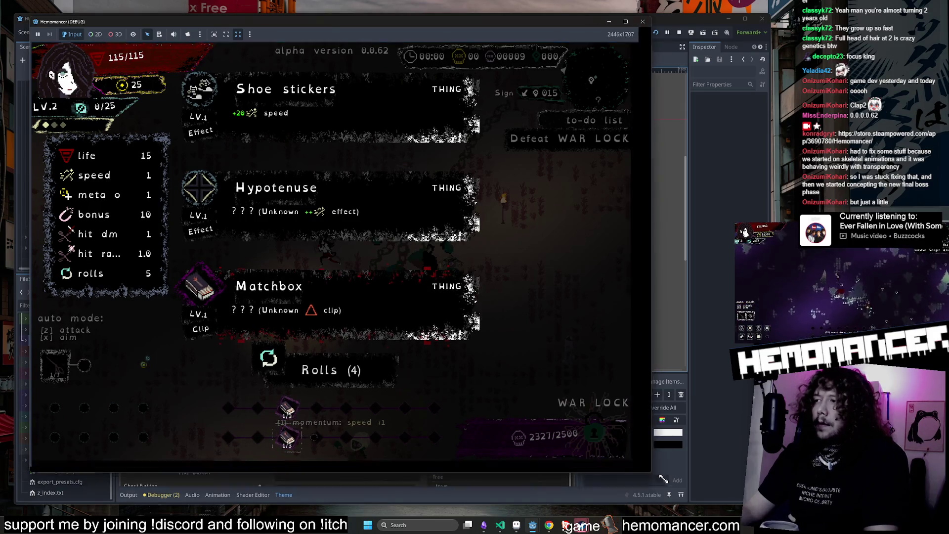
Enlarge the game window, pick Hypotenuse, and fight the War Lock down to 2230/2500.
{"action": "left_click_drag", "start_coordinate": [632, 461], "coordinate": [731, 487]}
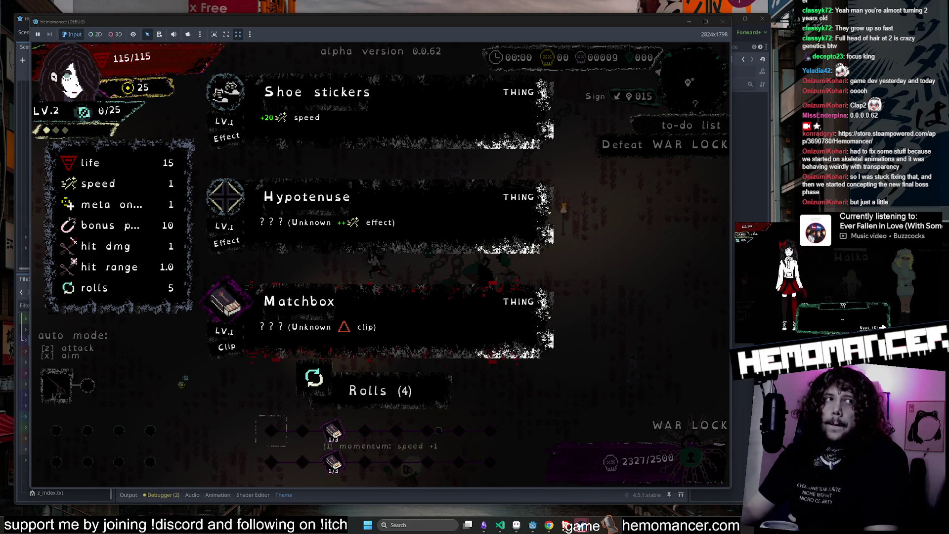
{"action": "left_click", "coordinate": [377, 237]}
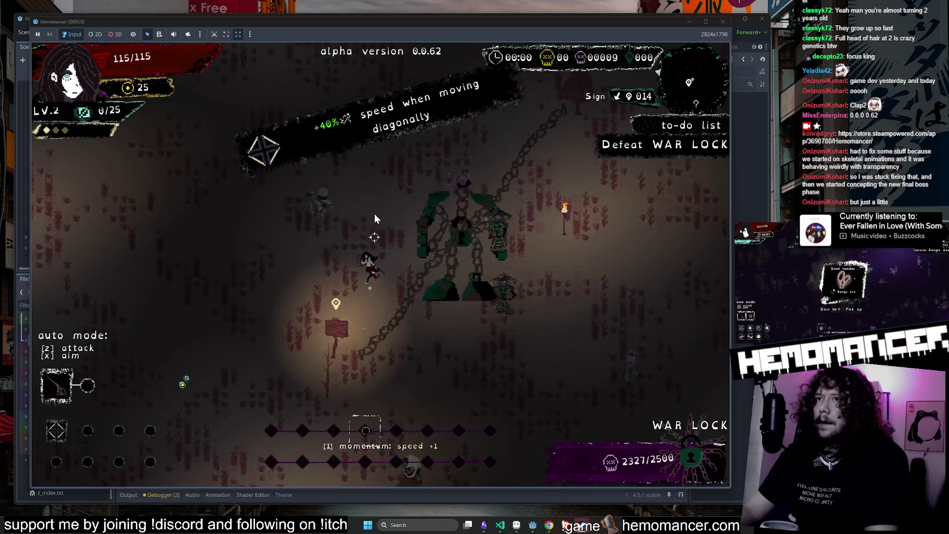
{"action": "key", "text": "w+a"}
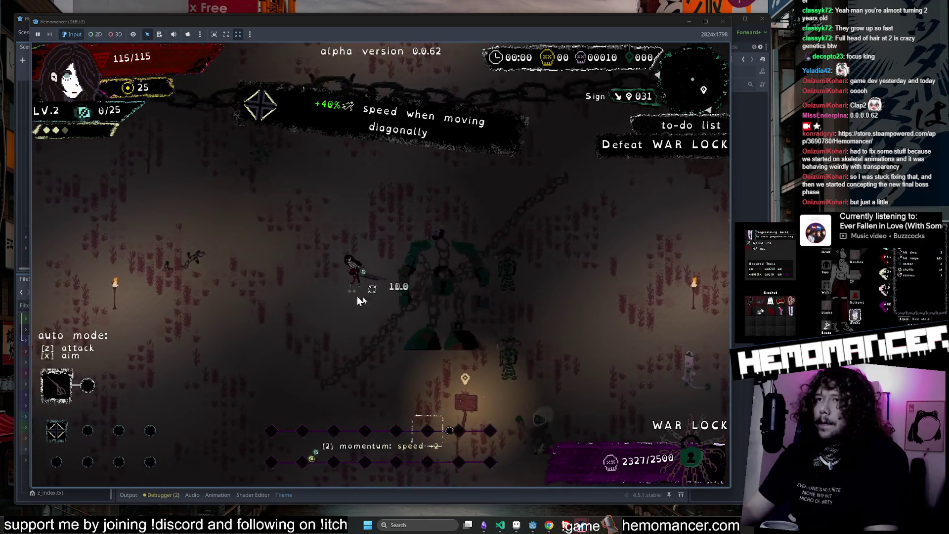
{"action": "key", "text": "s+a"}
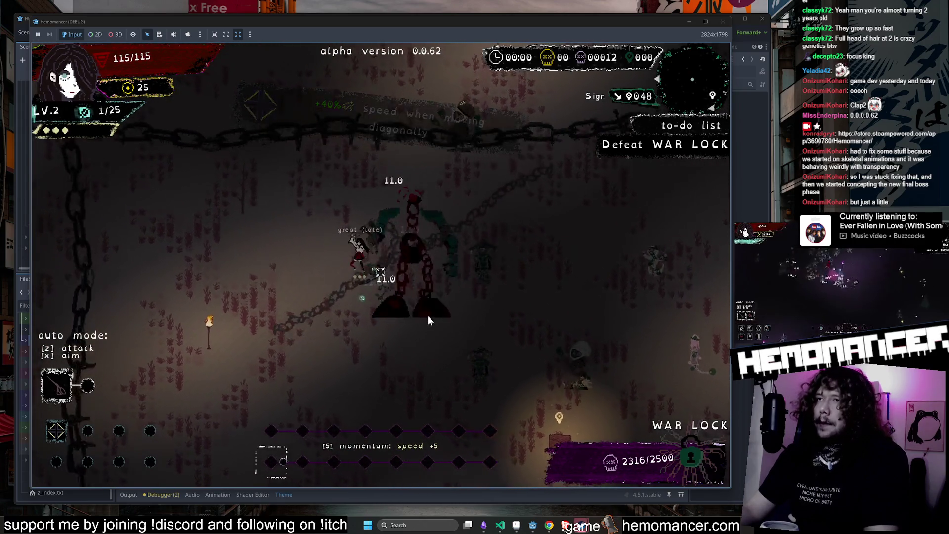
{"action": "key", "text": "s+d"}
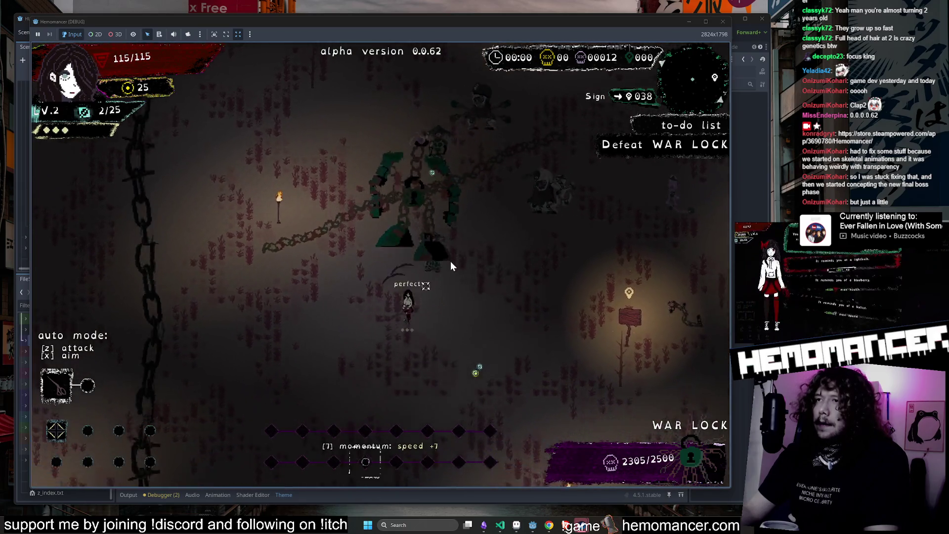
{"action": "key", "text": "s+d"}
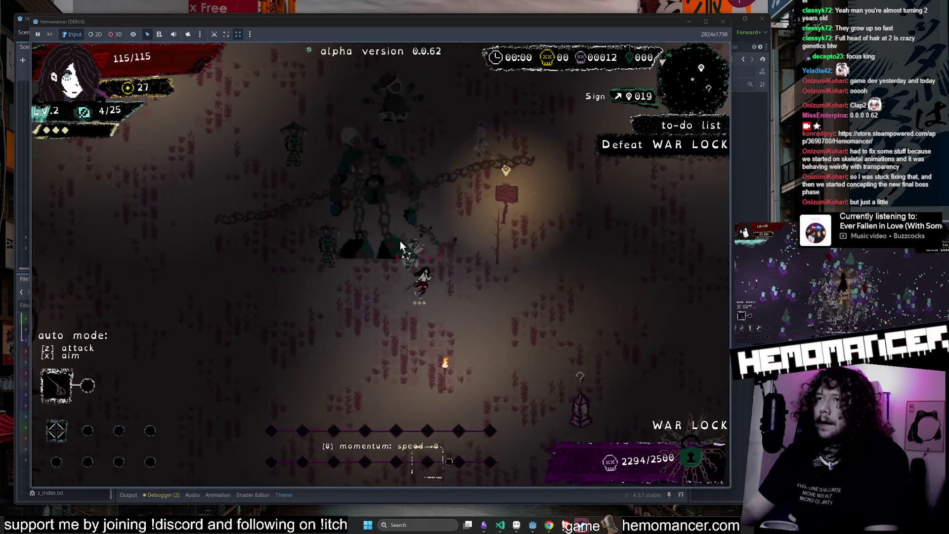
{"action": "key", "text": "s+d"}
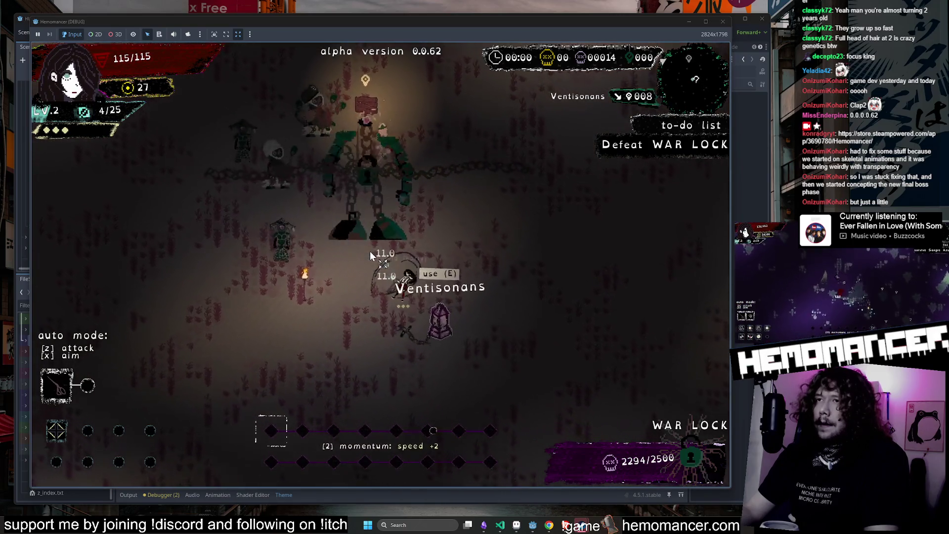
{"action": "key", "text": "s+d"}
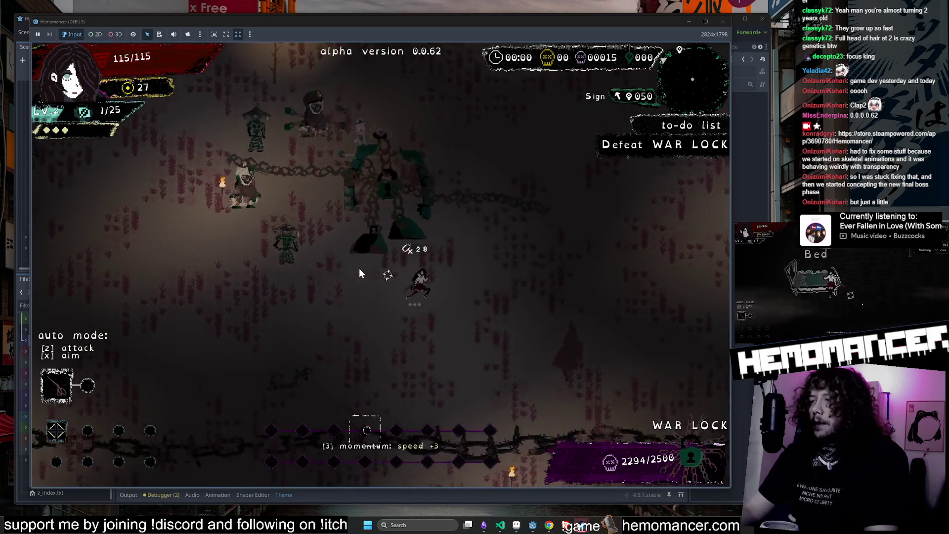
{"action": "key", "text": "s+a"}
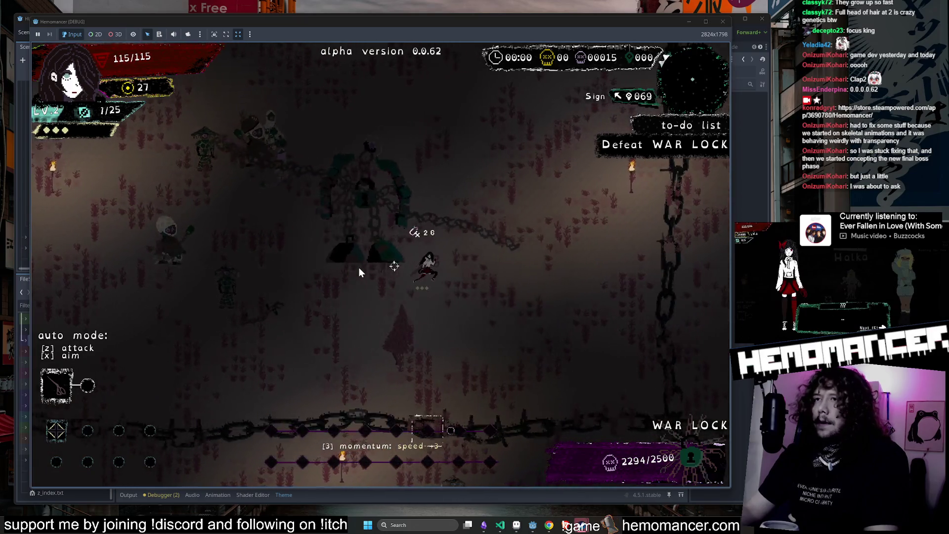
Move around the sign and War Lock boss, attacking it and nearby enemies.
{"action": "key", "text": "w"}
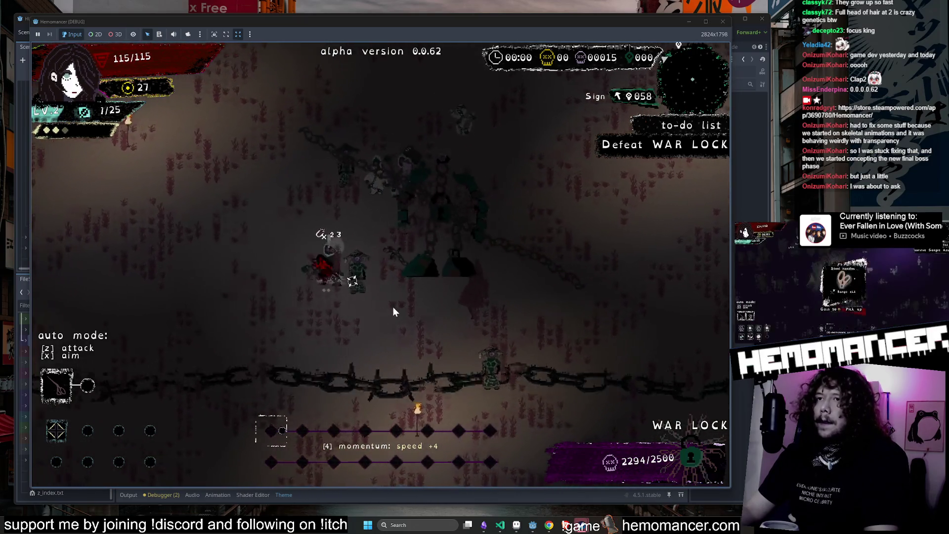
{"action": "key", "text": "a"}
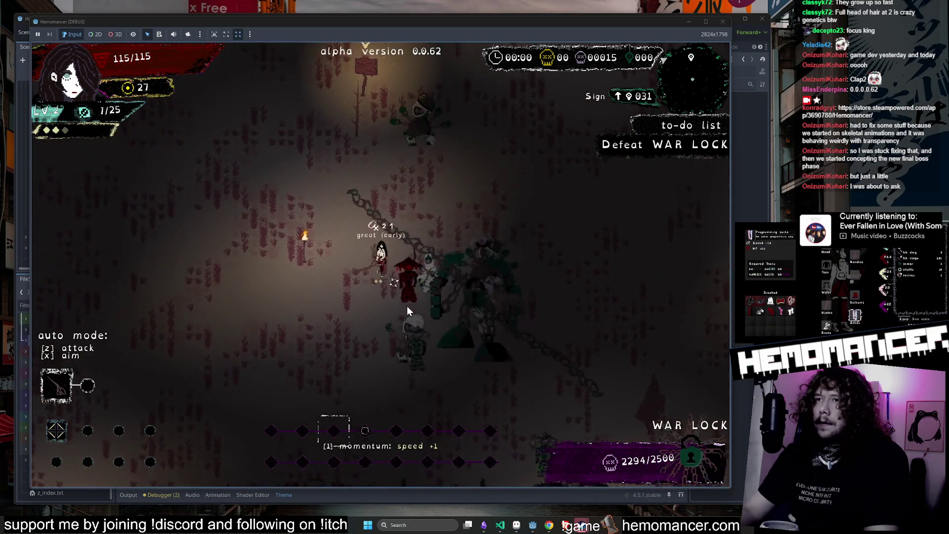
{"action": "key", "text": "a"}
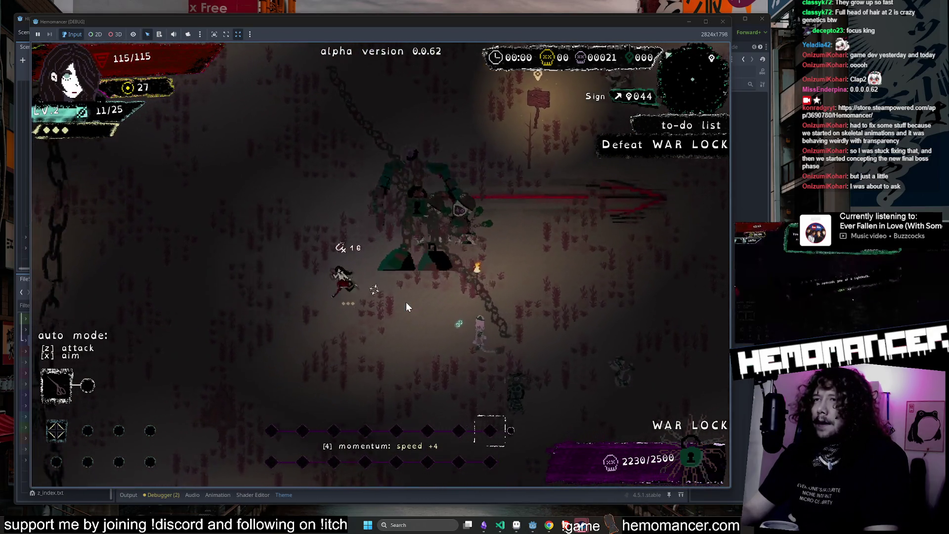
{"action": "key", "text": "s"}
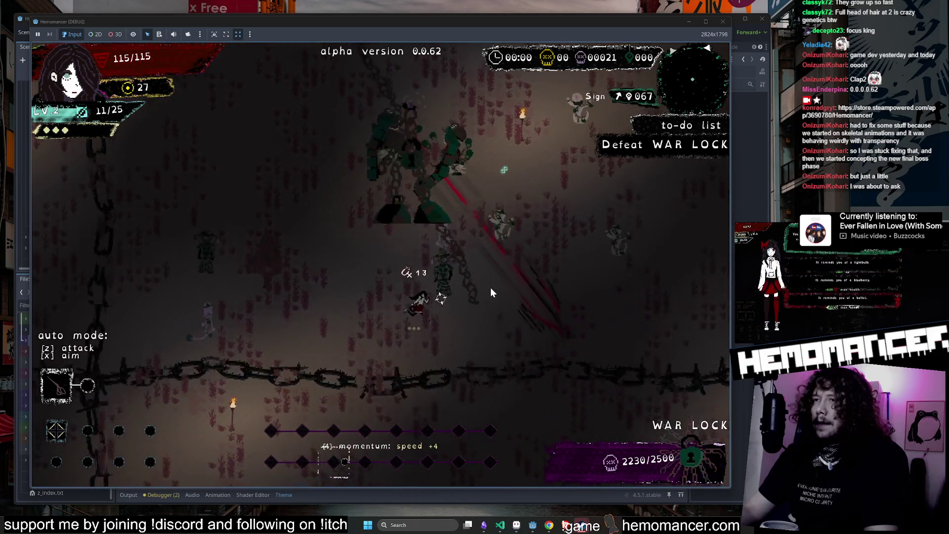
{"action": "key", "text": "d"}
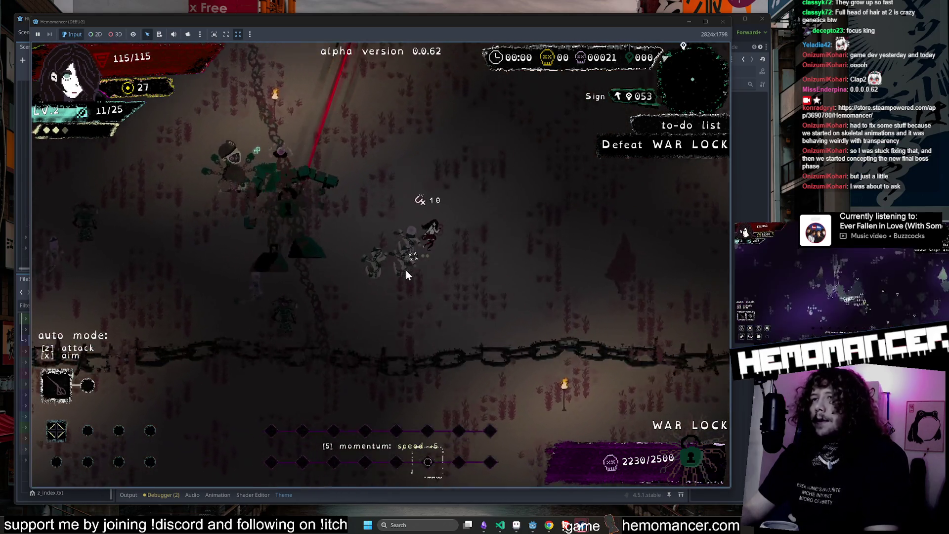
{"action": "key", "text": "w"}
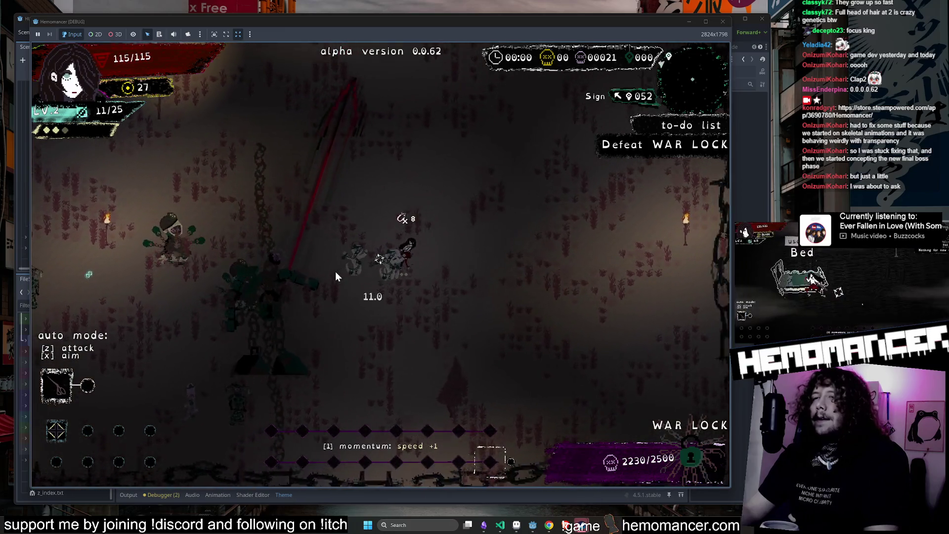
{"action": "key", "text": "a"}
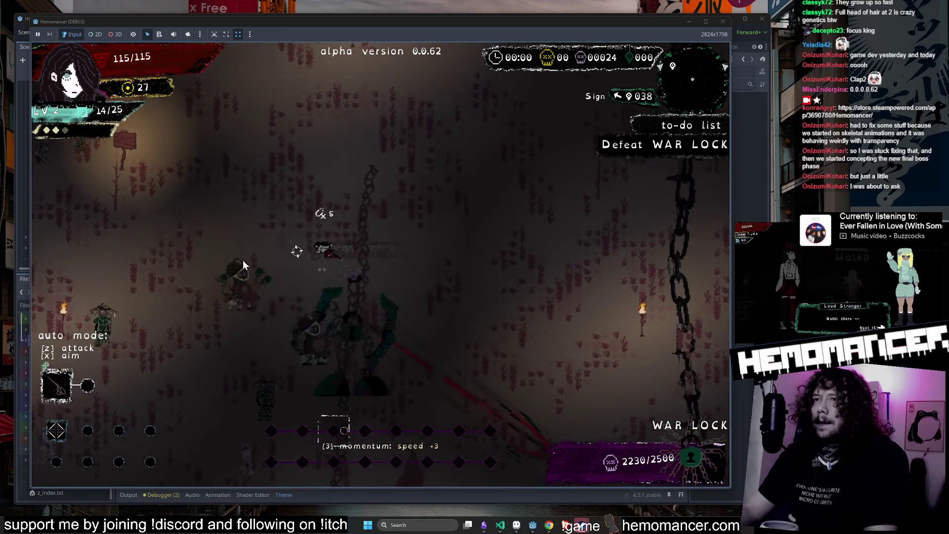
{"action": "key", "text": "a"}
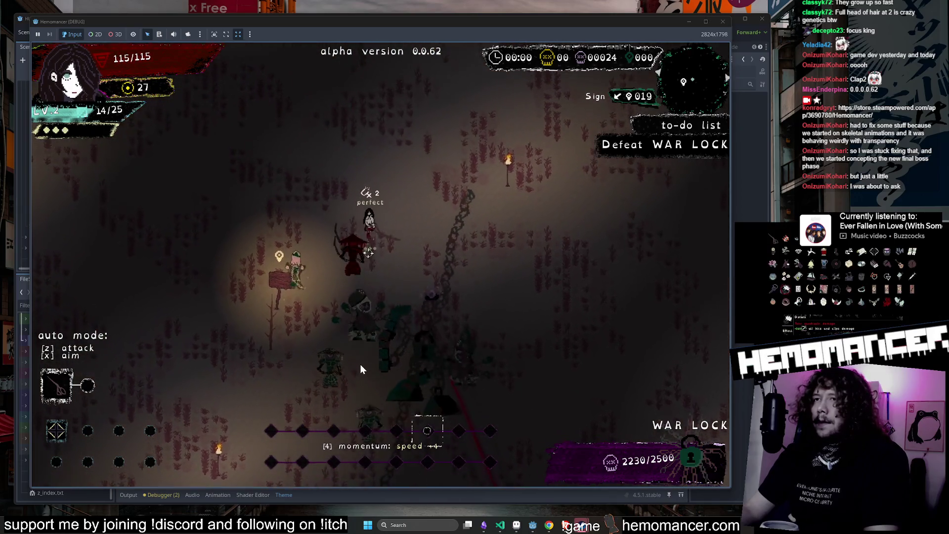
{"action": "key", "text": "w"}
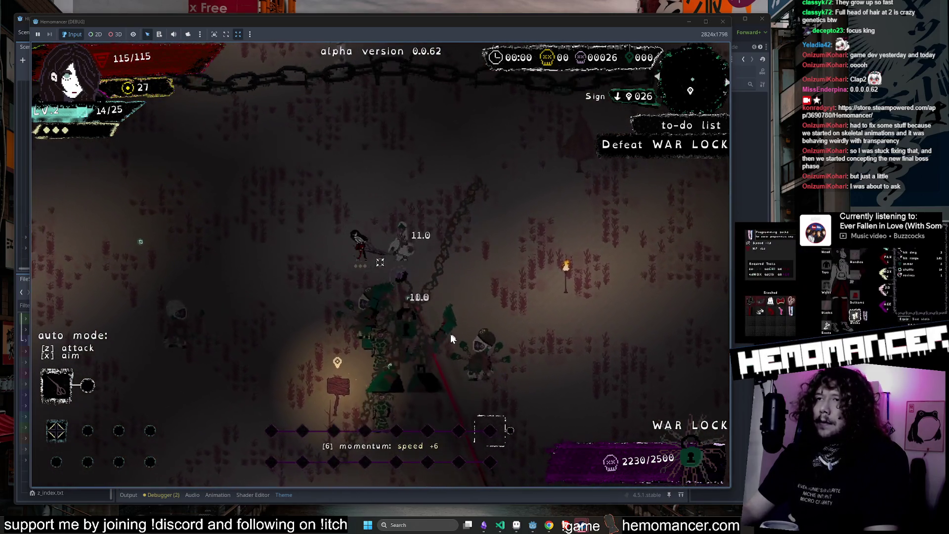
{"action": "key", "text": "w"}
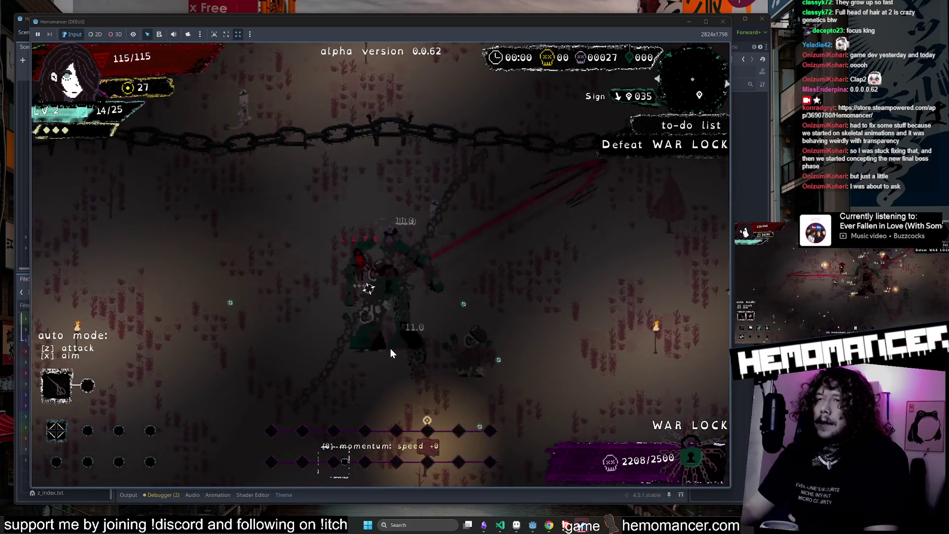
{"action": "key", "text": "a"}
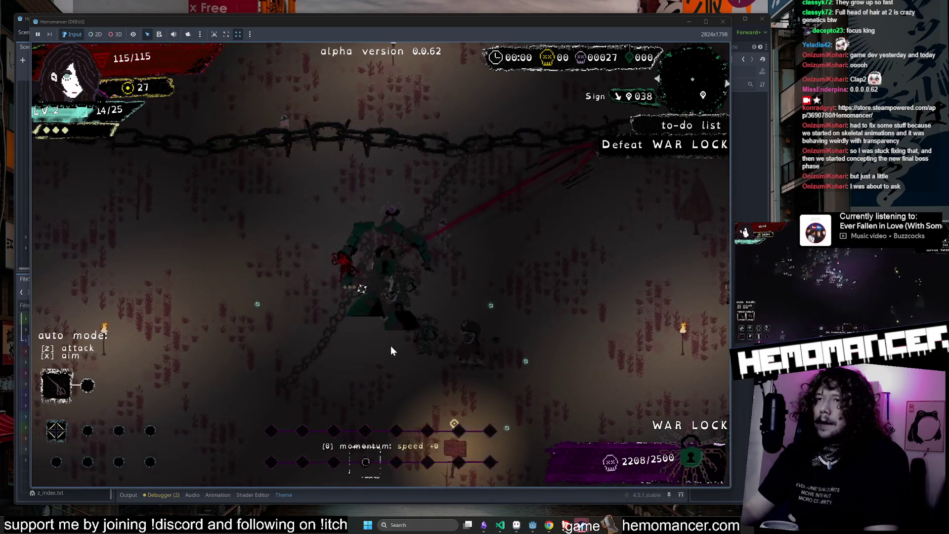
{"action": "key", "text": "s"}
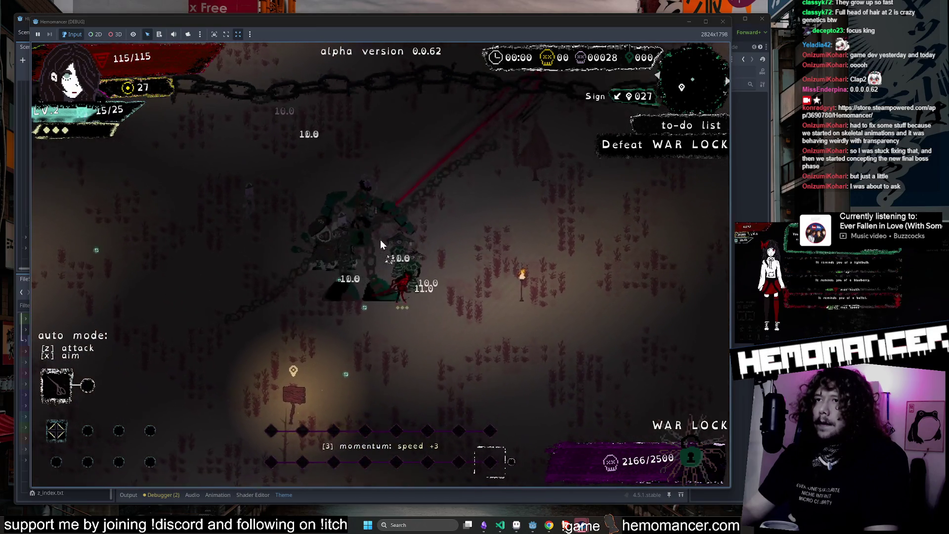
{"action": "key", "text": "d"}
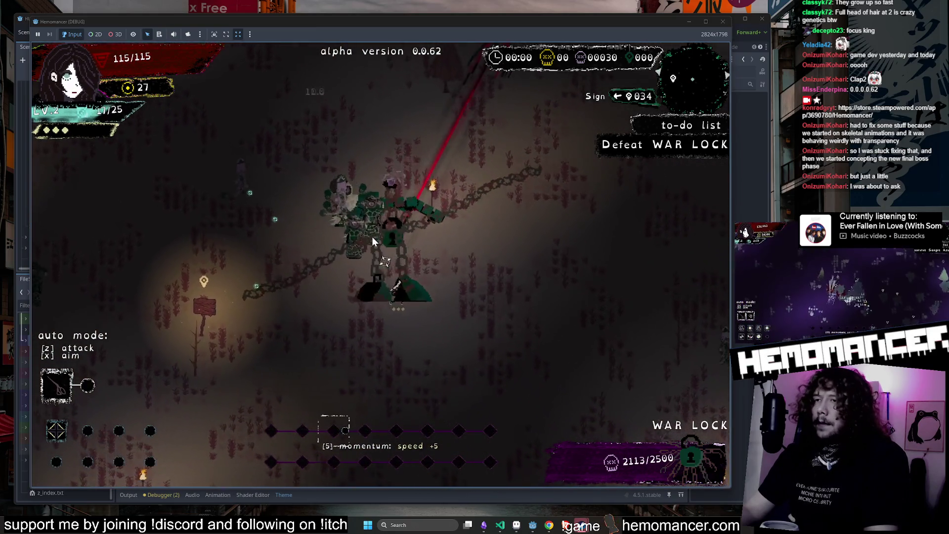
{"action": "key", "text": "s"}
{"action": "key", "text": "a"}
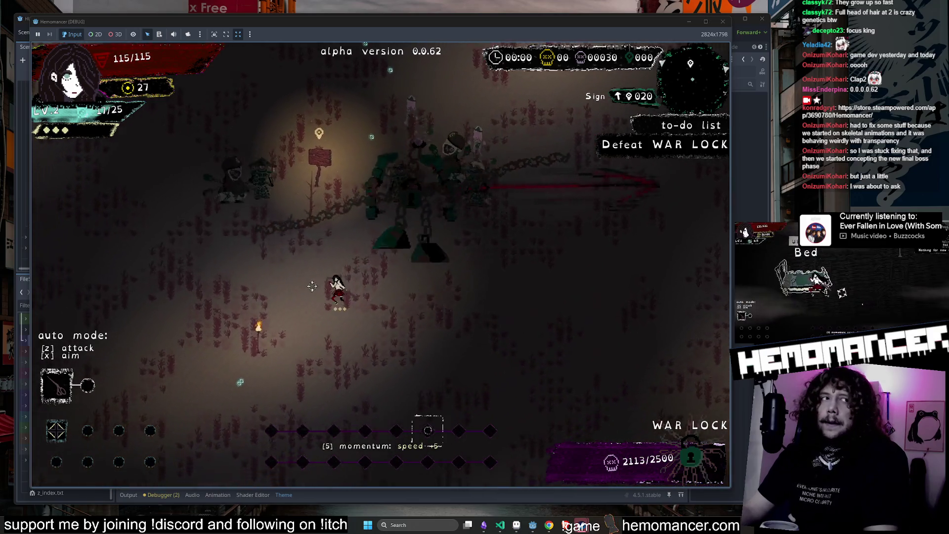
{"action": "key", "text": "a"}
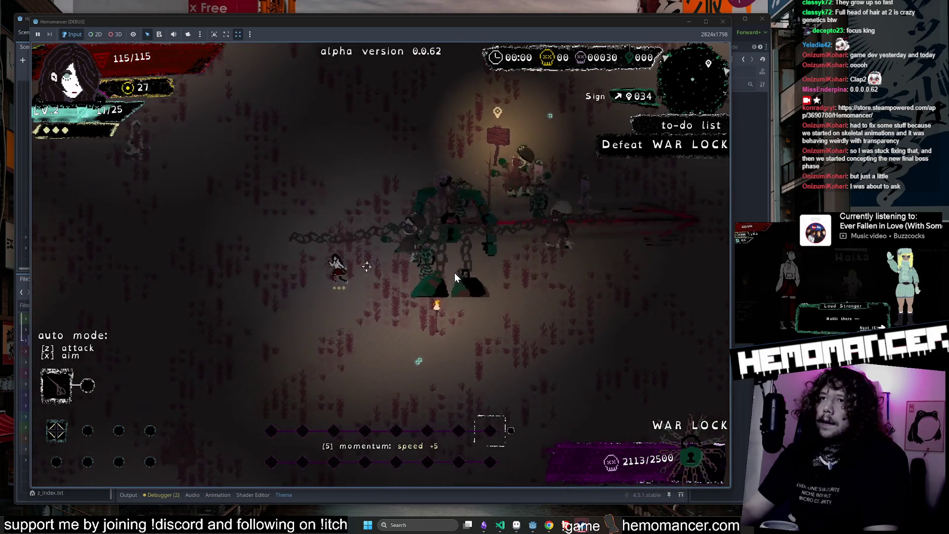
{"action": "key", "text": "s"}
{"action": "key", "text": "a"}
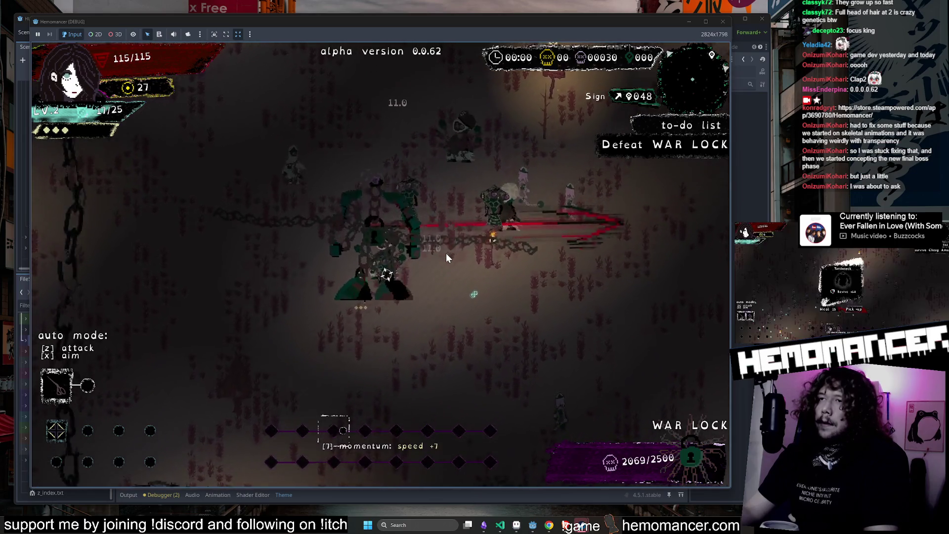
Circle the War Lock until LV.3 offers Lotus Jujube, Ice cream and Pendant.
{"action": "key", "text": "d"}
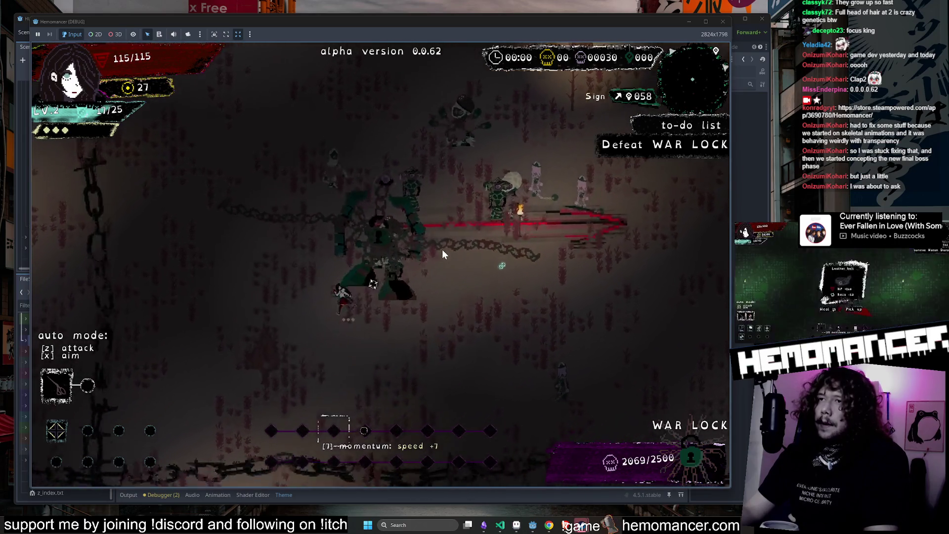
{"action": "key", "text": "w"}
{"action": "key", "text": "d"}
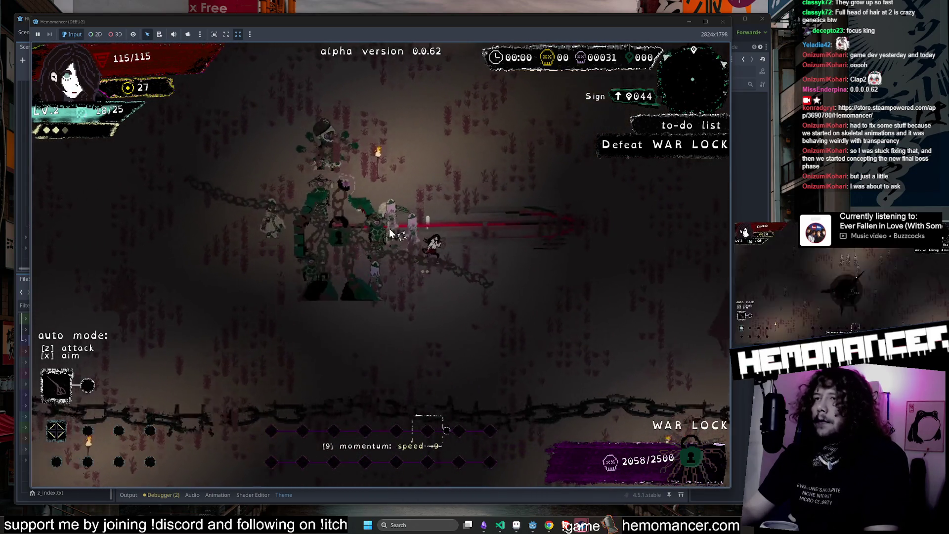
{"action": "key", "text": "w"}
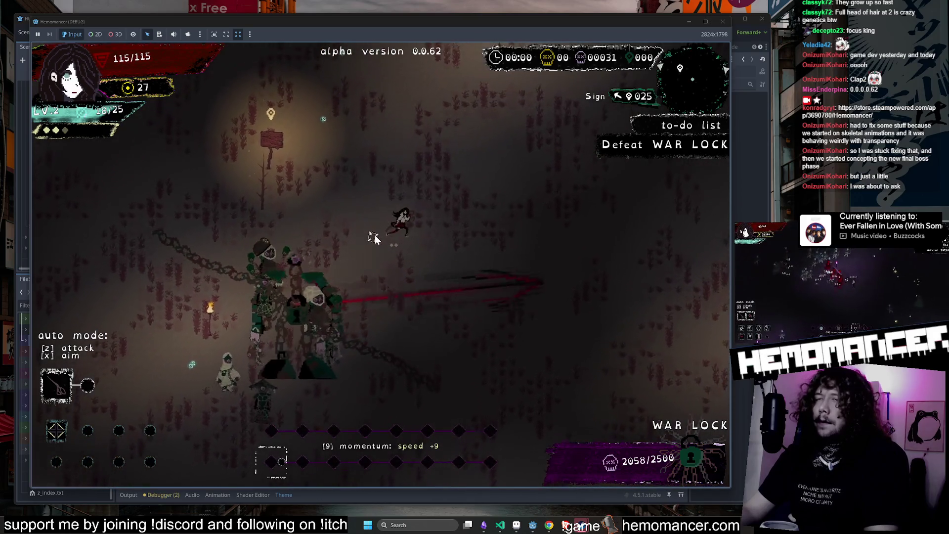
{"action": "key", "text": "d"}
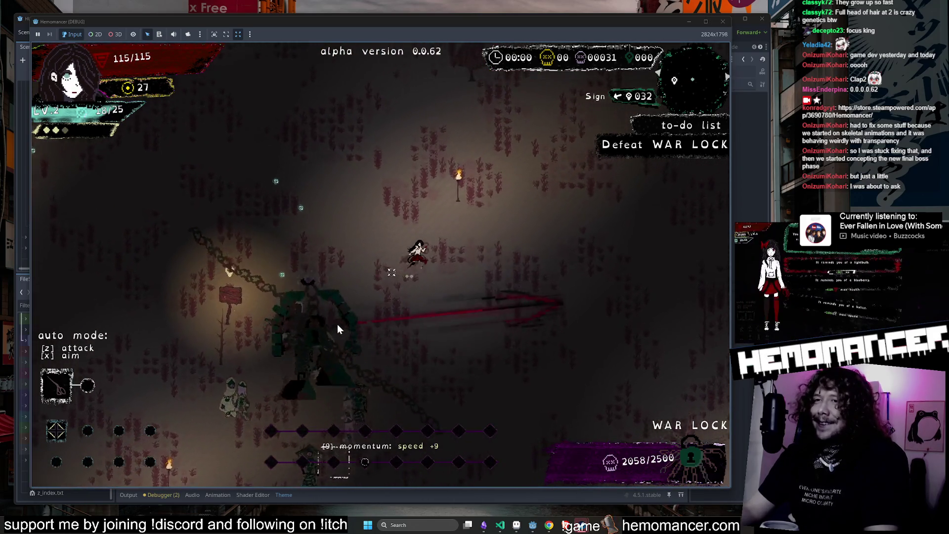
{"action": "key", "text": "s"}
{"action": "key", "text": "a"}
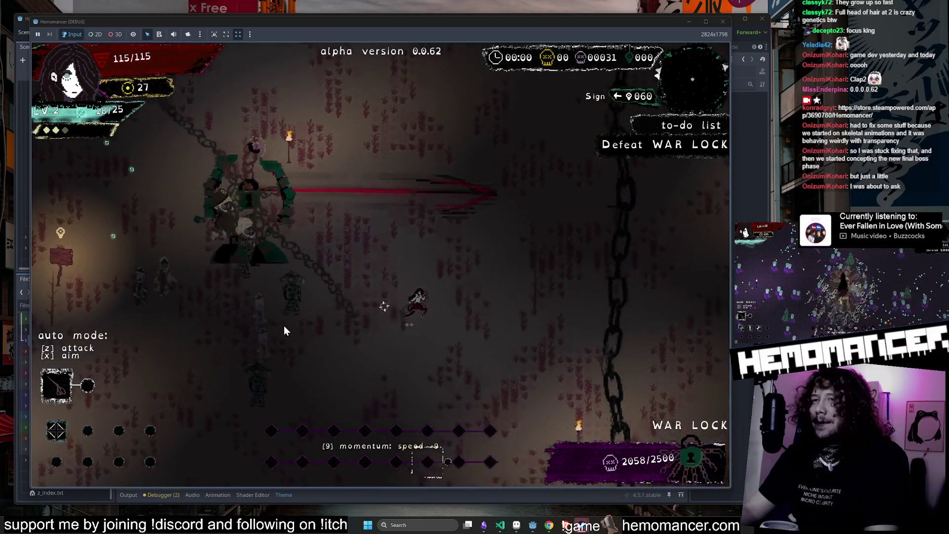
{"action": "key", "text": "w"}
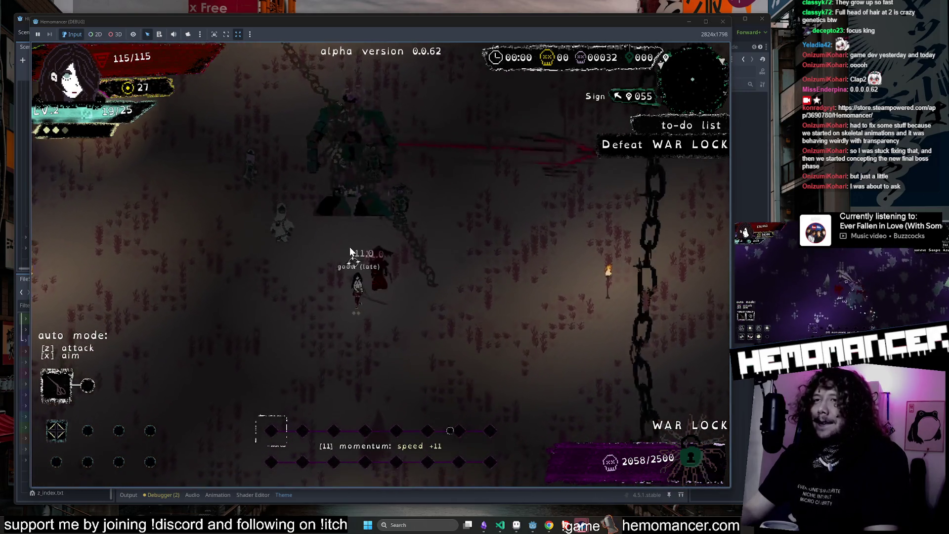
{"action": "key", "text": "a"}
{"action": "key", "text": "s"}
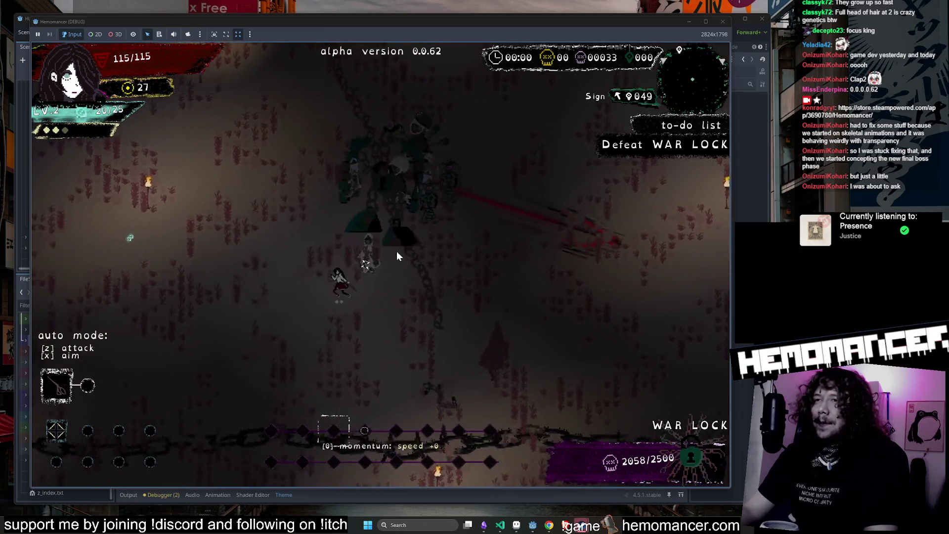
{"action": "key", "text": "a"}
{"action": "key", "text": "s"}
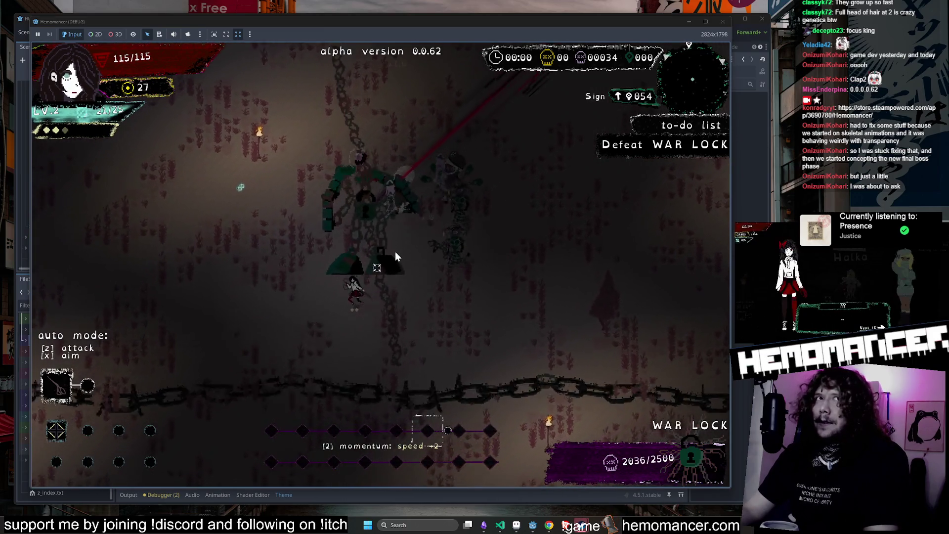
{"action": "key", "text": "w"}
{"action": "key", "text": "a"}
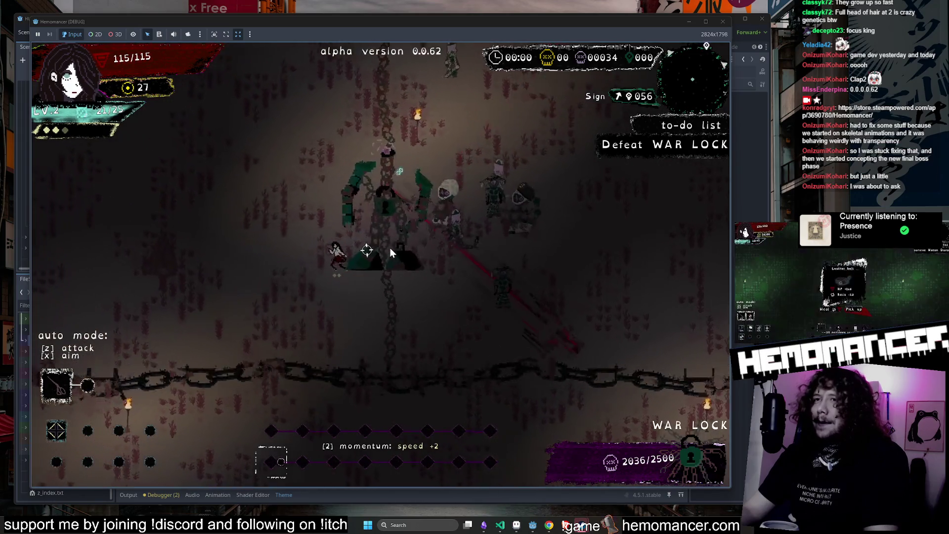
{"action": "key", "text": "d"}
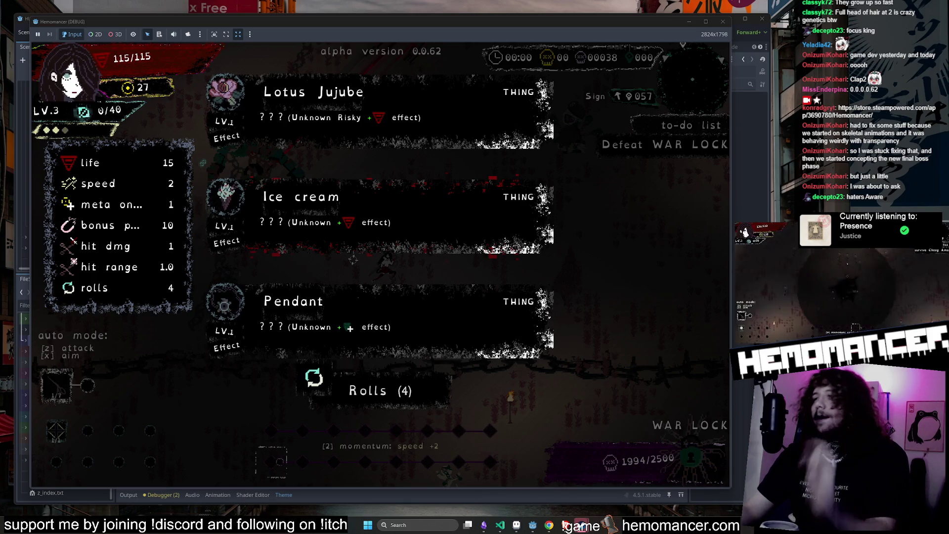
Reroll the level-up offers once and take the Friendship bracelet.
{"action": "left_click", "coordinate": [396, 394]}
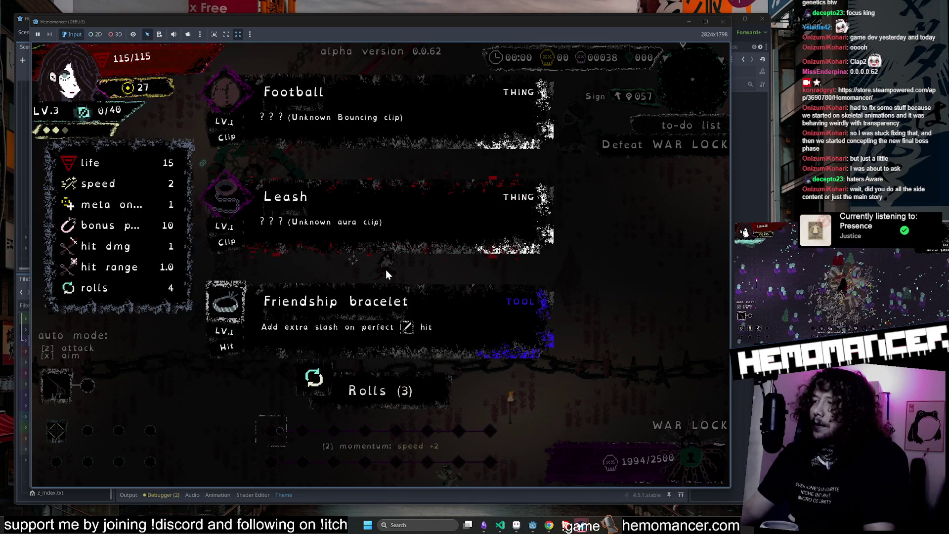
{"action": "left_click", "coordinate": [387, 301]}
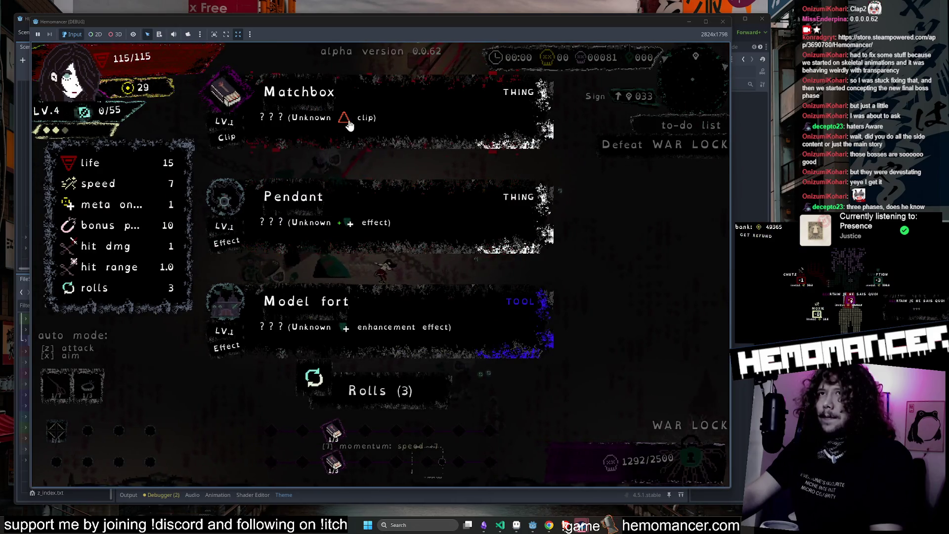
Take the Matchbox and fight on until the War Lock boss dies.
{"action": "left_click", "coordinate": [348, 125]}
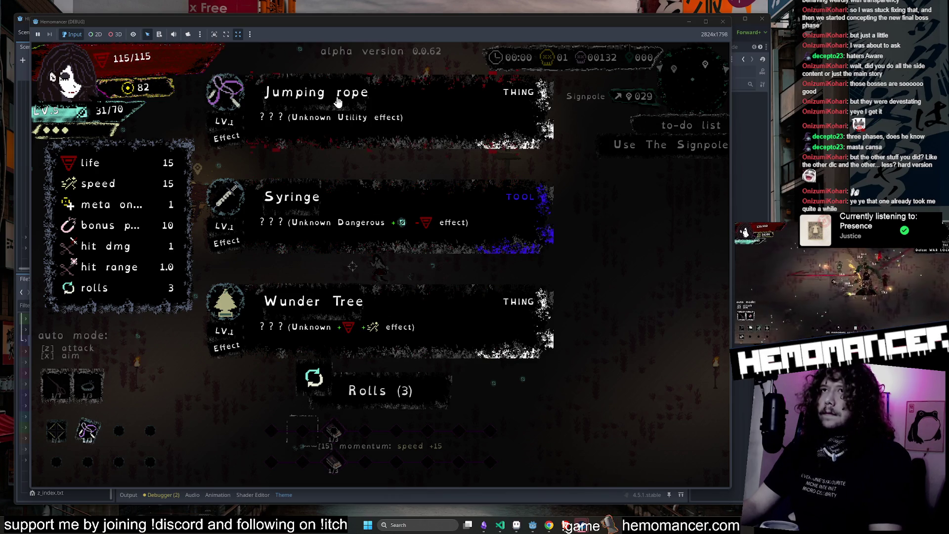
Take the Jumping rope upgrade and pick up the Top hat deluxe from the box.
{"action": "left_click", "coordinate": [337, 101]}
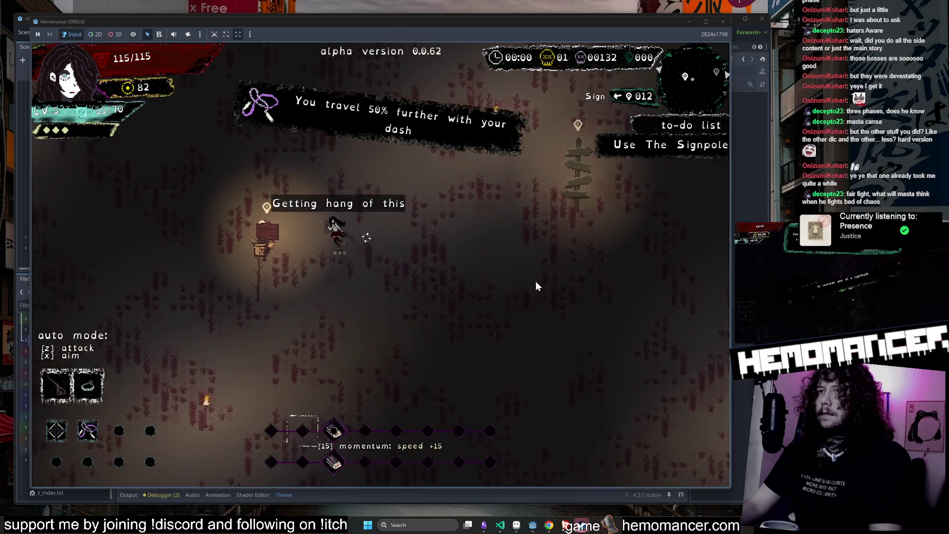
{"action": "key", "text": "Right"}
{"action": "key", "text": "Up"}
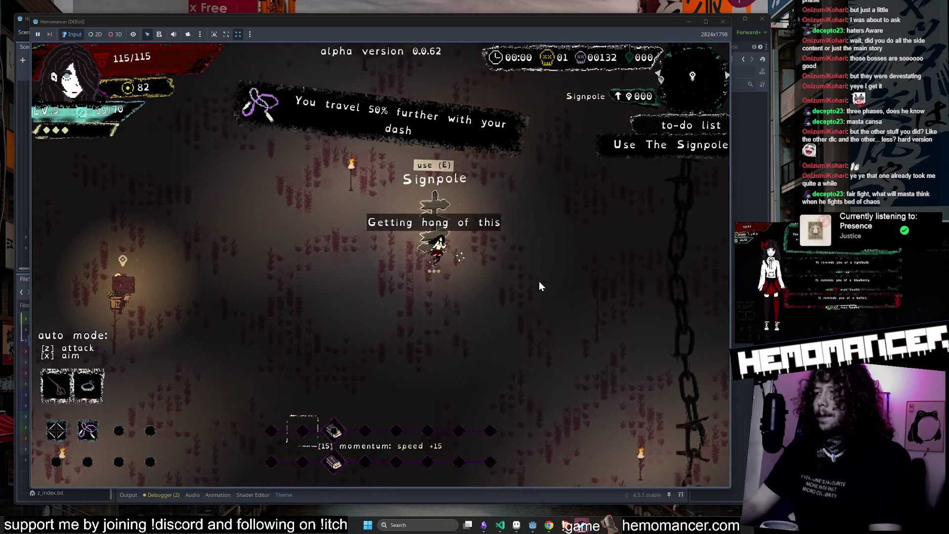
{"action": "key", "text": "Up"}
{"action": "key", "text": "Left"}
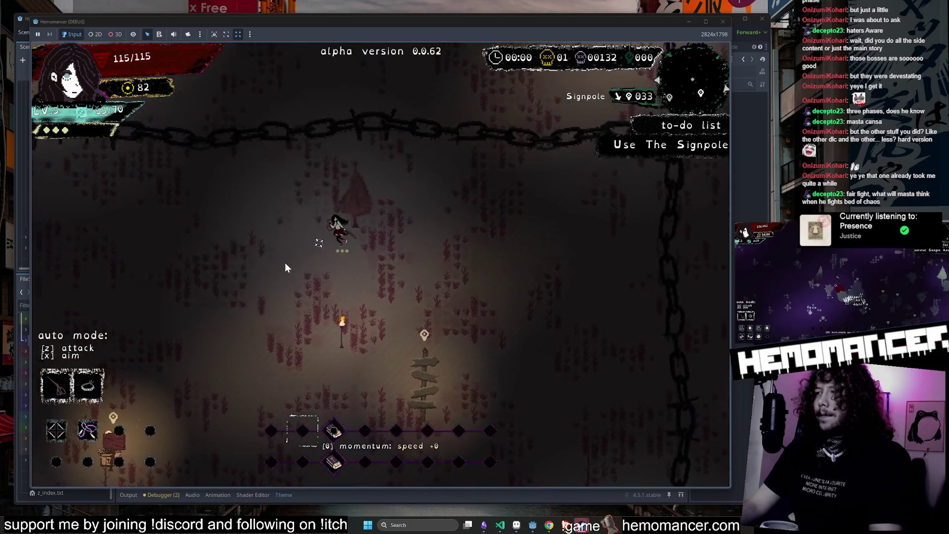
{"action": "key", "text": "Left"}
{"action": "key", "text": "Down"}
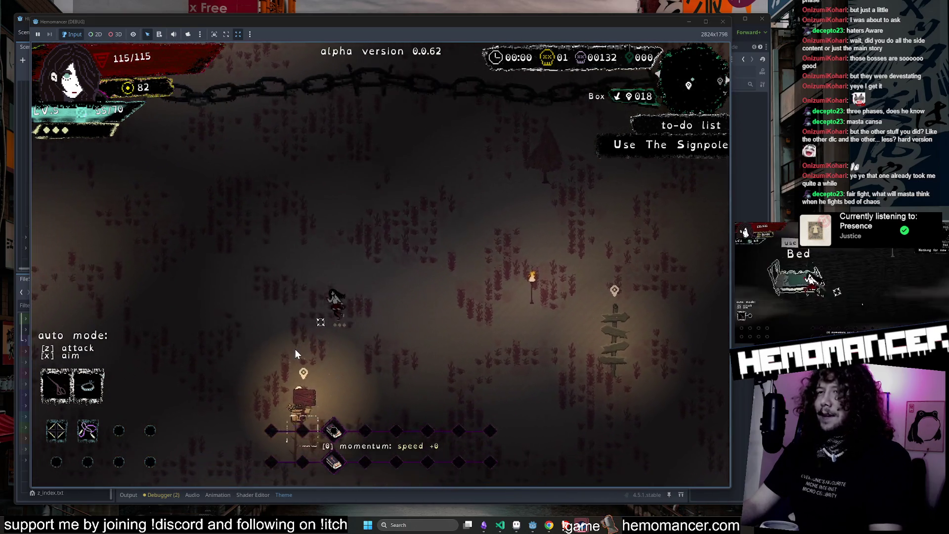
{"action": "key", "text": "Down"}
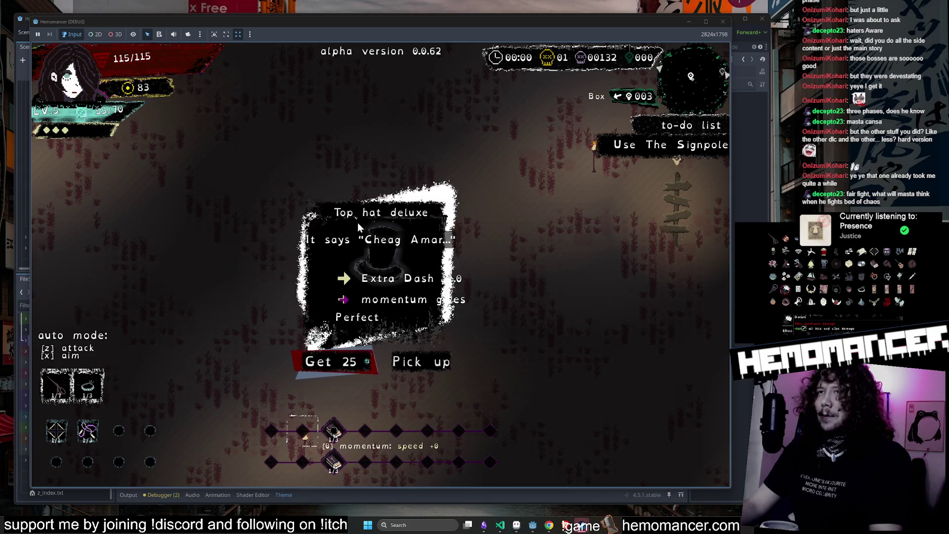
{"action": "left_click", "coordinate": [424, 361]}
Use the signpole to travel into Sangre Azul.
{"action": "key", "text": "Up"}
{"action": "key", "text": "Right"}
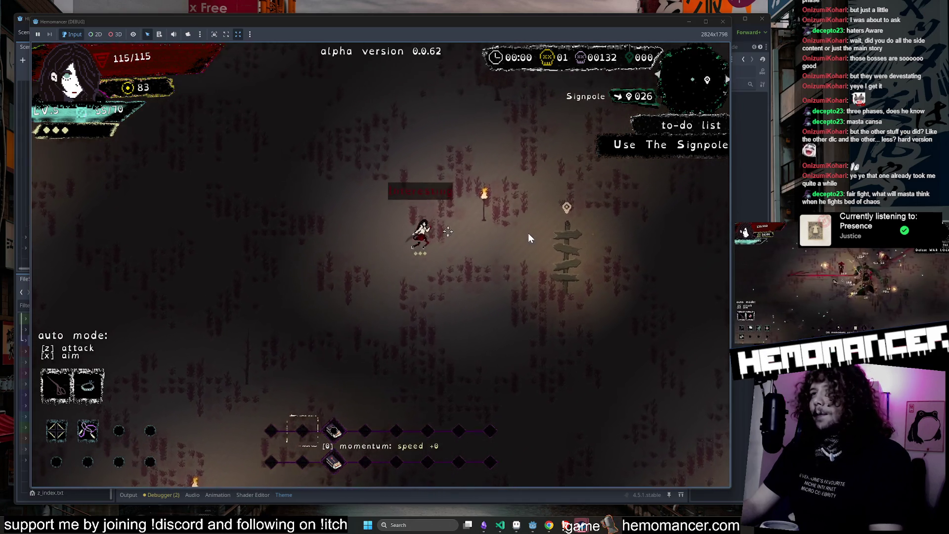
{"action": "key", "text": "Right"}
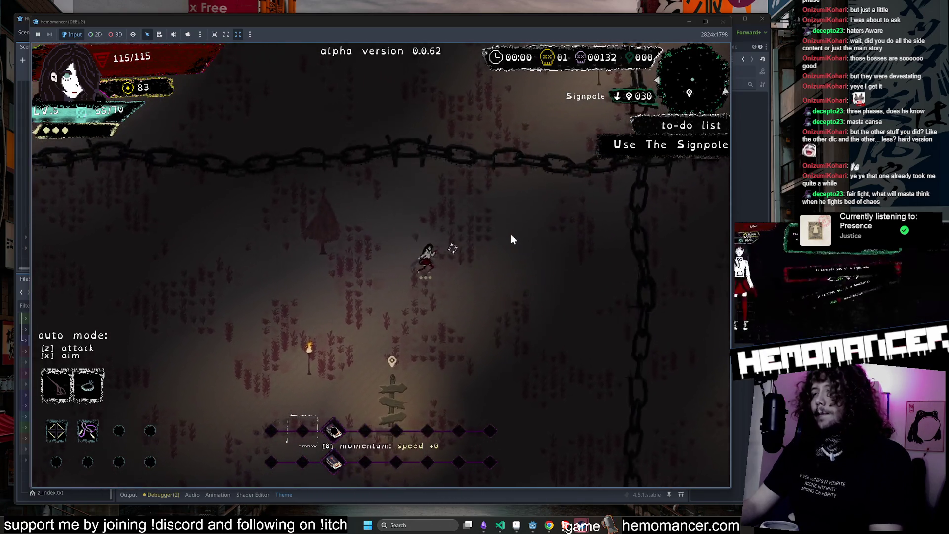
{"action": "key", "text": "Left"}
{"action": "key", "text": "z"}
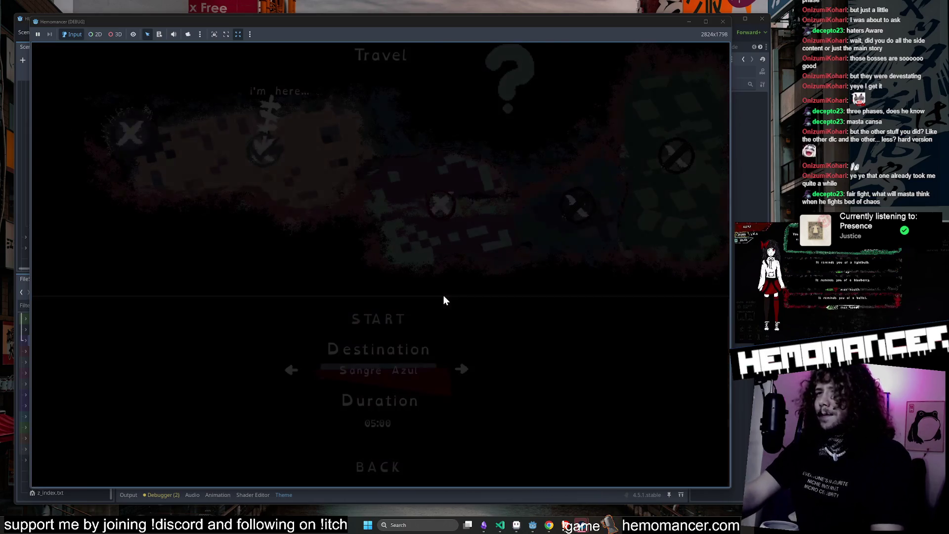
{"action": "left_click", "coordinate": [385, 326]}
{"action": "key", "text": "Right"}
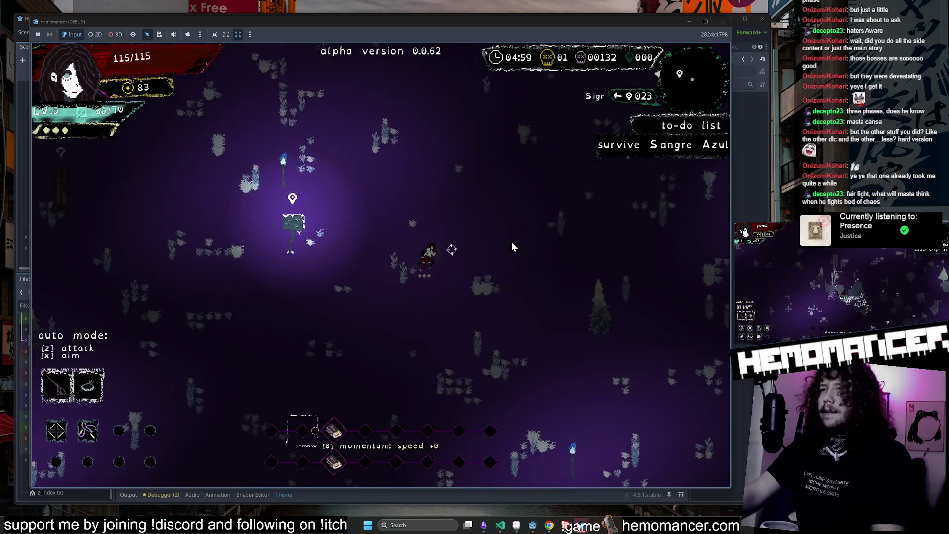
Roam Sangre Azul fighting enemies until LV.6 offers Wunder Tree or Direct hotline.
{"action": "key", "text": "Right"}
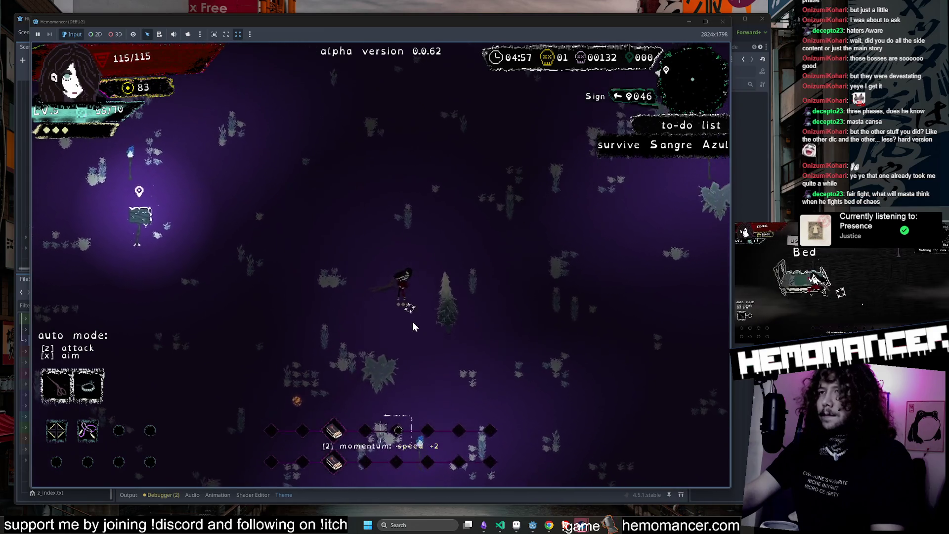
{"action": "key", "text": "Right"}
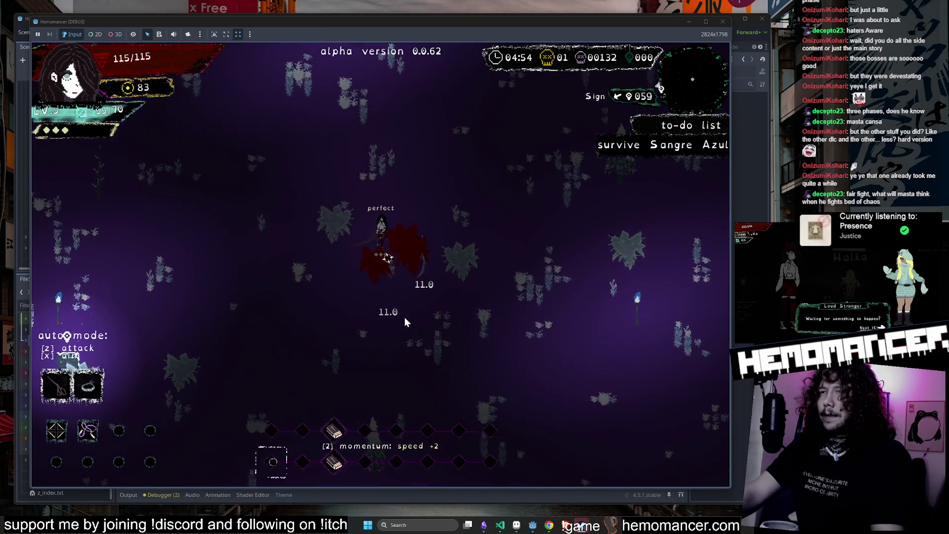
{"action": "key", "text": "Up"}
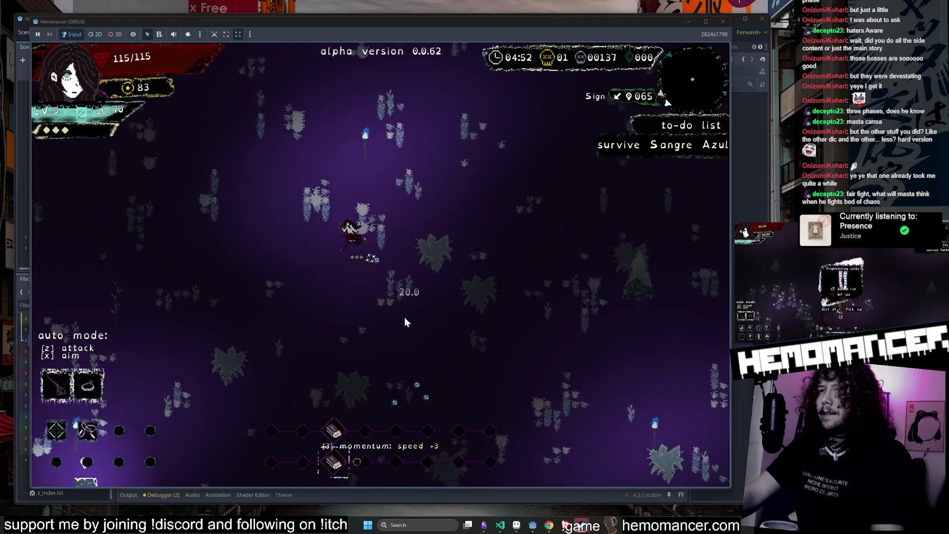
{"action": "key", "text": "Up"}
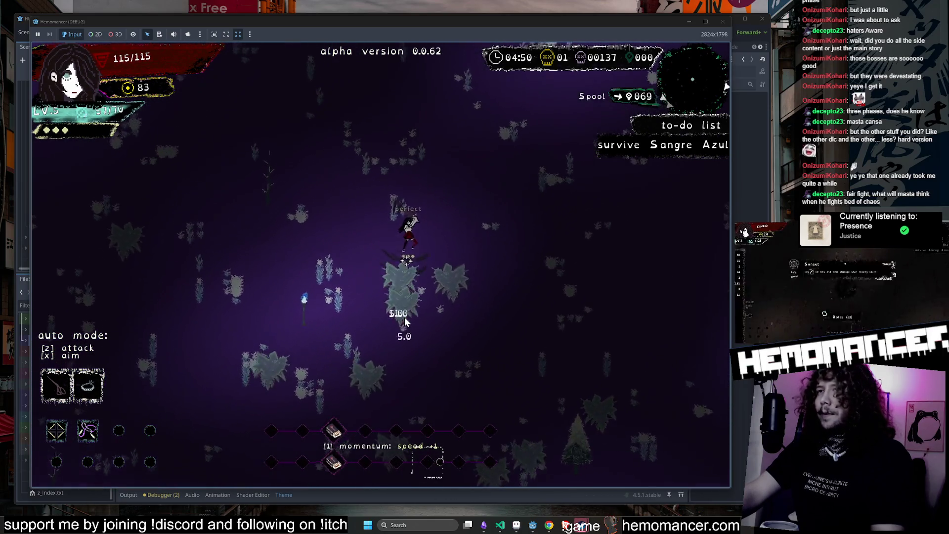
{"action": "key", "text": "Up"}
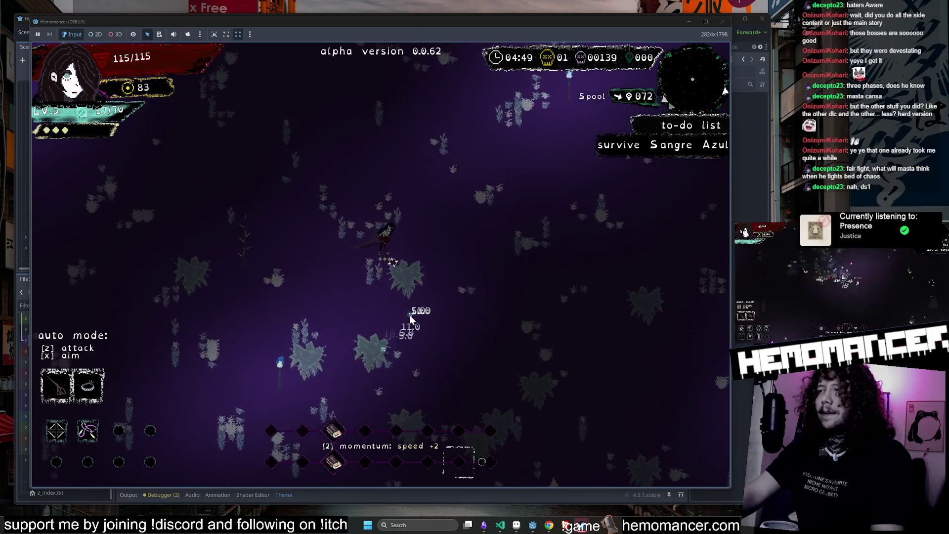
{"action": "key", "text": "Up"}
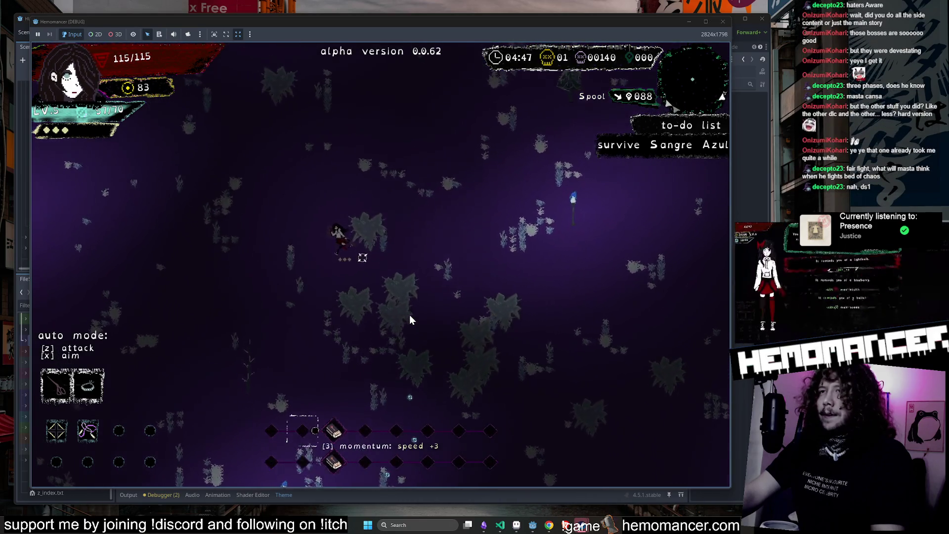
{"action": "key", "text": "Right"}
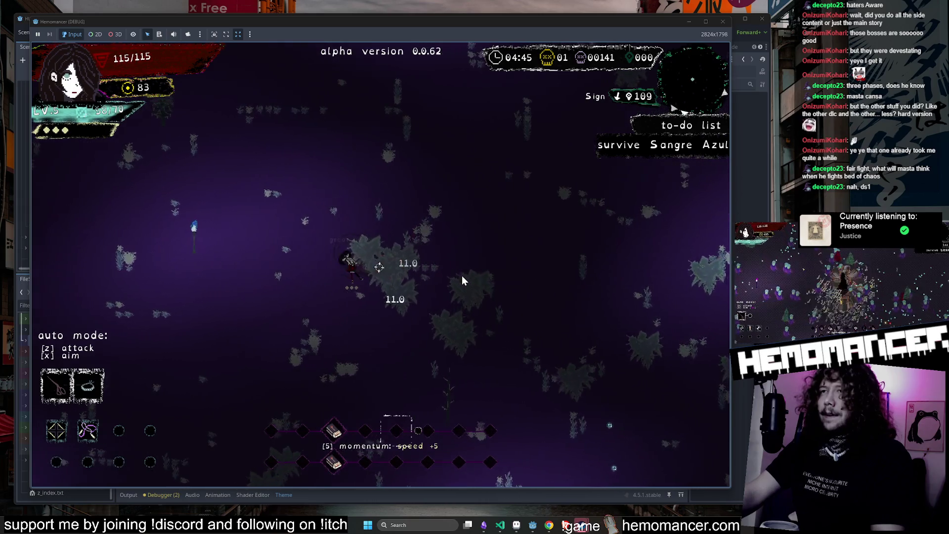
{"action": "key", "text": "Down"}
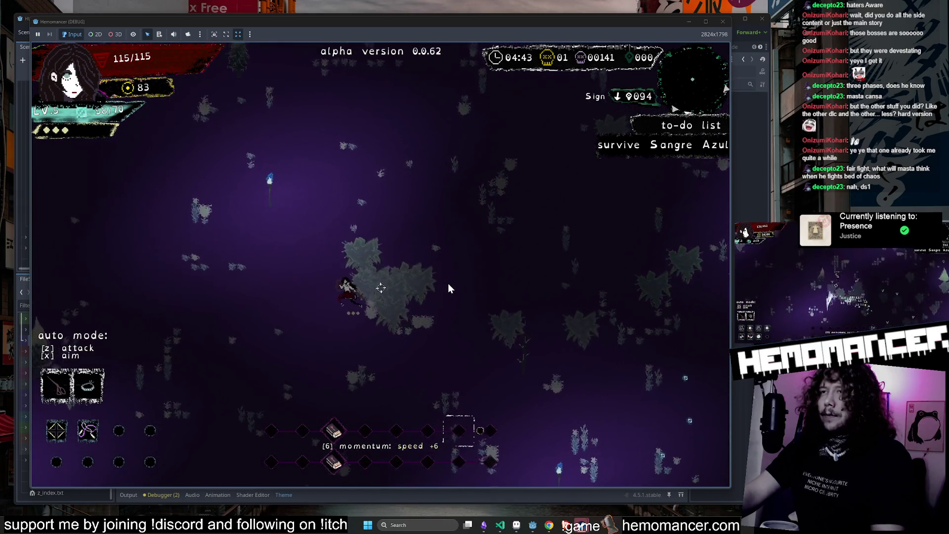
{"action": "key", "text": "Left"}
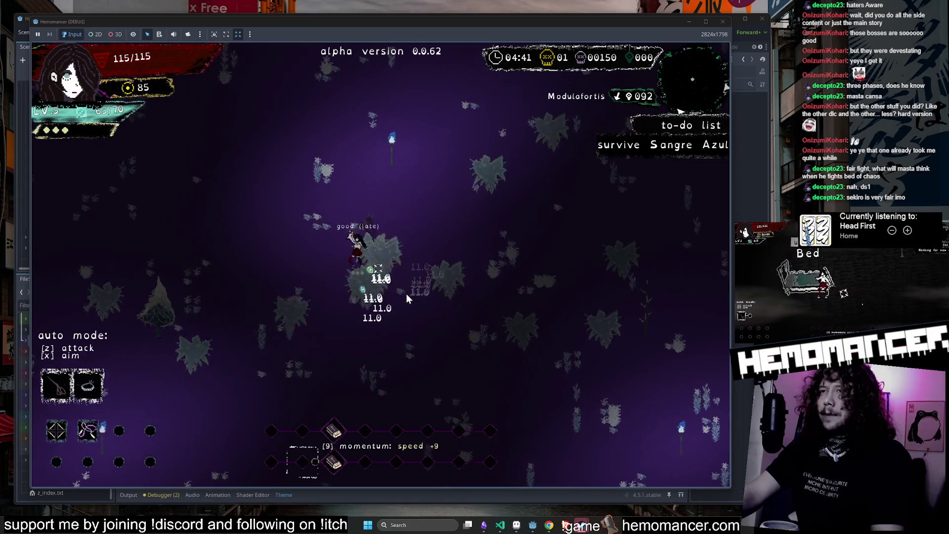
{"action": "key", "text": "Up"}
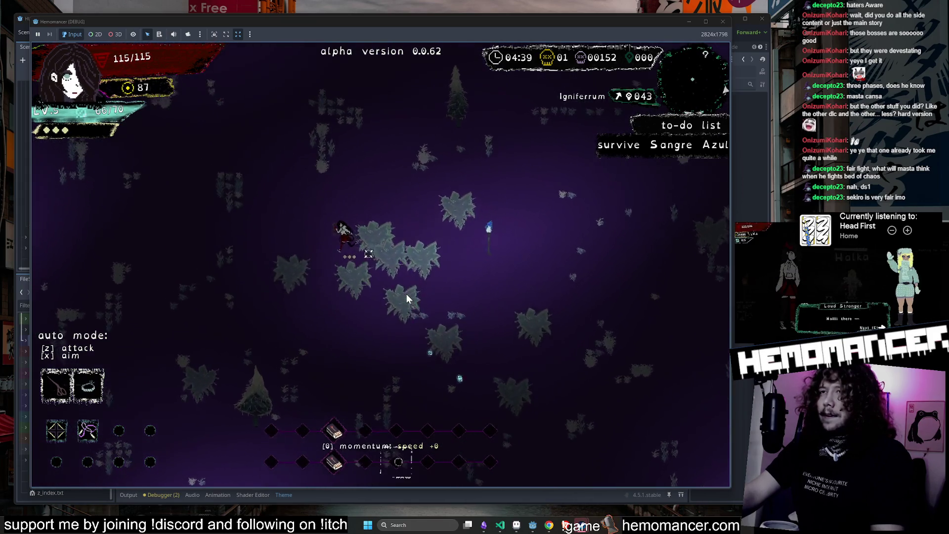
{"action": "key", "text": "Left"}
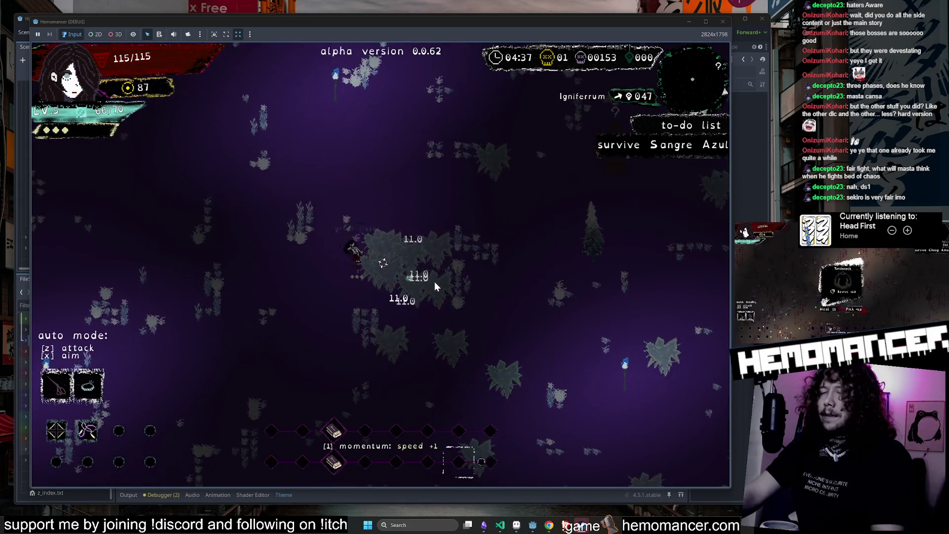
{"action": "key", "text": "Left"}
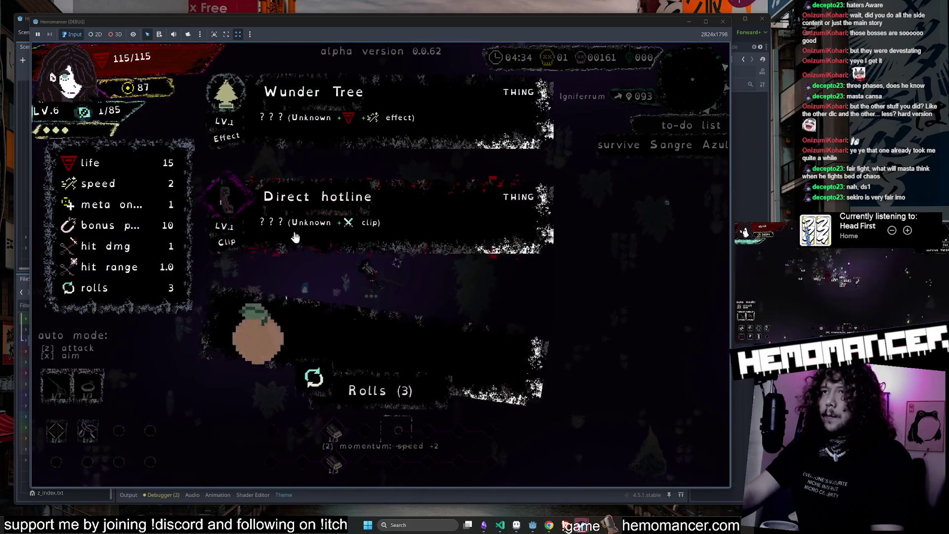
Pick Direct hotline and play on until the Pillar encounter appears.
{"action": "left_click", "coordinate": [346, 212]}
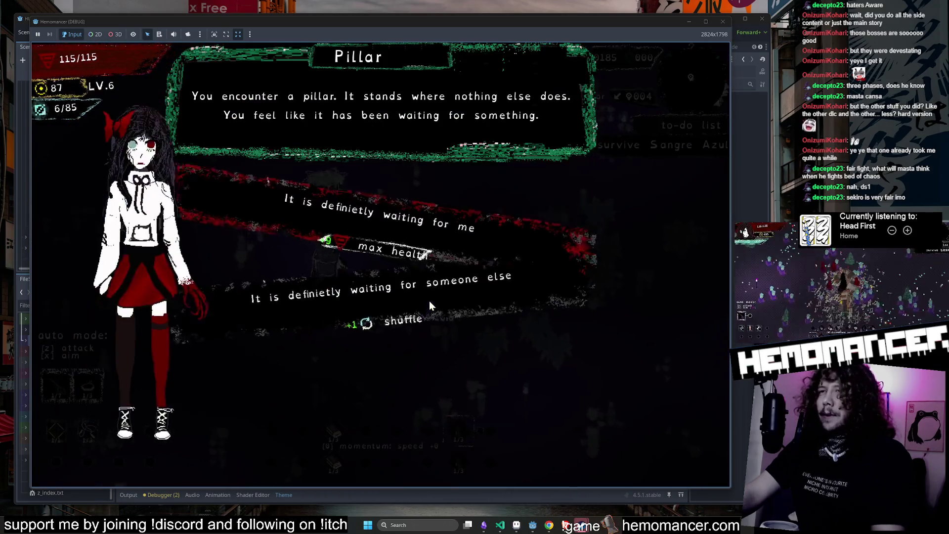
Answer the Pillar encounter, play through the Gravestone event, then stop the game with F8.
{"action": "left_click", "coordinate": [390, 355]}
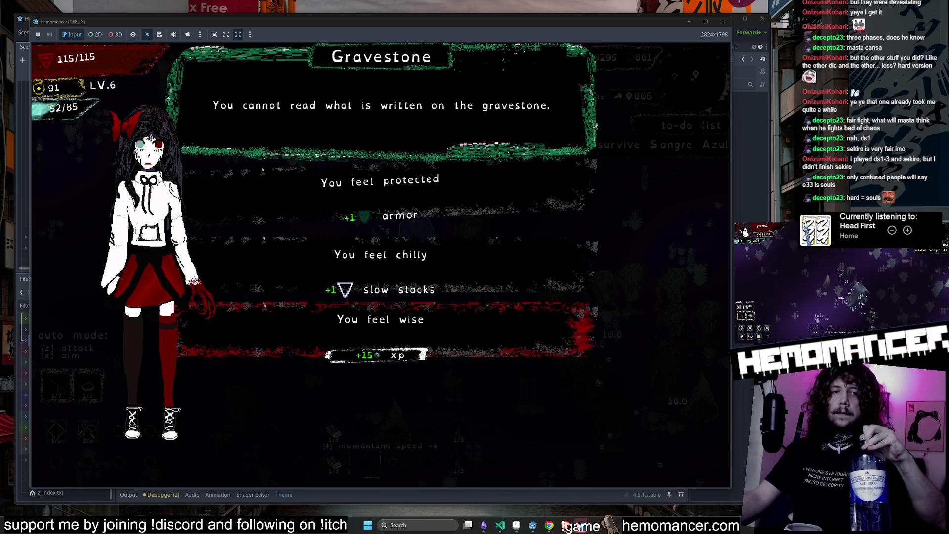
{"action": "key", "text": "F8"}
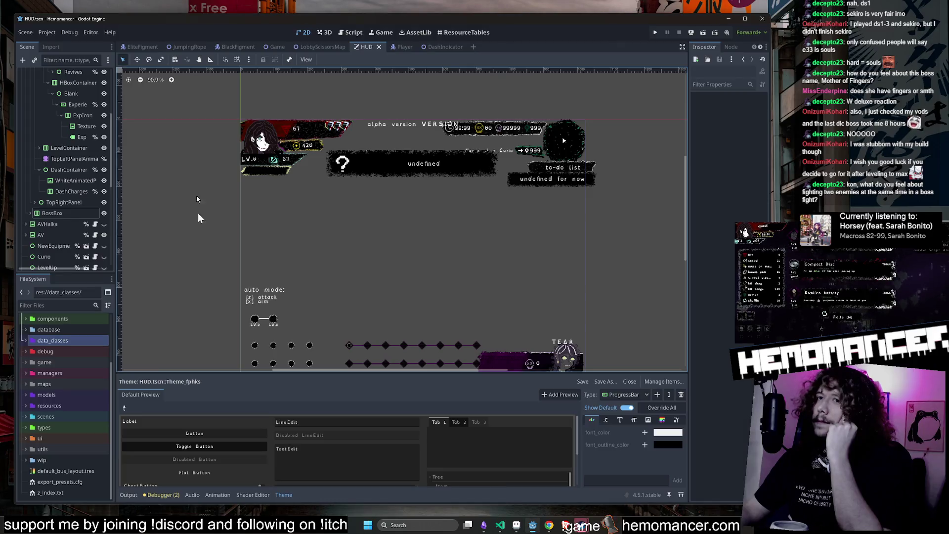
Clear the debugger's reported errors, go back to the Output log, and switch to VS Code.
{"action": "left_click", "coordinate": [161, 495]}
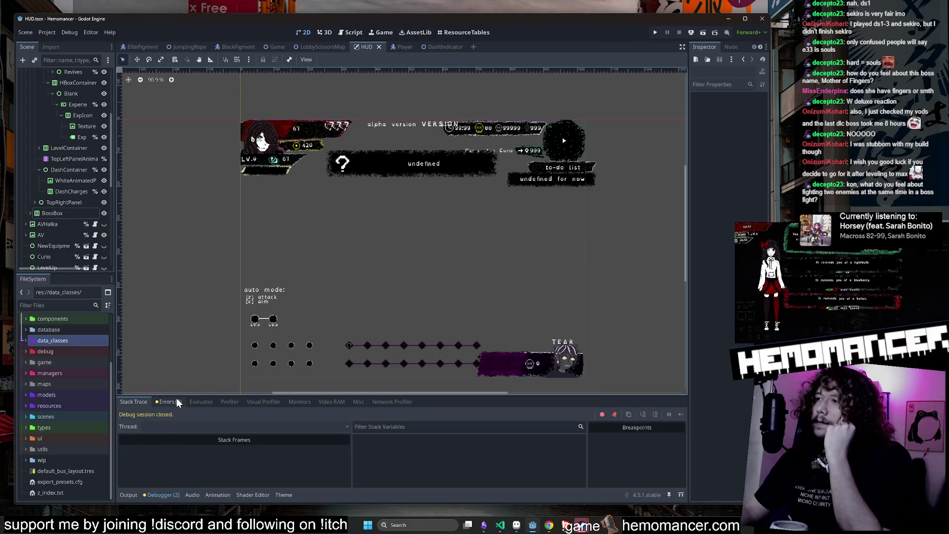
{"action": "left_click", "coordinate": [173, 401]}
{"action": "left_click", "coordinate": [677, 415]}
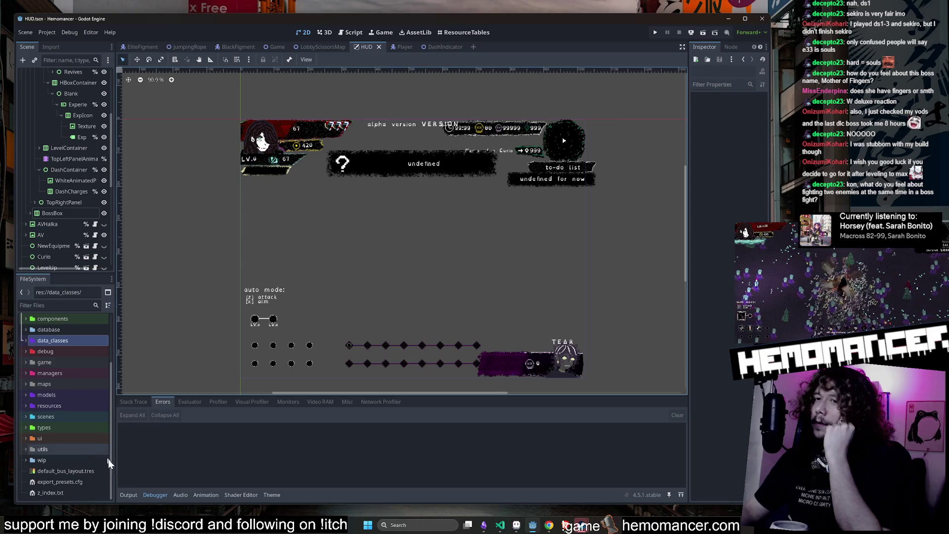
{"action": "left_click", "coordinate": [129, 495]}
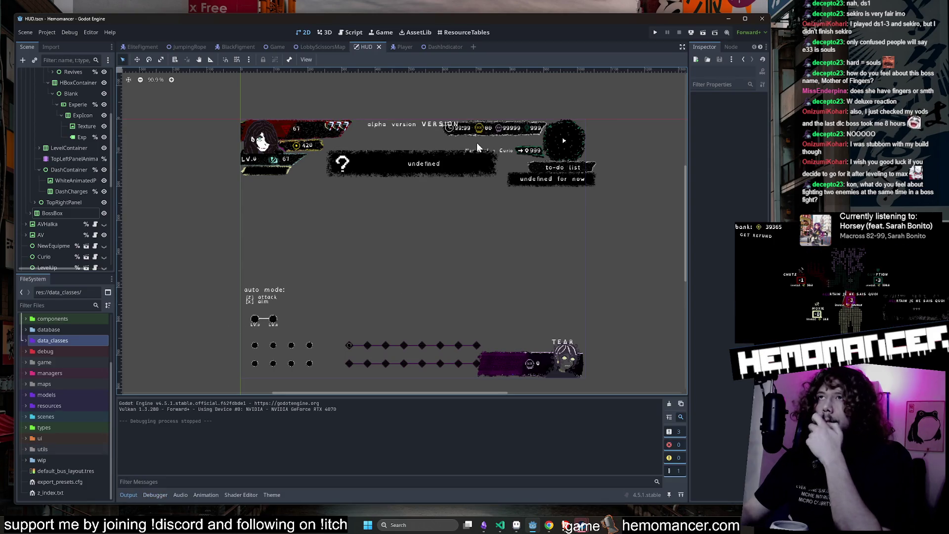
{"action": "left_click", "coordinate": [499, 526]}
{"action": "type", "text": "git branch version/0.0.63"}
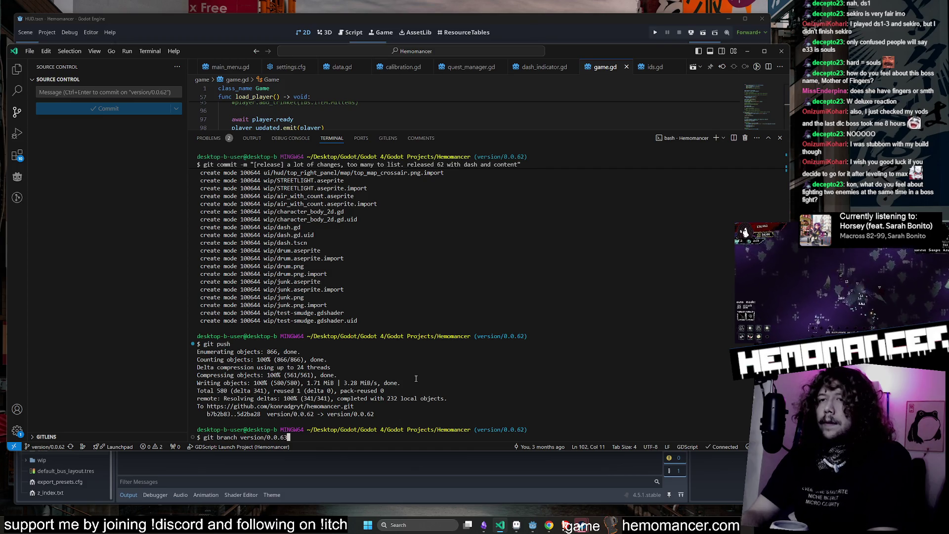
Create, check out and publish the version/0.0.63 branch.
{"action": "key", "text": "Return"}
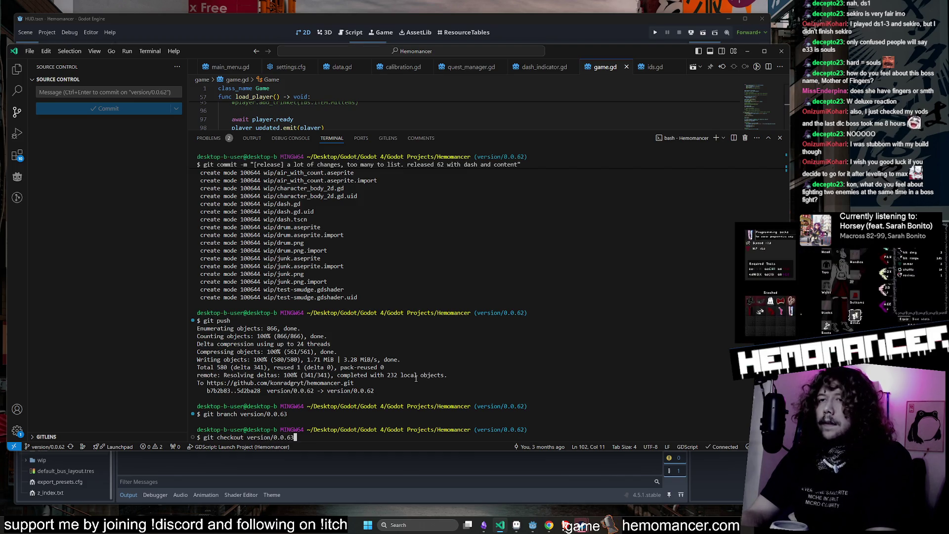
{"action": "key", "text": "Return"}
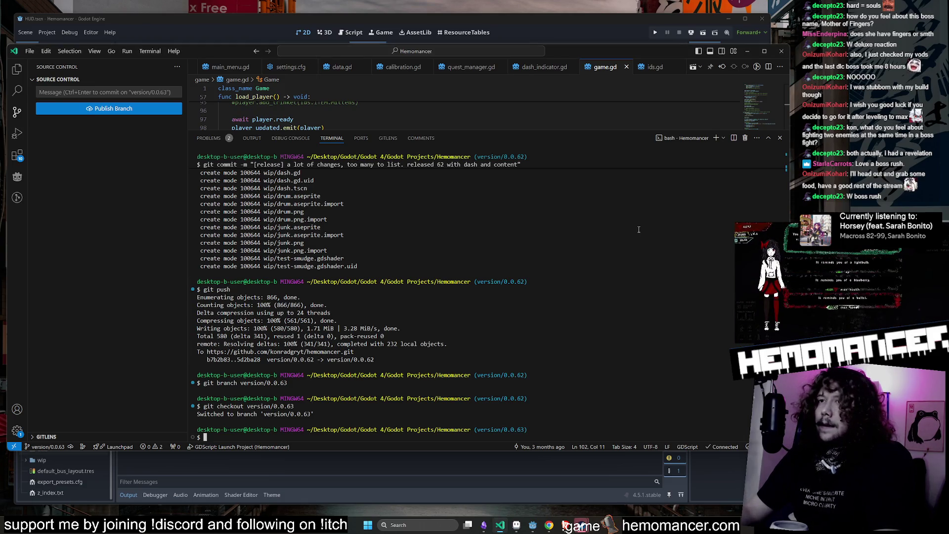
{"action": "left_click", "coordinate": [153, 111]}
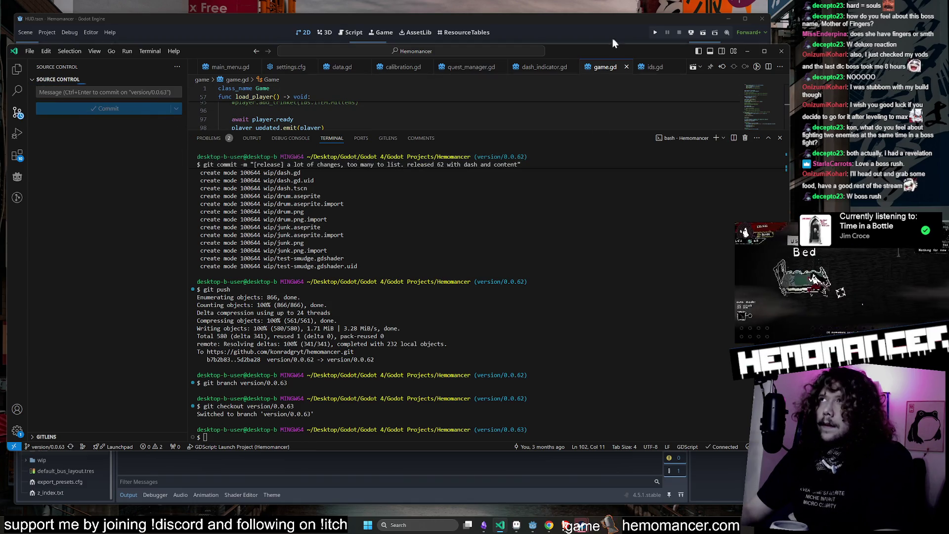
Bring Aseprite to the front with the player_v5.aseprite sprite open.
{"action": "left_click", "coordinate": [595, 24]}
{"action": "scroll", "coordinate": [82, 128], "scroll_direction": "up", "scroll_amount": 5}
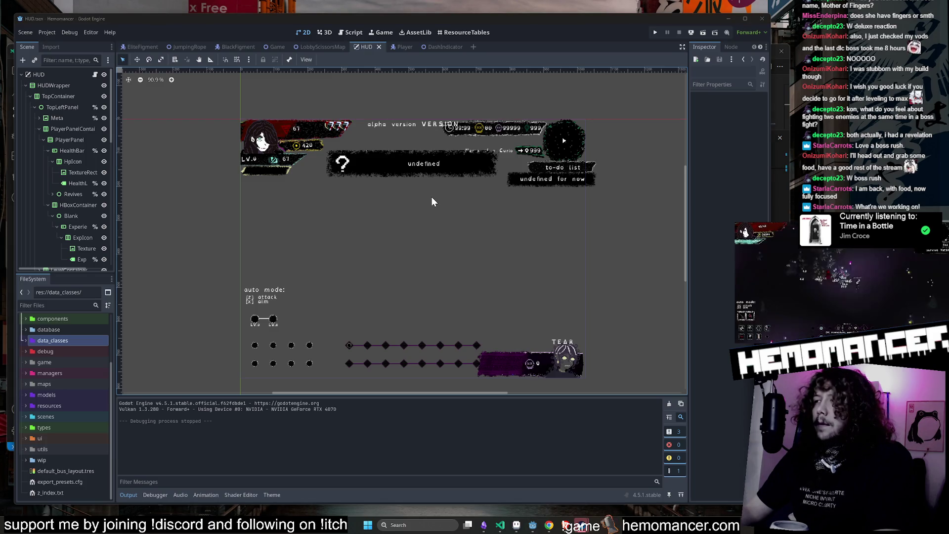
{"action": "left_click", "coordinate": [499, 527]}
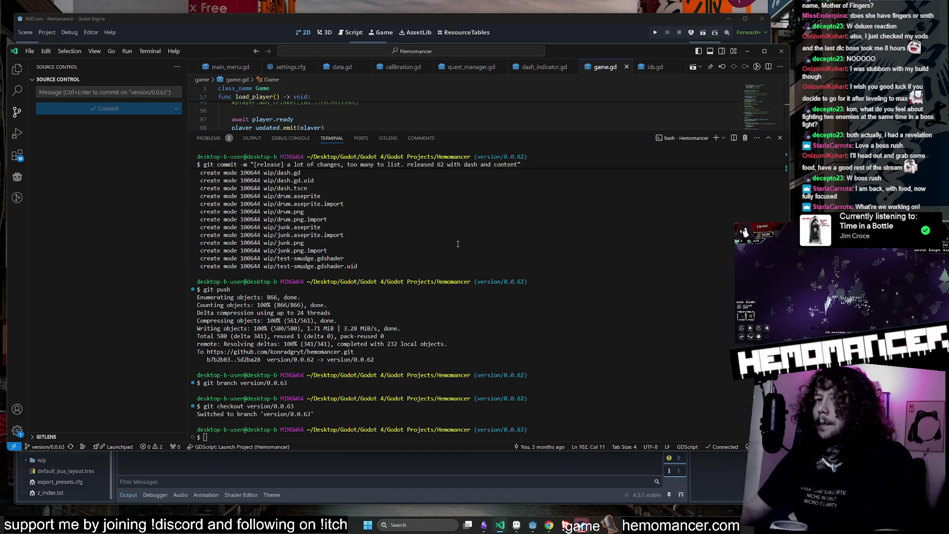
{"action": "left_click", "coordinate": [519, 525]}
{"action": "left_click", "coordinate": [208, 60]}
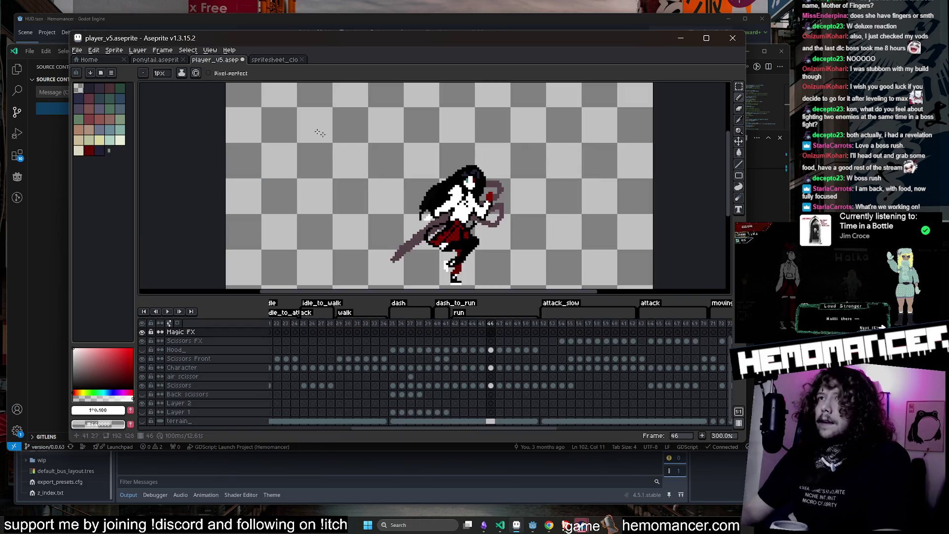
Play the attack_slow animation from frame 52, stop it, and minimize Aseprite.
{"action": "left_click", "coordinate": [544, 332]}
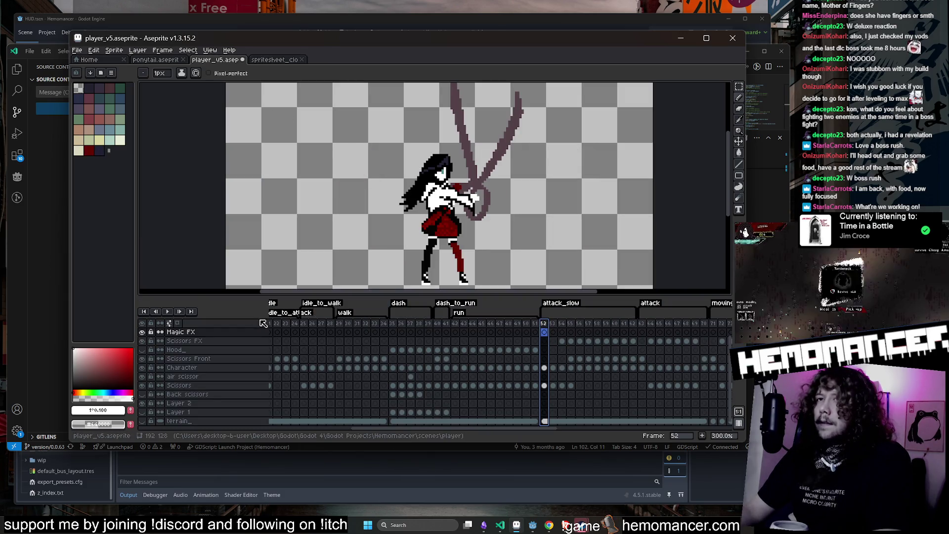
{"action": "left_click", "coordinate": [167, 311]}
{"action": "scroll", "coordinate": [228, 237], "scroll_direction": "down", "scroll_amount": 1}
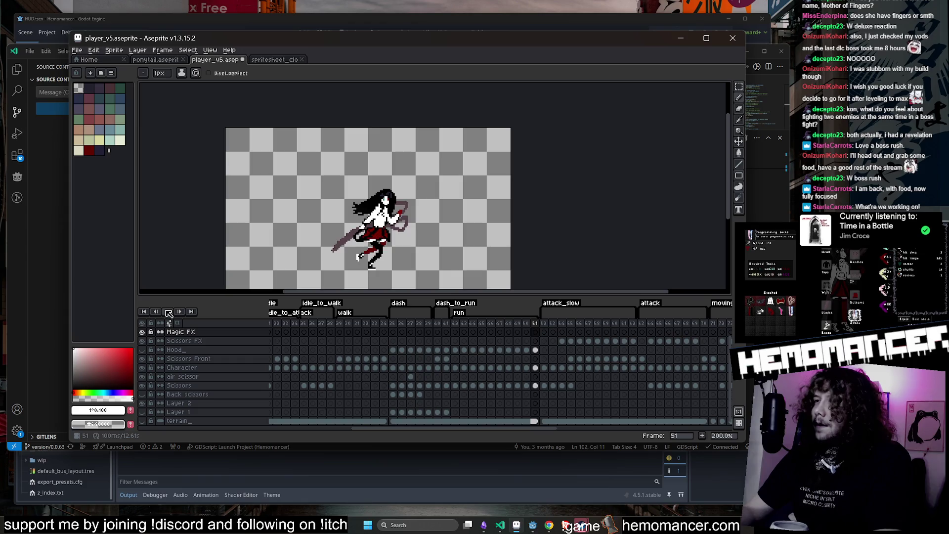
{"action": "left_click", "coordinate": [169, 312]}
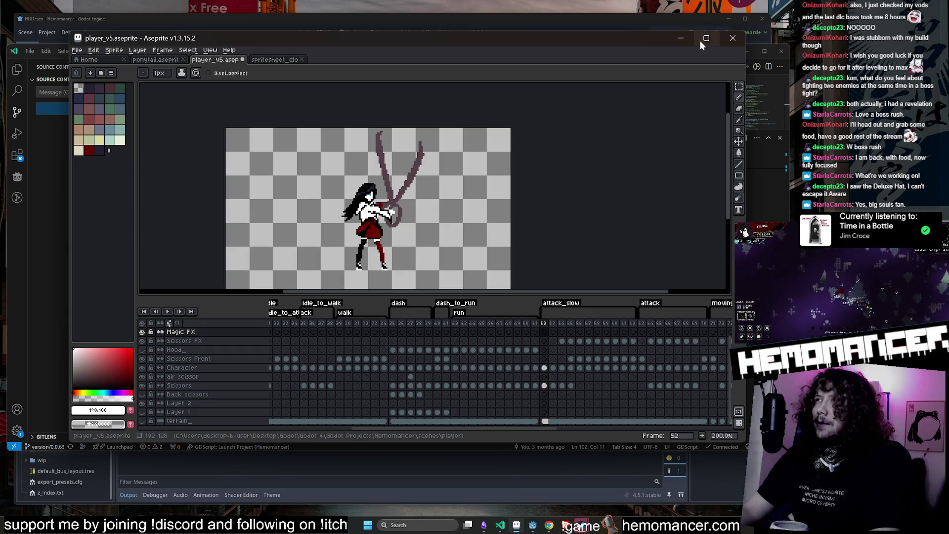
{"action": "left_click", "coordinate": [682, 38]}
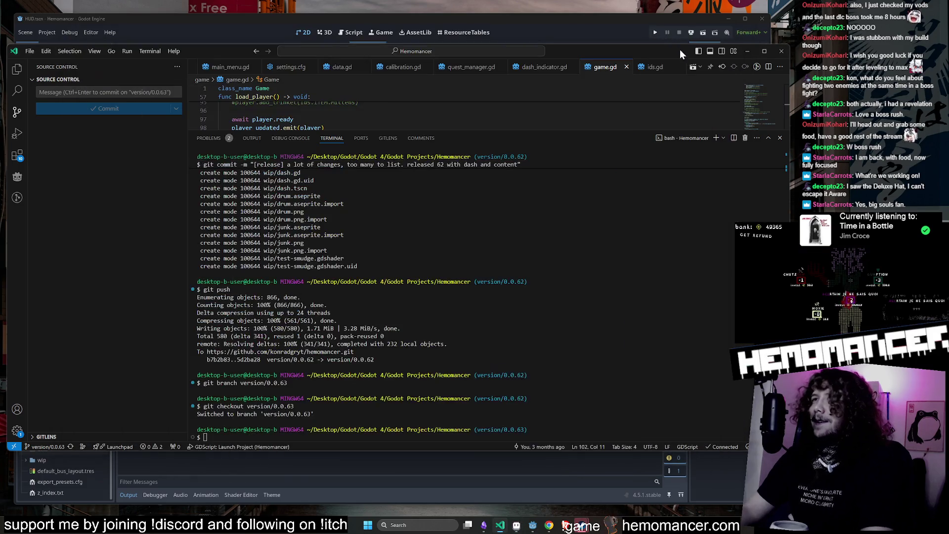
Launch the game with F5, enlarge its window, and start a new run.
{"action": "left_click", "coordinate": [500, 19]}
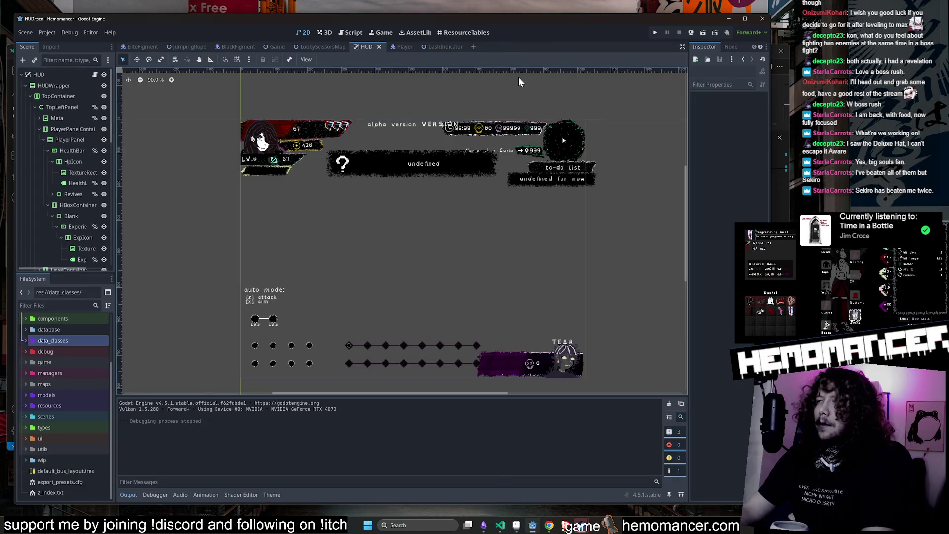
{"action": "scroll", "coordinate": [514, 104], "scroll_direction": "down", "scroll_amount": 2}
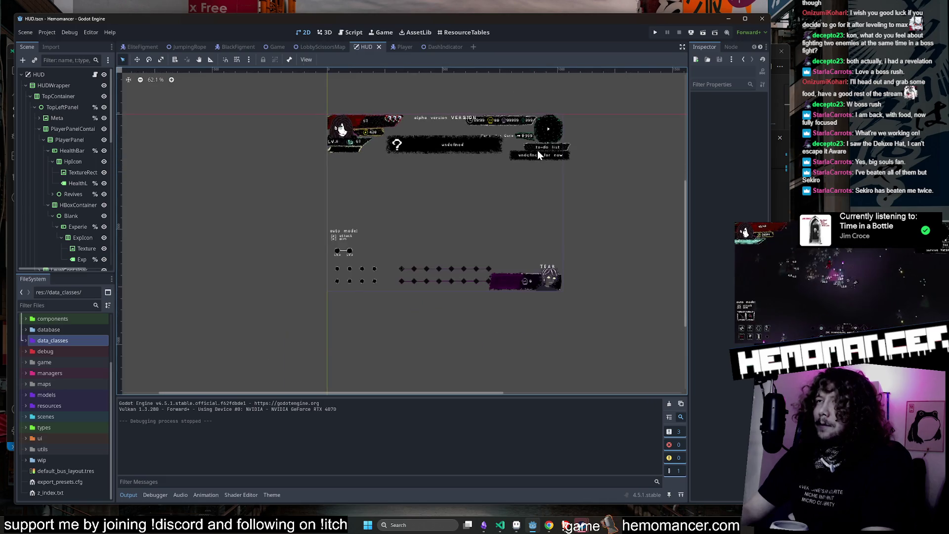
{"action": "key", "text": "F5"}
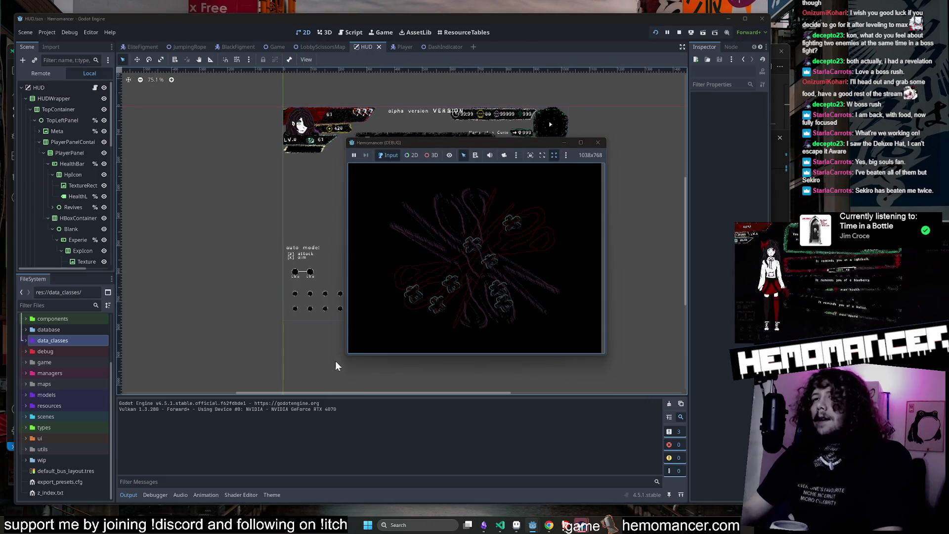
{"action": "mouse_move", "coordinate": [344, 356]}
{"action": "left_mouse_down"}
{"action": "mouse_move", "coordinate": [235, 438]}
{"action": "mouse_move", "coordinate": [128, 491]}
{"action": "left_mouse_up"}
{"action": "left_click_drag", "start_coordinate": [606, 139], "coordinate": [707, 51]}
{"action": "left_click", "coordinate": [286, 271]}
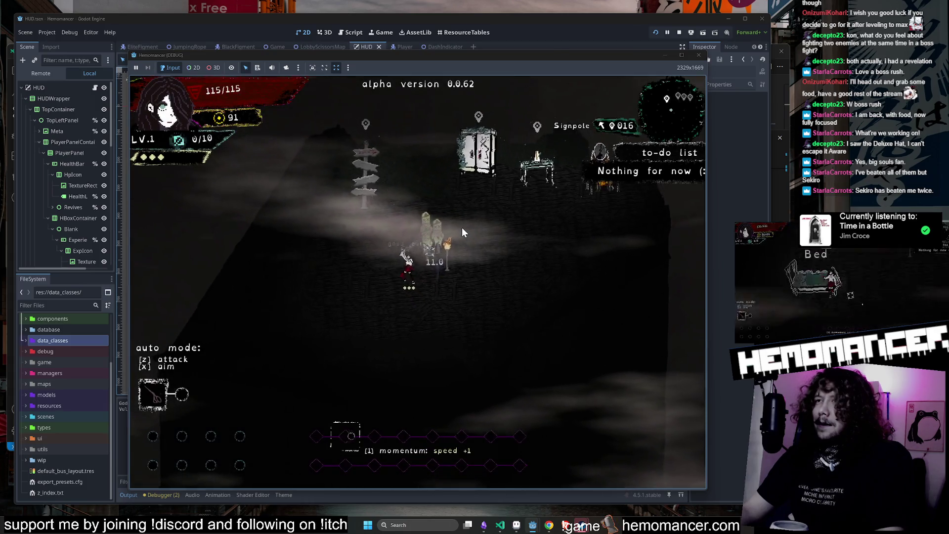
Visit the wardrobe and the Vanity upgrade menu in the hub, closing each.
{"action": "key", "text": "w"}
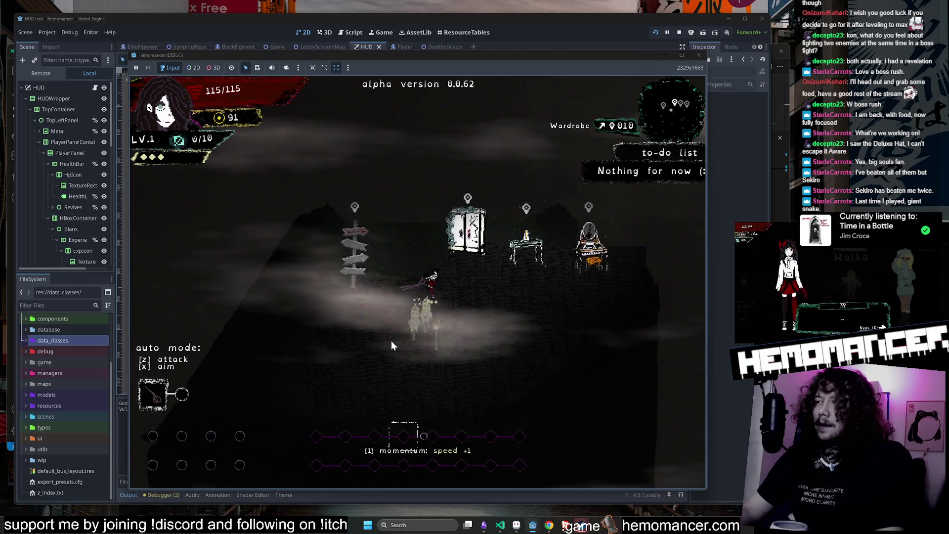
{"action": "key", "text": "w"}
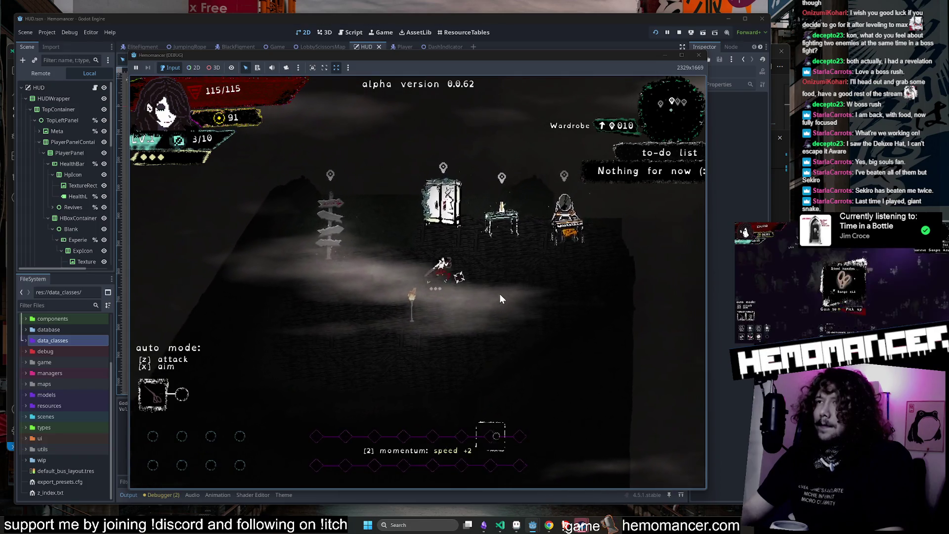
{"action": "key", "text": "e"}
{"action": "left_click", "coordinate": [420, 467]}
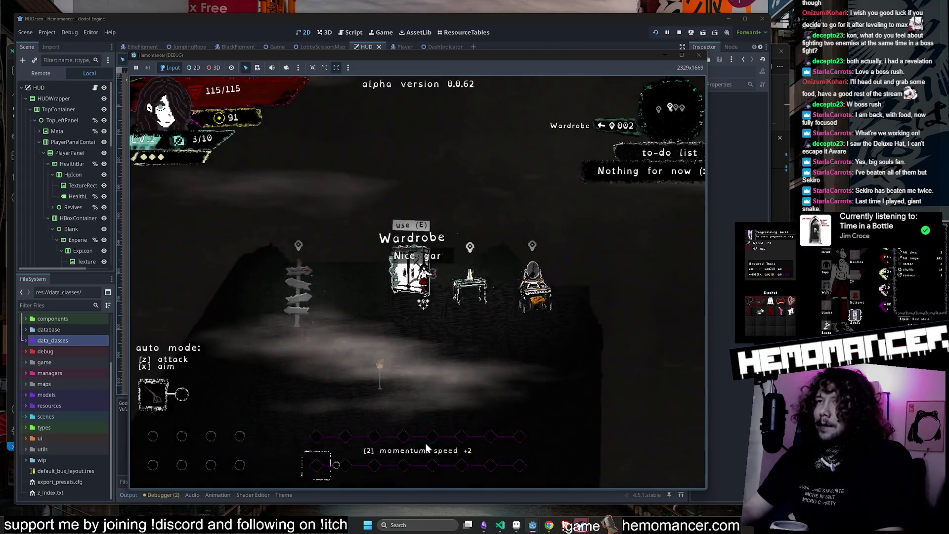
{"action": "key", "text": "d"}
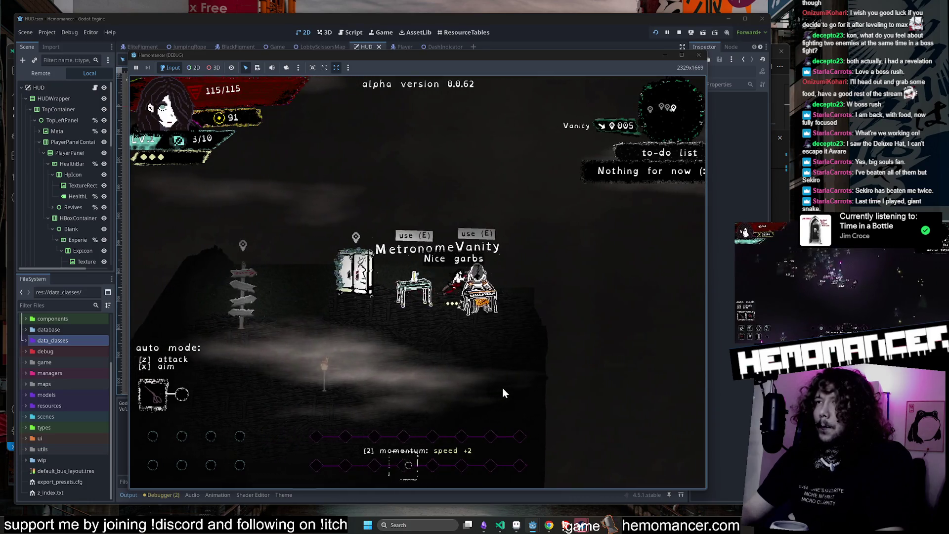
{"action": "key", "text": "e"}
{"action": "left_click", "coordinate": [409, 463]}
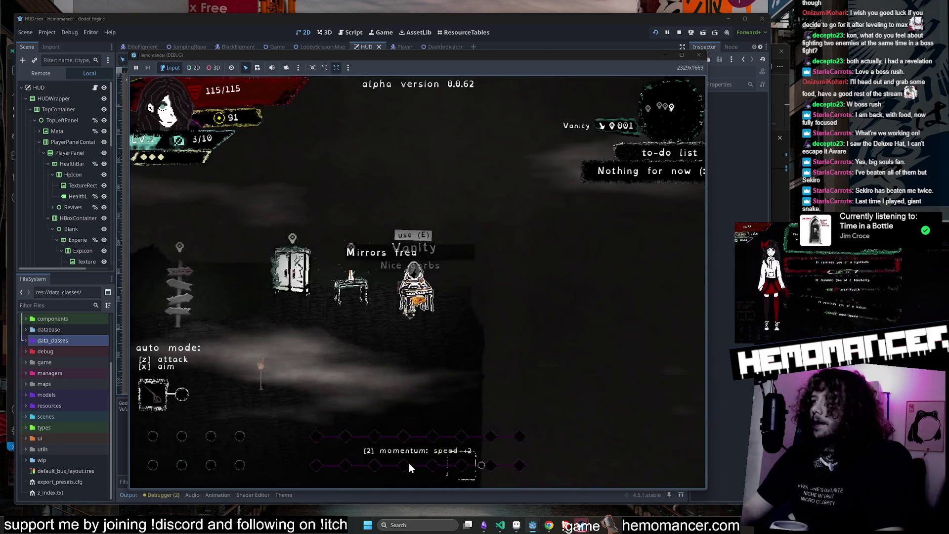
Walk to the Signpole, reaching its Travel screen for Cheag Amar with 10:00 duration.
{"action": "key", "text": "a"}
{"action": "key", "text": "s"}
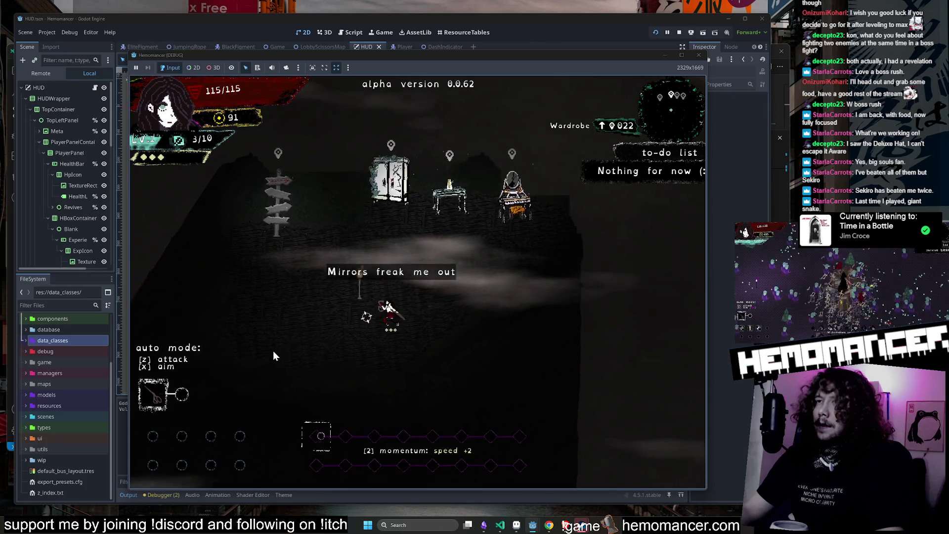
{"action": "key", "text": "w"}
{"action": "key", "text": "a"}
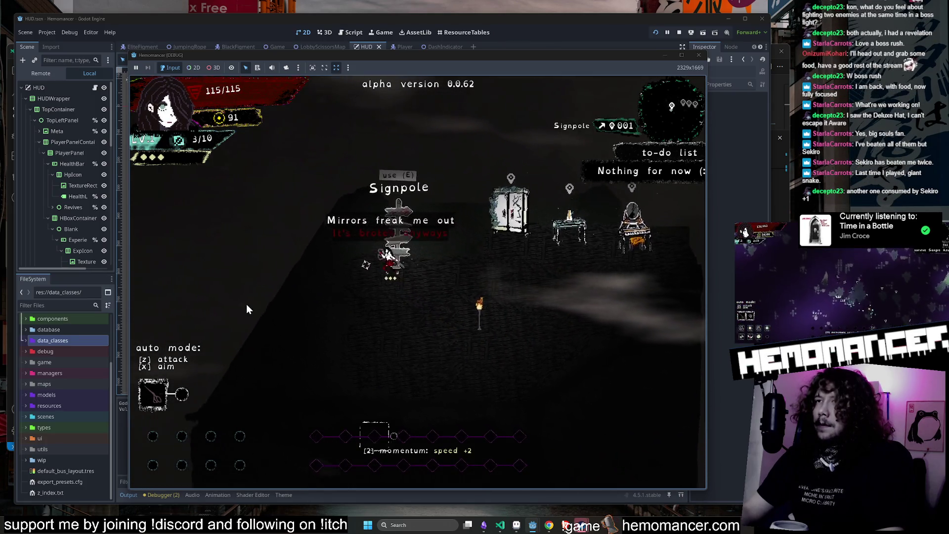
{"action": "key", "text": "w"}
{"action": "key", "text": "a"}
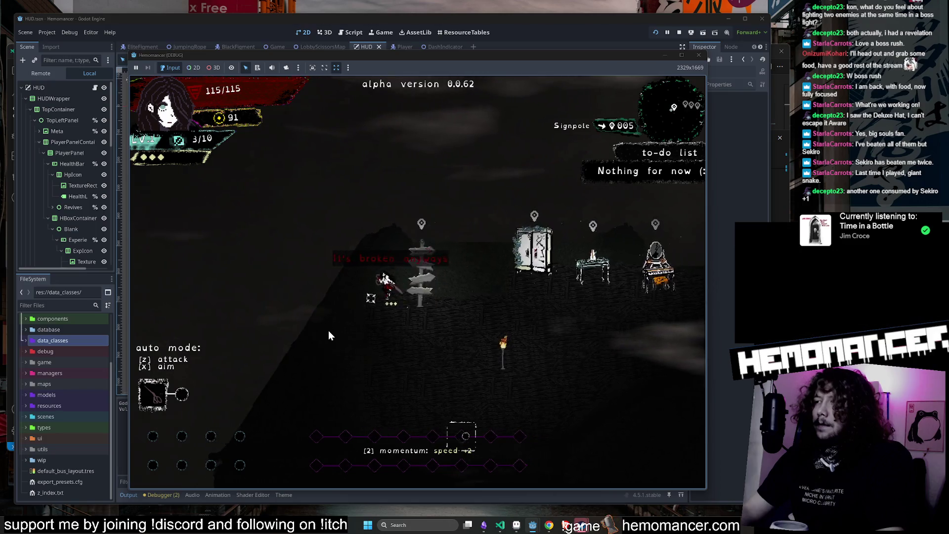
{"action": "key", "text": "d"}
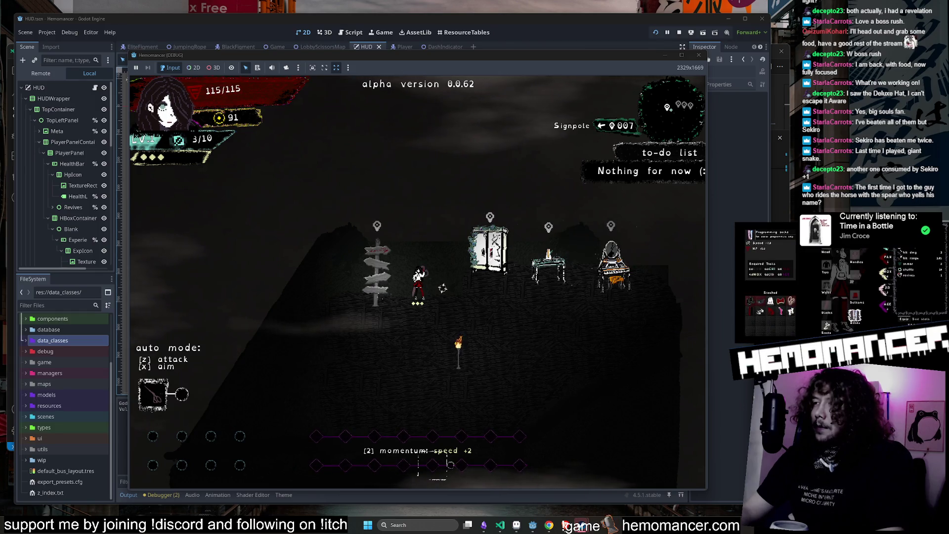
Start the trip to Cheag Amar and head down-right into the forest.
{"action": "key", "text": "e"}
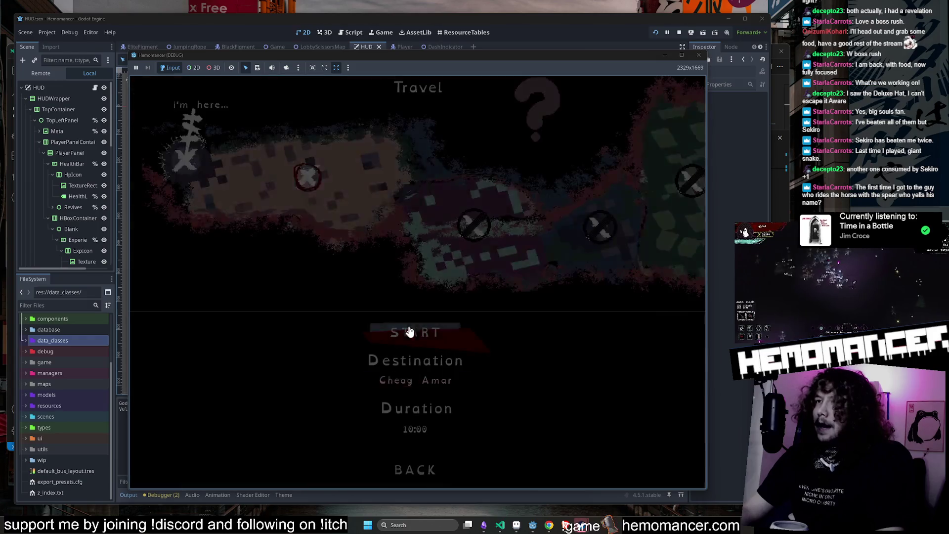
{"action": "left_click", "coordinate": [431, 327]}
{"action": "key", "text": "w"}
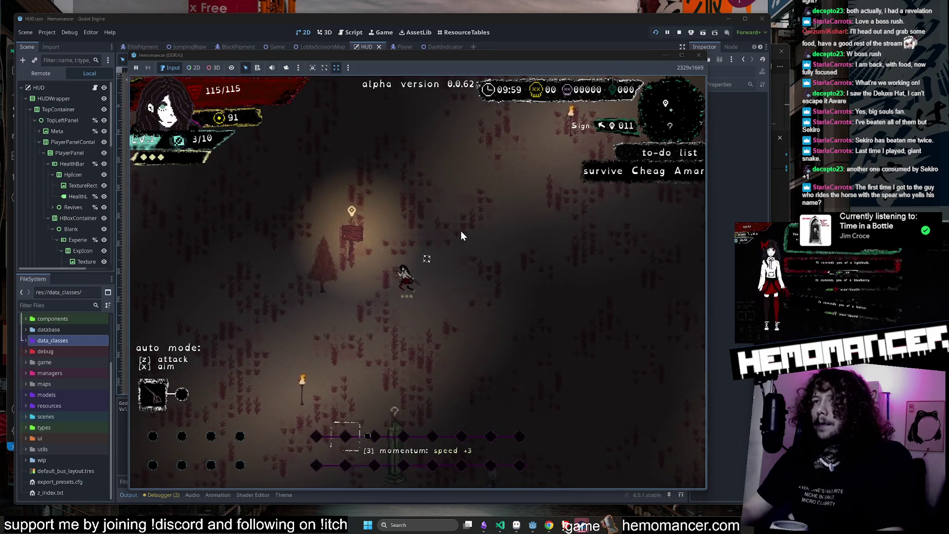
{"action": "key", "text": "e"}
{"action": "key", "text": "s"}
{"action": "key", "text": "d"}
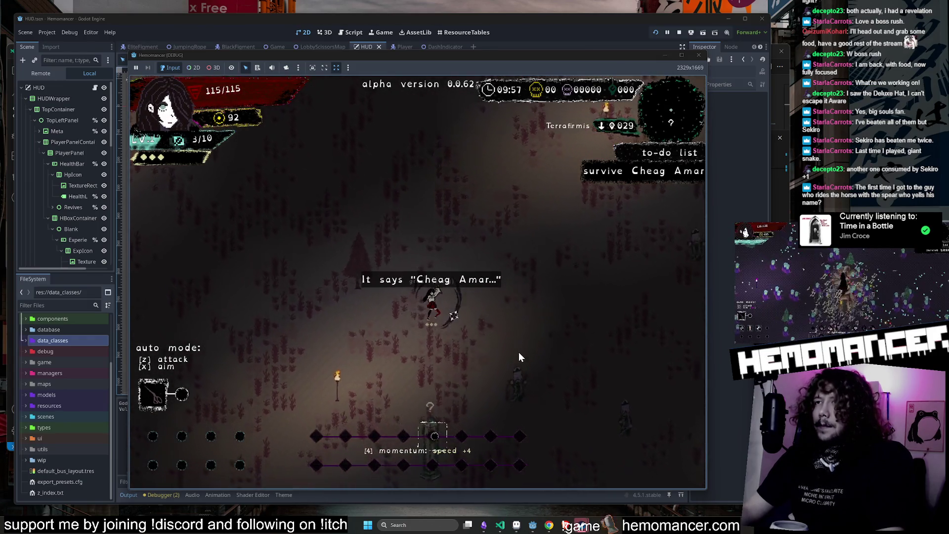
Fight through the first enemies and take Chalk (+15% location bonus duration) at level-up.
{"action": "key", "text": "s"}
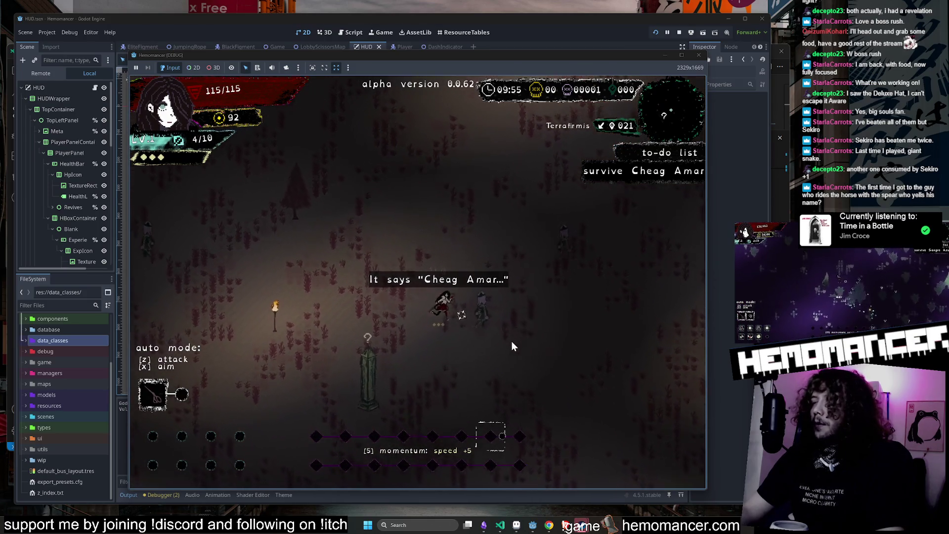
{"action": "key", "text": "d"}
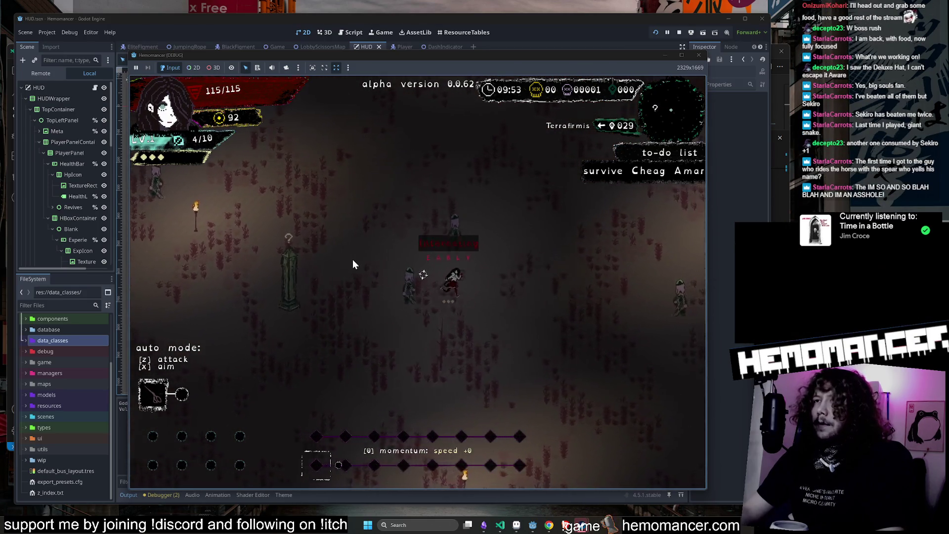
{"action": "key", "text": "w"}
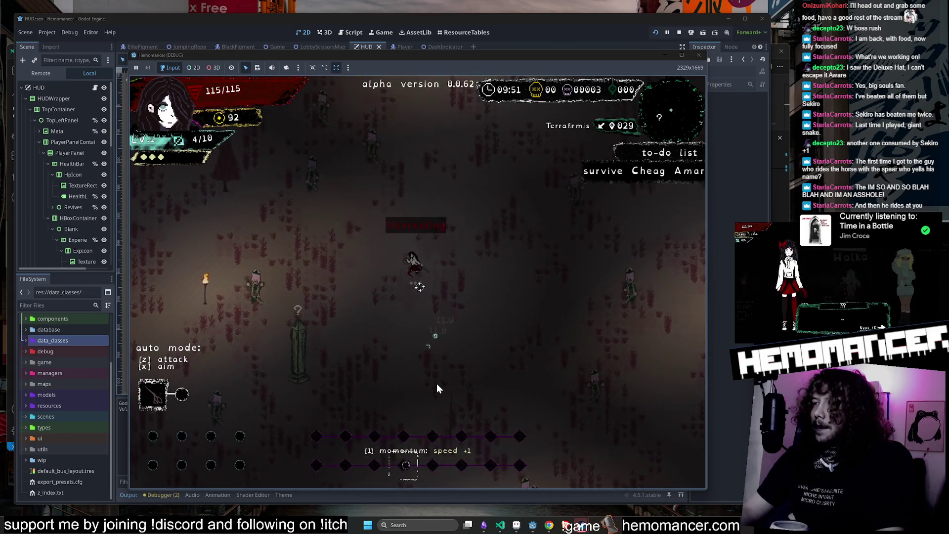
{"action": "key", "text": "w"}
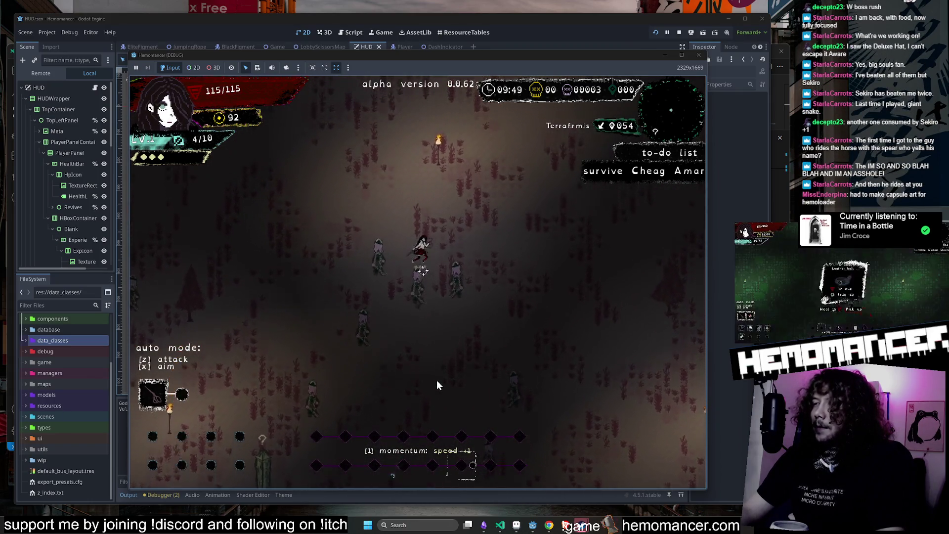
{"action": "key", "text": "a"}
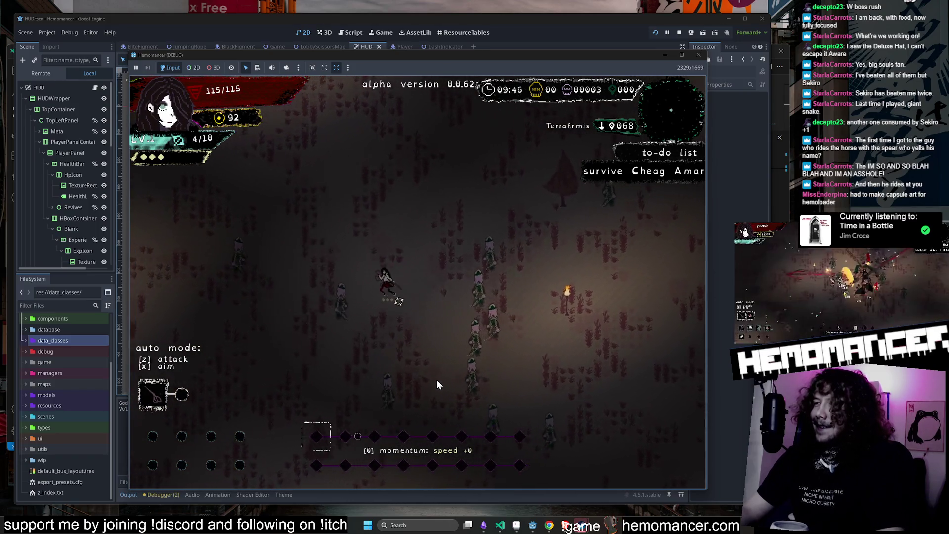
{"action": "key", "text": "w"}
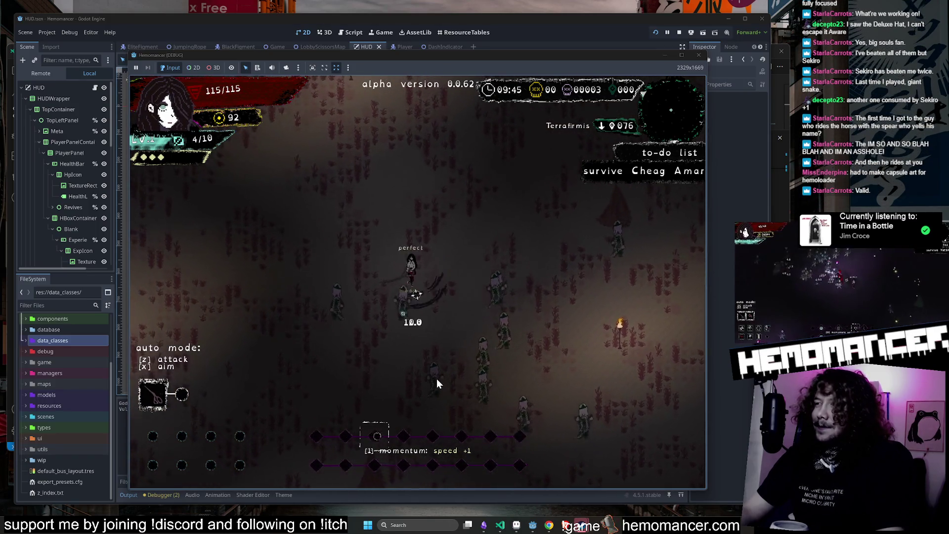
{"action": "key", "text": "a"}
{"action": "key", "text": "s"}
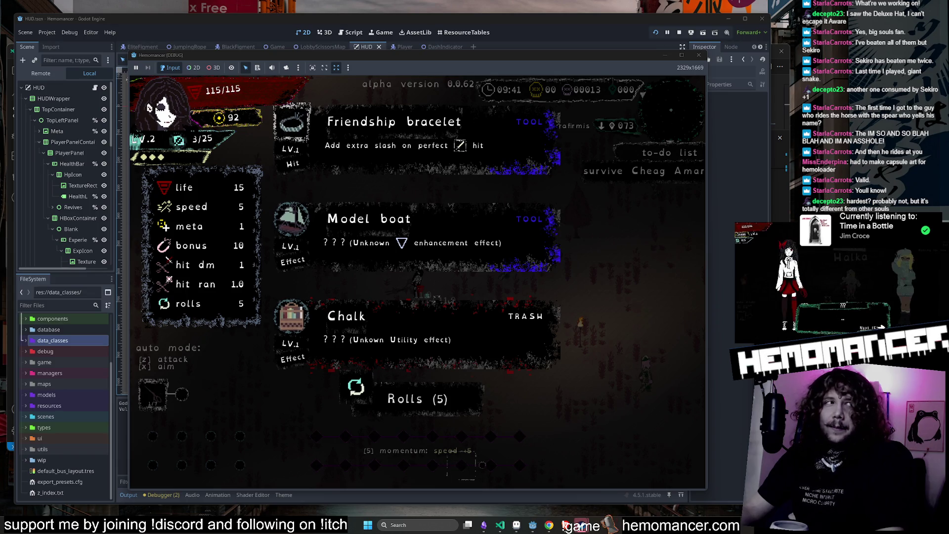
{"action": "mouse_move", "coordinate": [374, 205]}
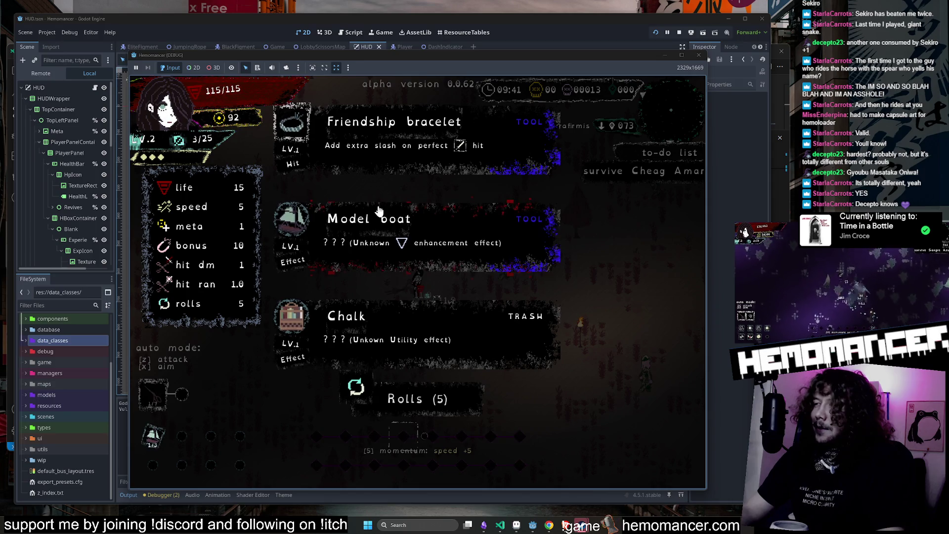
{"action": "left_click", "coordinate": [362, 337]}
Fight through enemies moving right and up toward the Metauro area.
{"action": "key", "text": "d"}
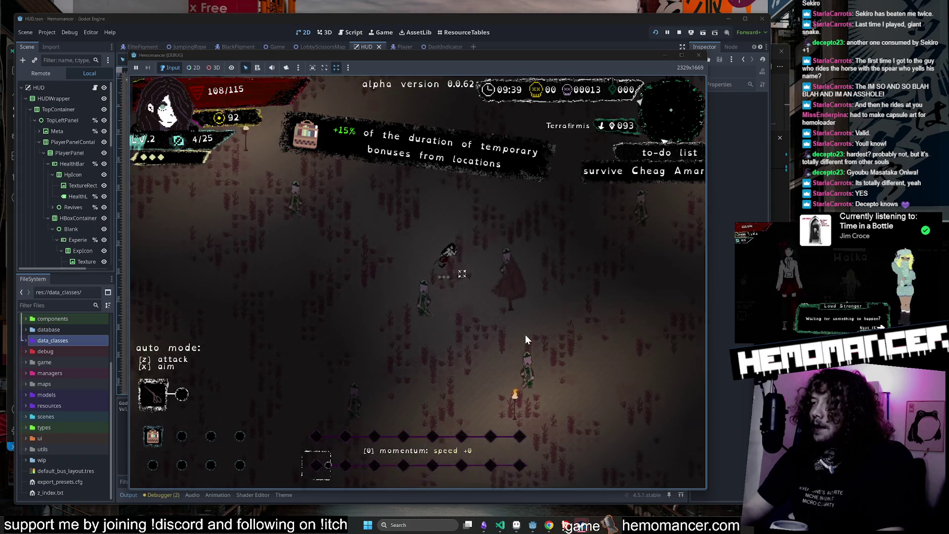
{"action": "key", "text": "d"}
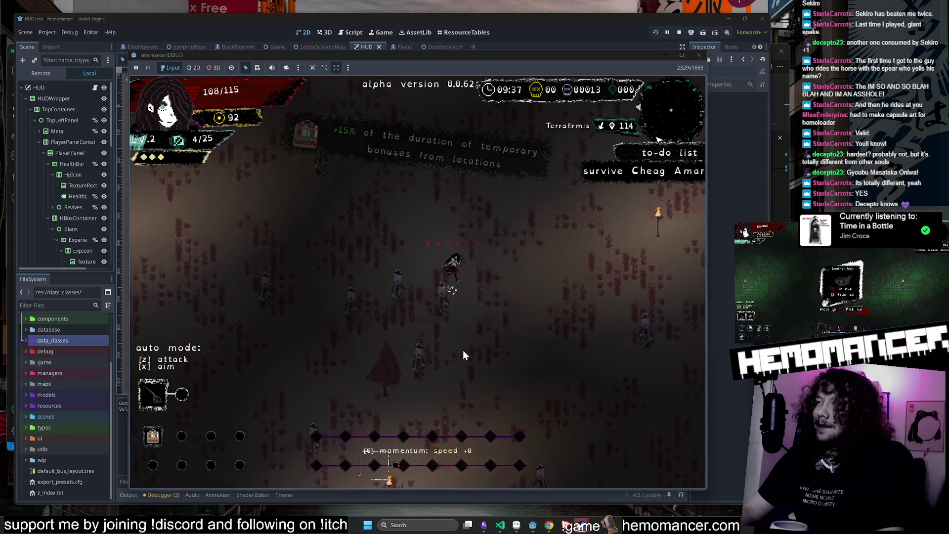
{"action": "key", "text": "s"}
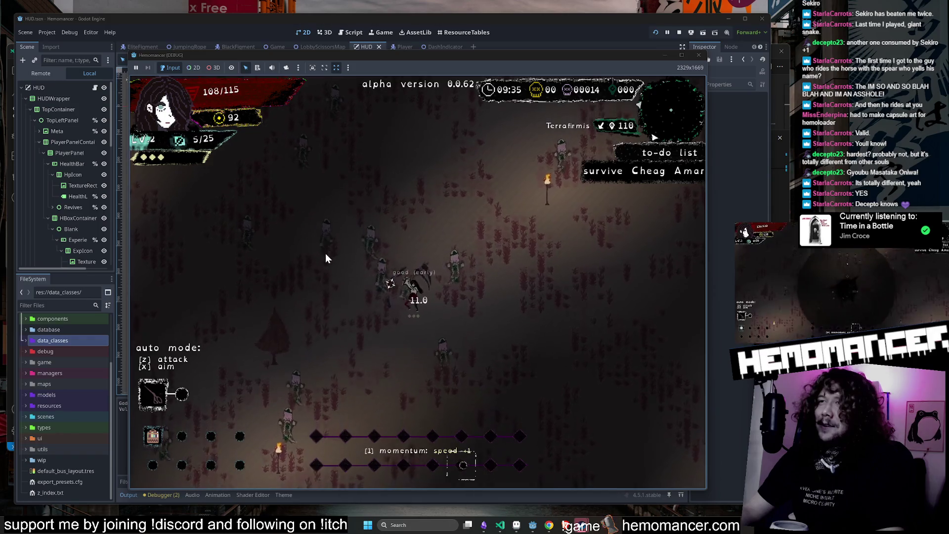
{"action": "key", "text": "w"}
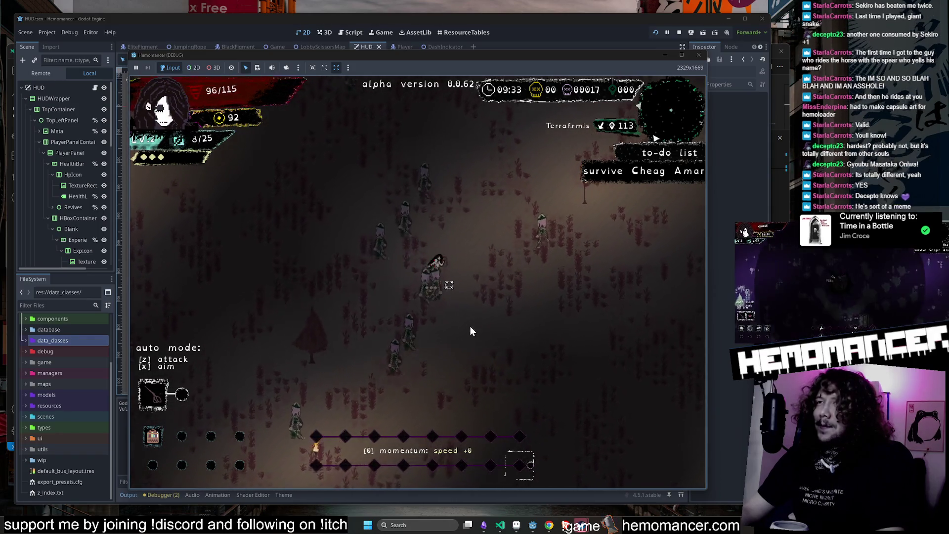
{"action": "key", "text": "w"}
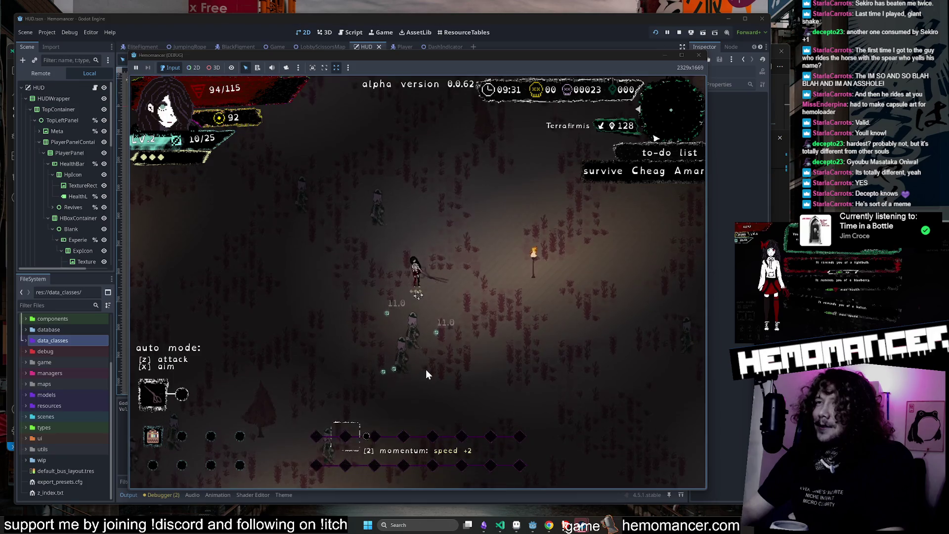
{"action": "key", "text": "d"}
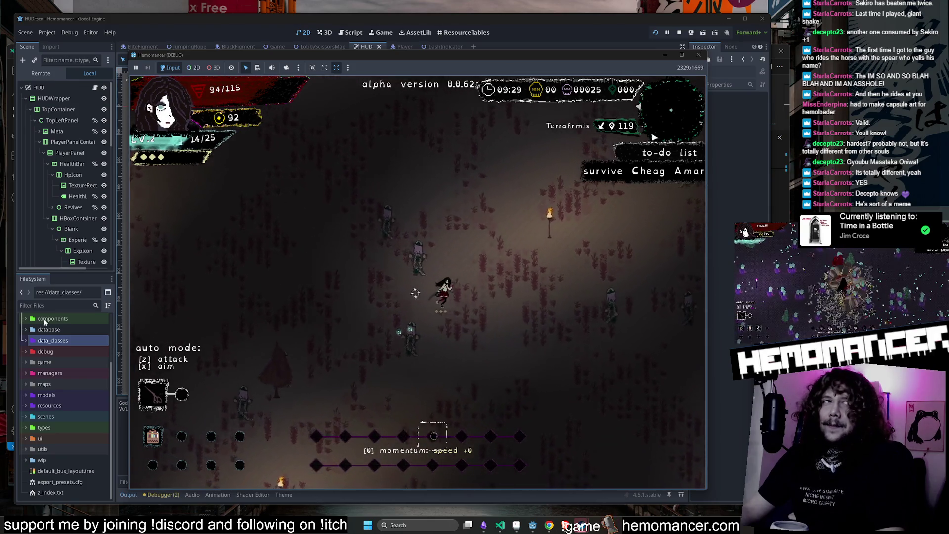
{"action": "key", "text": "w"}
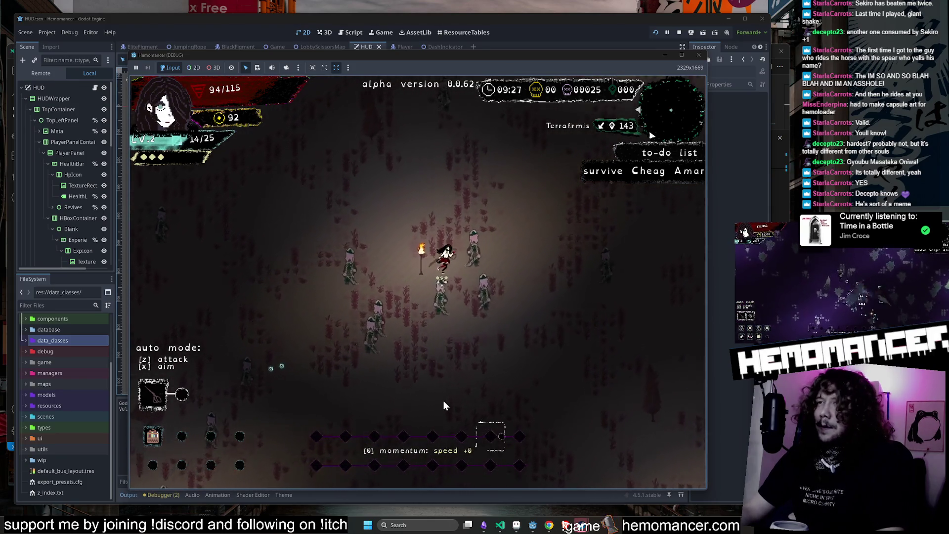
{"action": "key", "text": "w"}
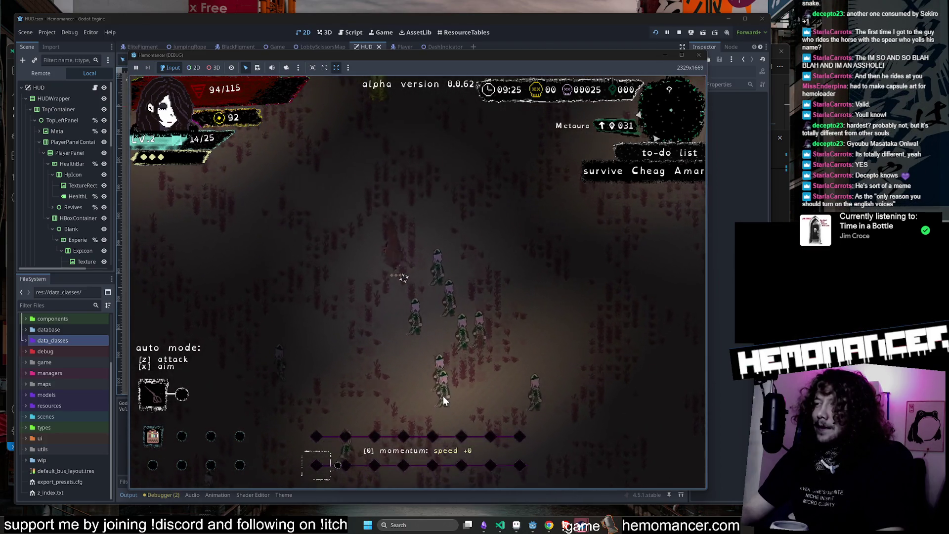
Keep fighting past the Cantilena area until the level-up, then switch to Discord.
{"action": "key", "text": "w"}
{"action": "key", "text": "d"}
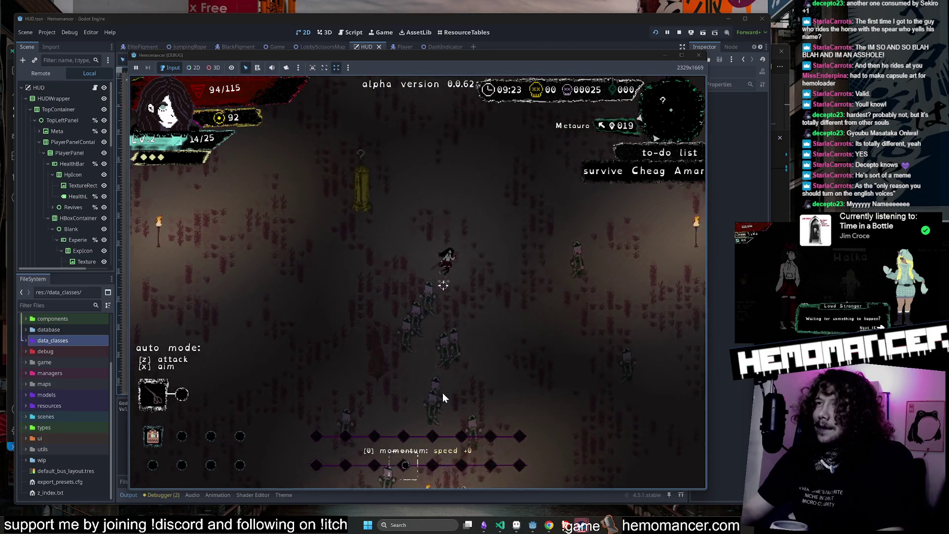
{"action": "key", "text": "w"}
{"action": "key", "text": "a"}
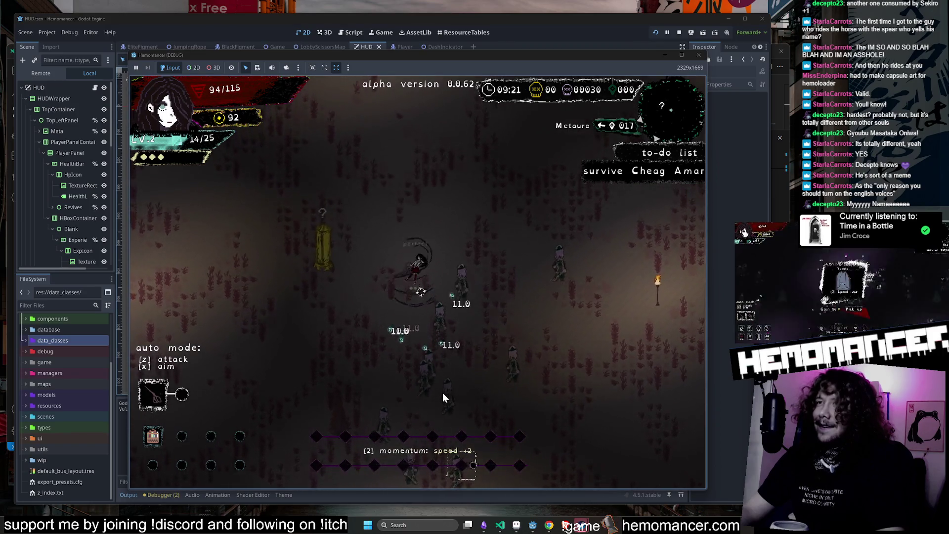
{"action": "key", "text": "a"}
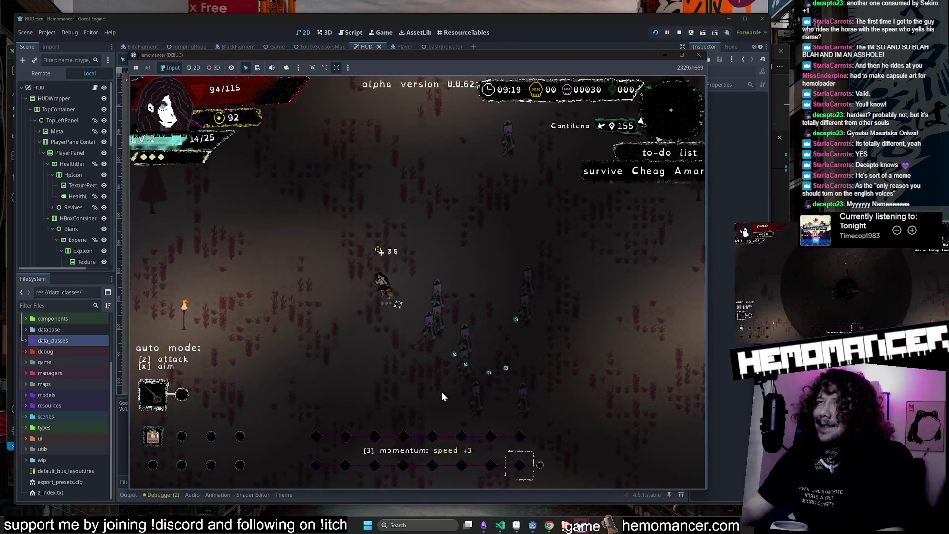
{"action": "key", "text": "d"}
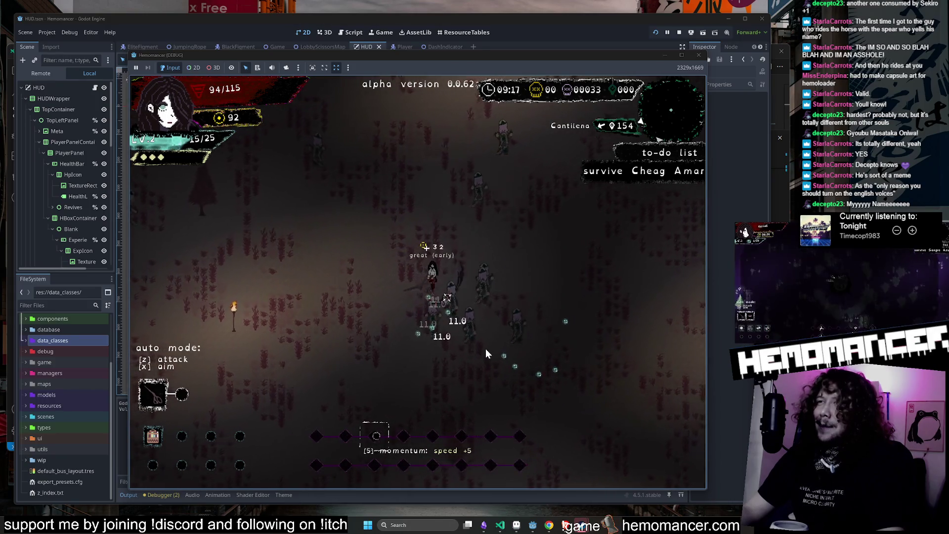
{"action": "key", "text": "d"}
{"action": "key", "text": "s"}
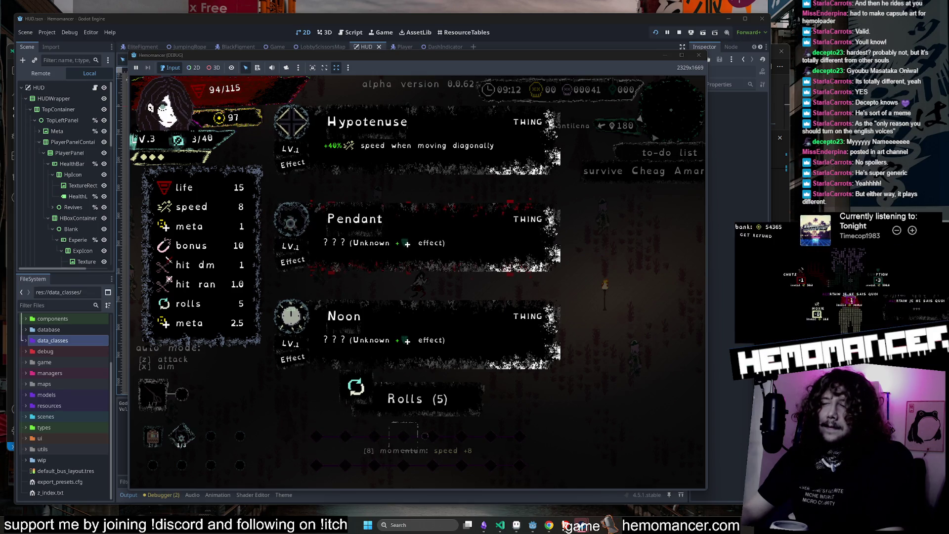
{"action": "key", "text": "alt+Tab"}
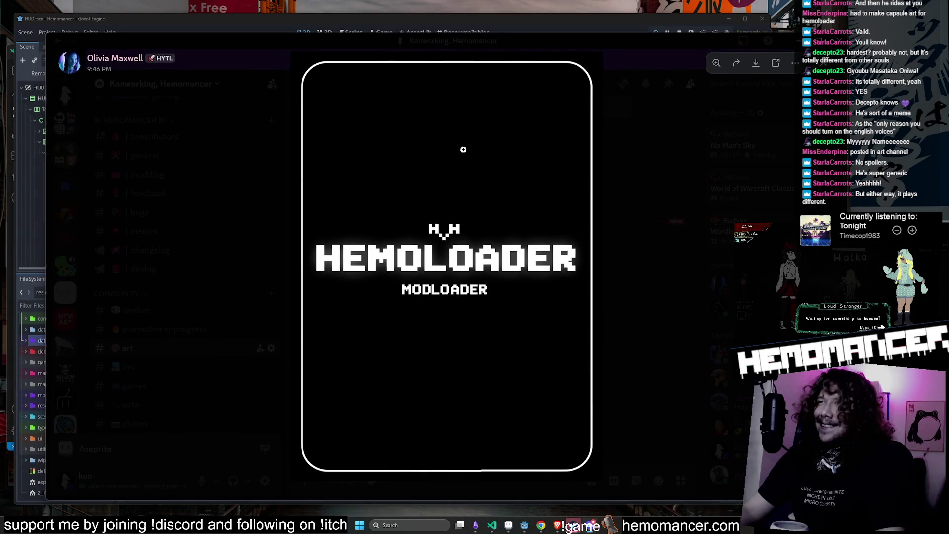
Zoom in and out on the HEMOLOADER image and logo, then close the preview.
{"action": "left_click", "coordinate": [420, 290]}
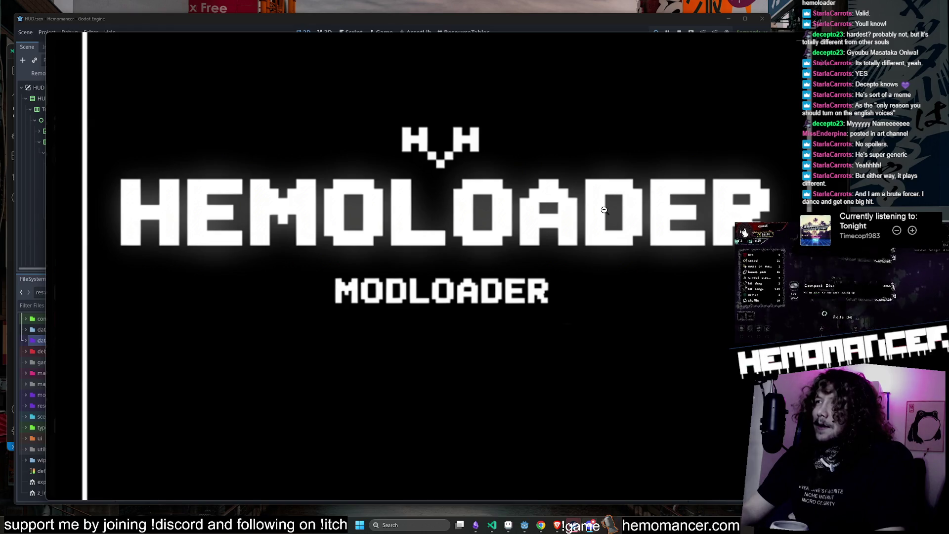
{"action": "left_click", "coordinate": [621, 202]}
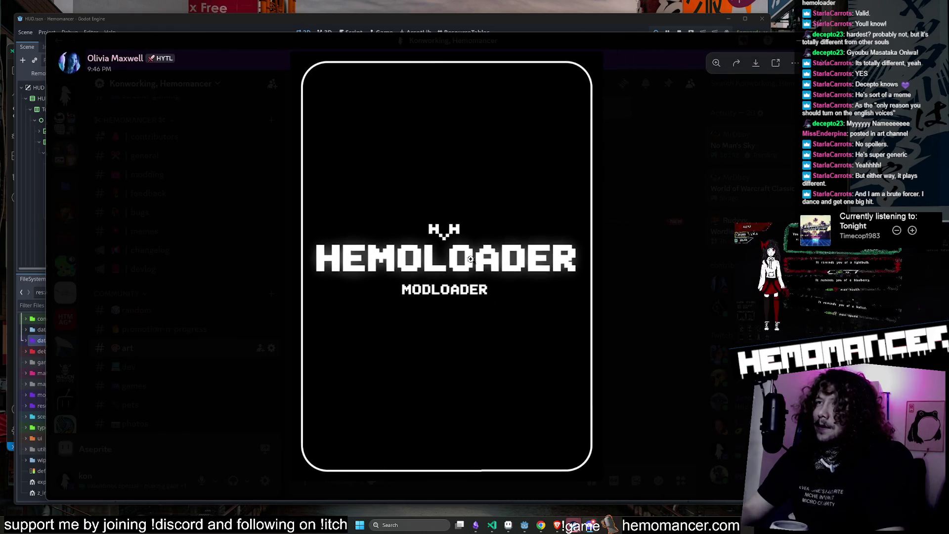
{"action": "left_click", "coordinate": [404, 241]}
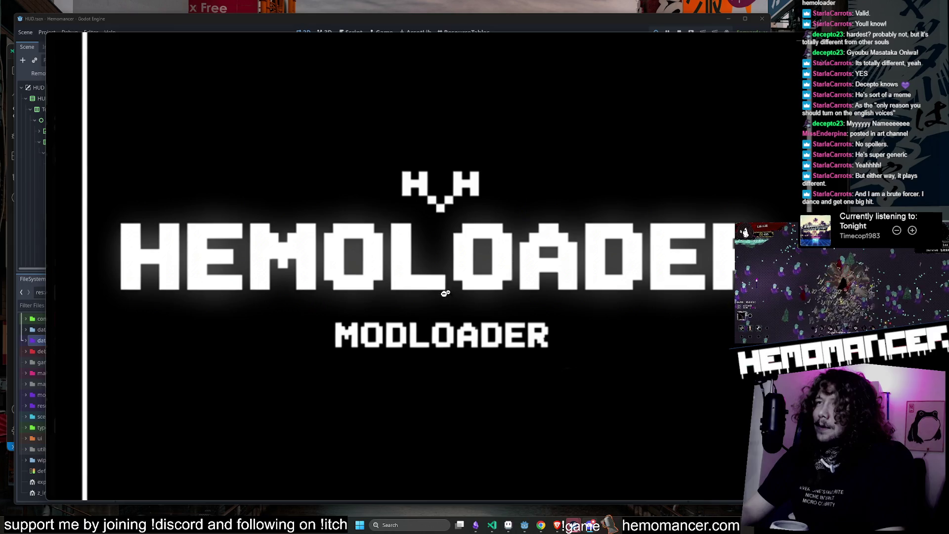
{"action": "left_click", "coordinate": [532, 259]}
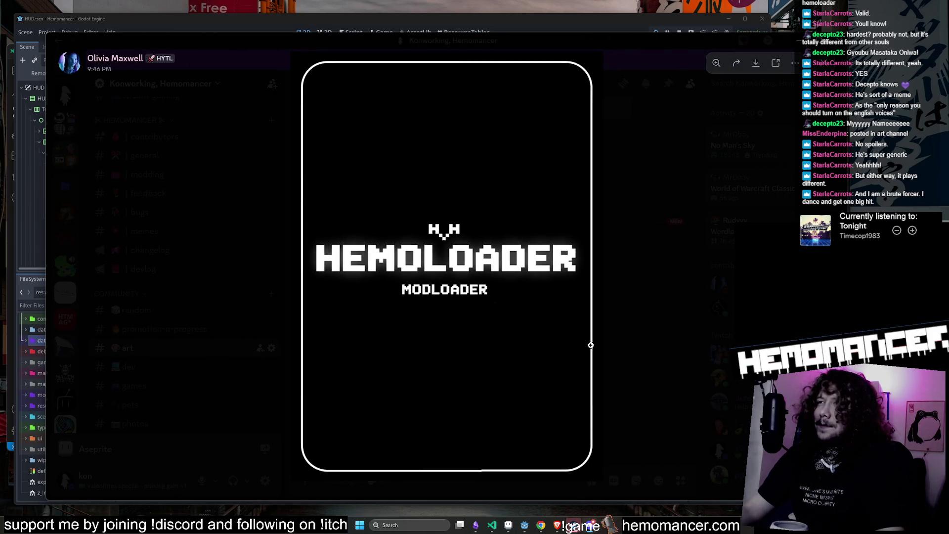
{"action": "left_click", "coordinate": [403, 288]}
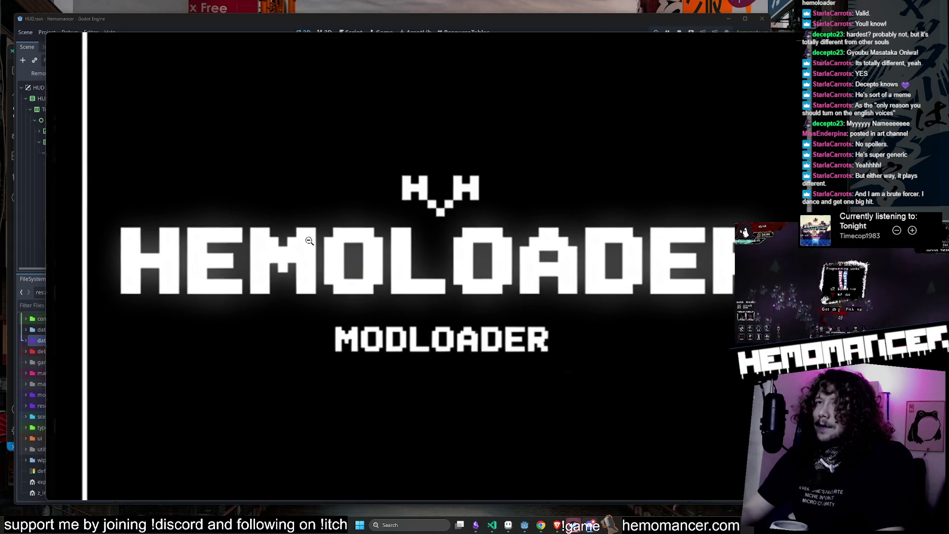
{"action": "left_click", "coordinate": [309, 241]}
{"action": "mouse_move", "coordinate": [622, 44]}
{"action": "left_mouse_down"}
{"action": "mouse_move", "coordinate": [610, 71]}
{"action": "mouse_move", "coordinate": [536, 102]}
{"action": "left_mouse_up"}
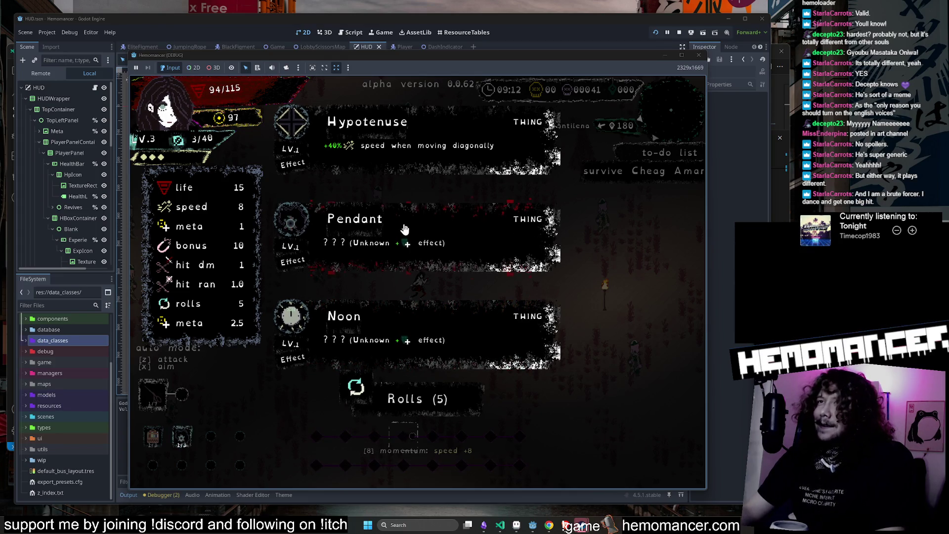
Take Hypotenuse, pick the +7 xp Gravestone blessing, then switch to the Trello board.
{"action": "left_click", "coordinate": [419, 137]}
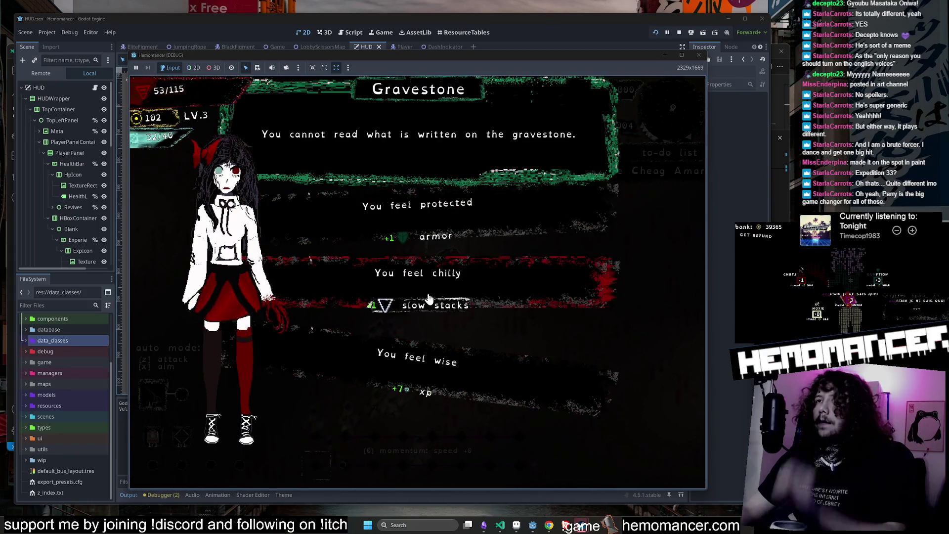
{"action": "key", "text": "Down"}
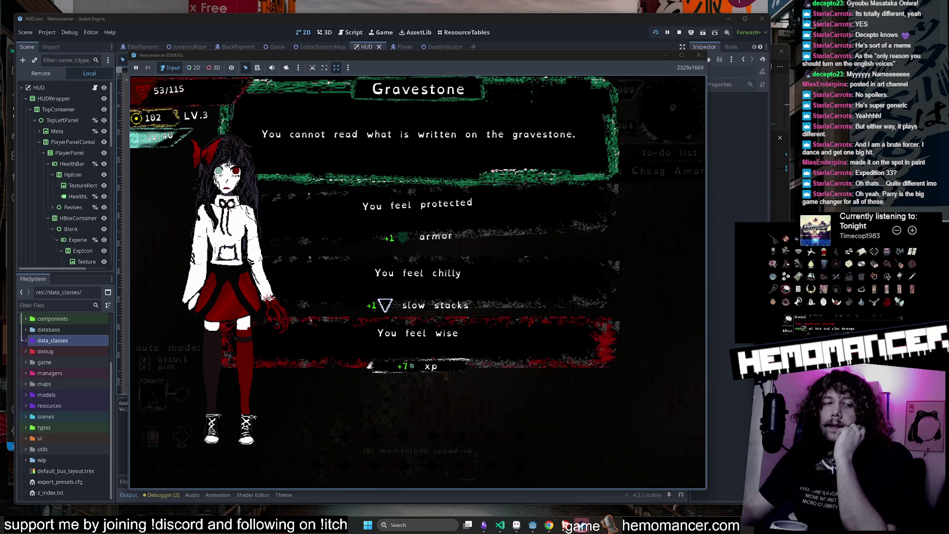
{"action": "key", "text": "alt+Tab"}
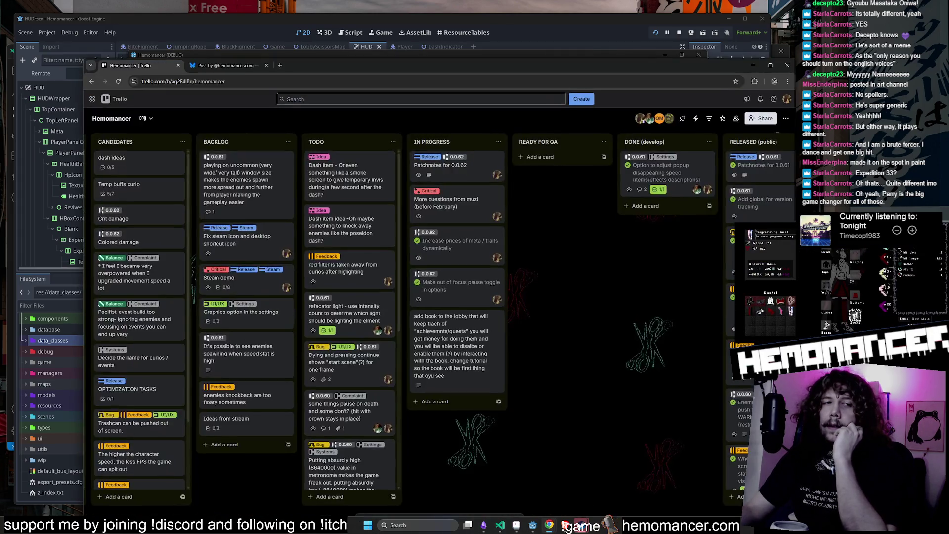
Glance at the Patchnotes for 0.0.62 card and scroll the board right.
{"action": "mouse_move", "coordinate": [365, 61]}
{"action": "left_mouse_down"}
{"action": "mouse_move", "coordinate": [358, 64]}
{"action": "mouse_move", "coordinate": [363, 43]}
{"action": "left_mouse_up"}
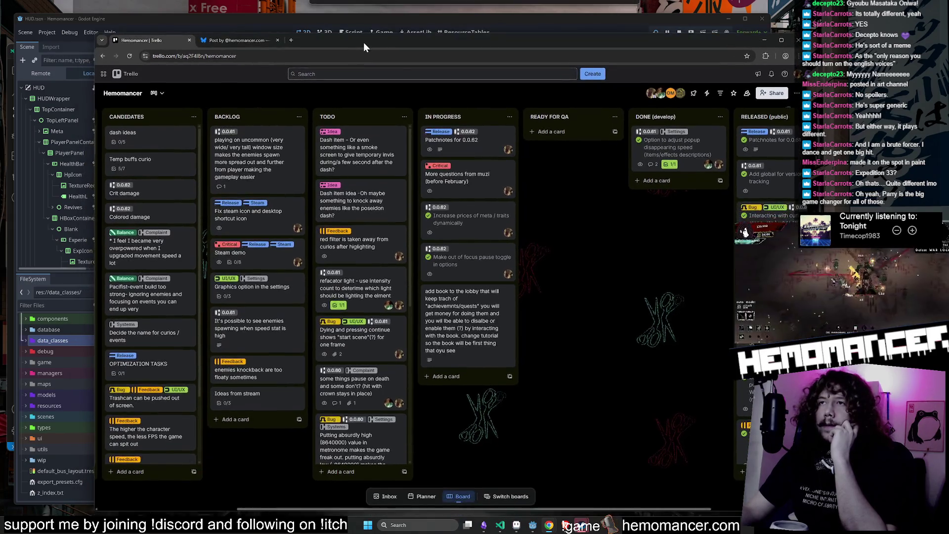
{"action": "left_click", "coordinate": [461, 153]}
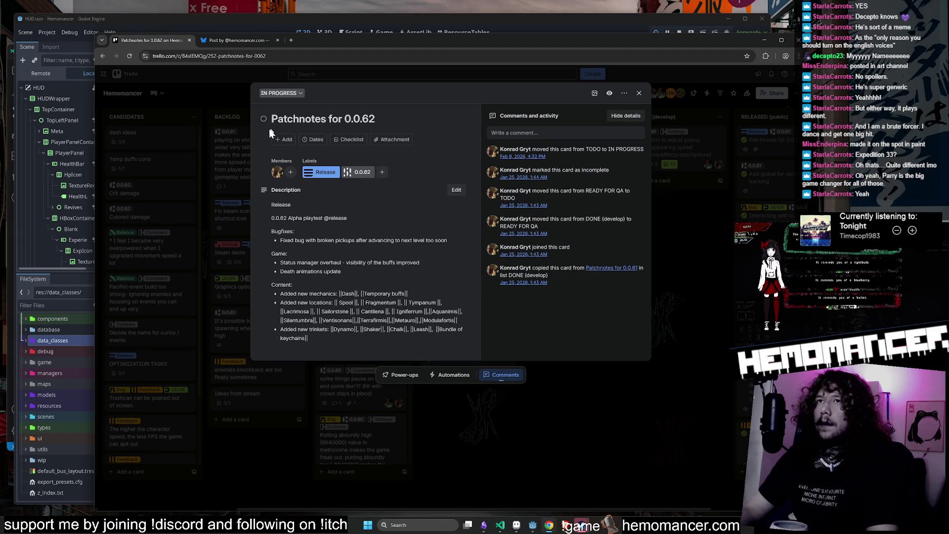
{"action": "key", "text": "Escape"}
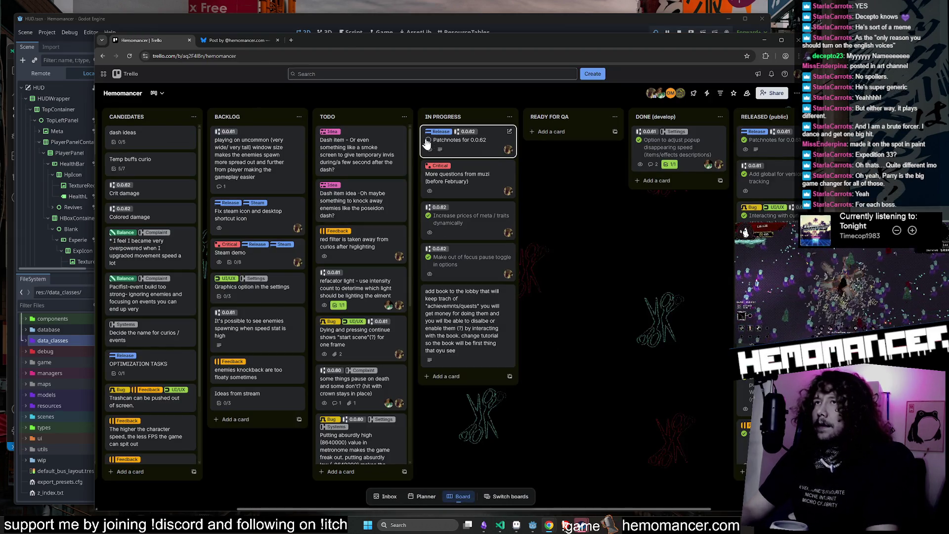
{"action": "scroll", "coordinate": [609, 210], "scroll_direction": "right", "scroll_amount": 3}
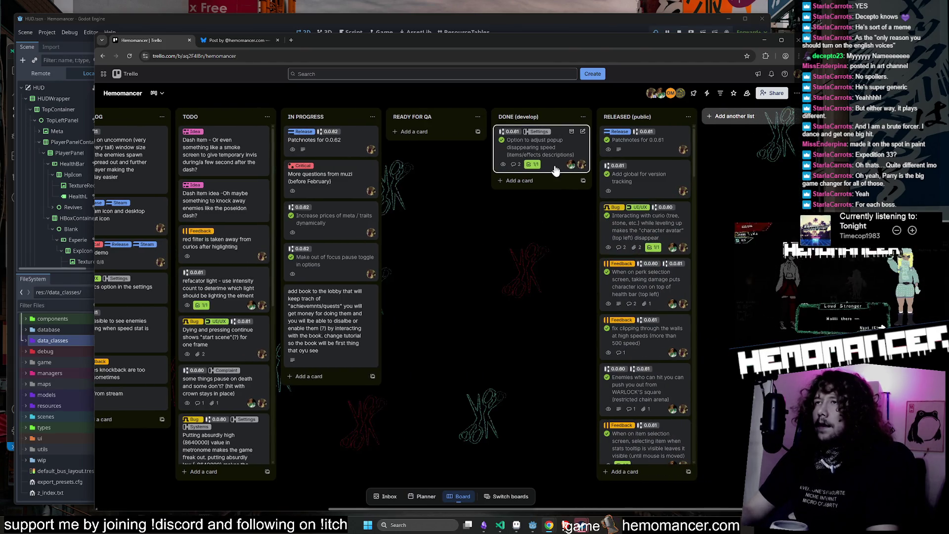
Move the popup disappearing speed card to the top of RELEASED (public).
{"action": "left_click_drag", "start_coordinate": [558, 160], "coordinate": [657, 147]}
{"action": "left_click", "coordinate": [341, 144]}
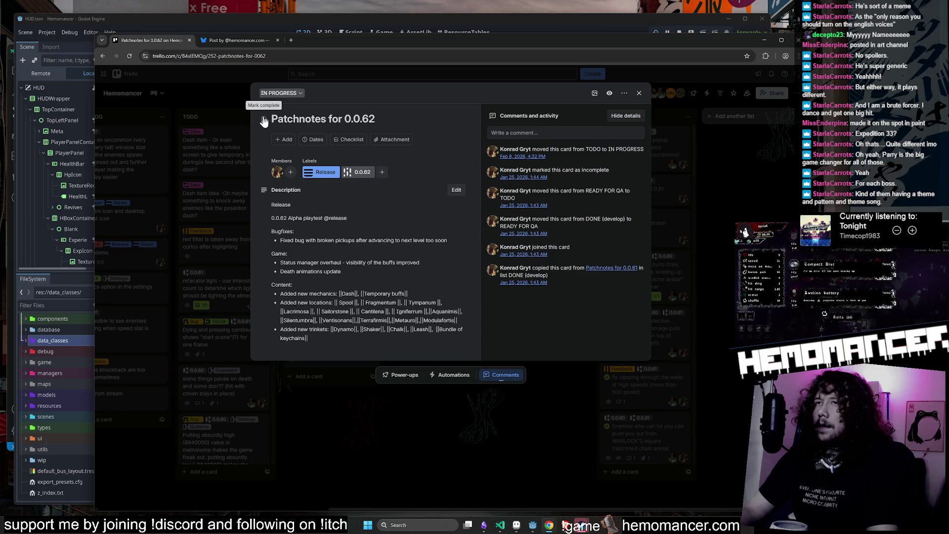
{"action": "key", "text": "Escape"}
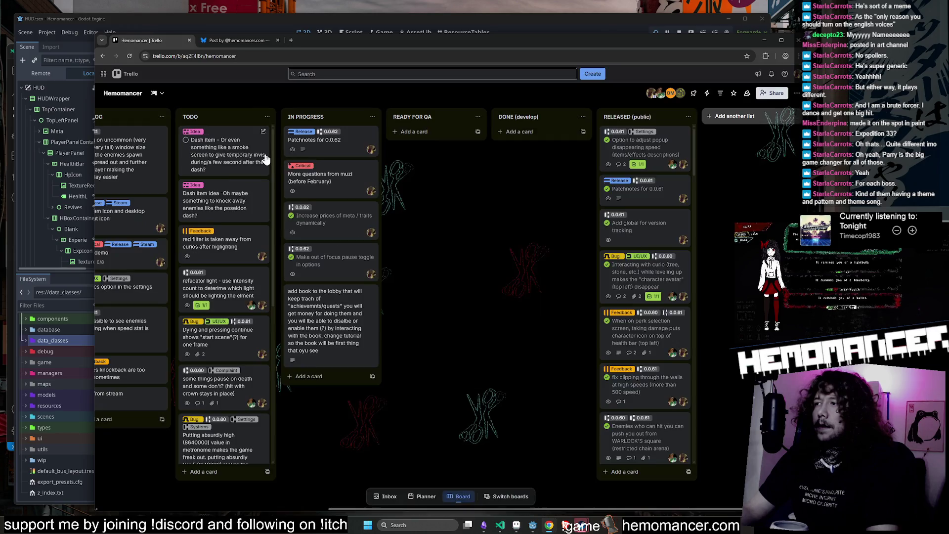
Bring up the Patchnotes for 0.0.62 card's quick actions, then close the overlay.
{"action": "right_click", "coordinate": [335, 148]}
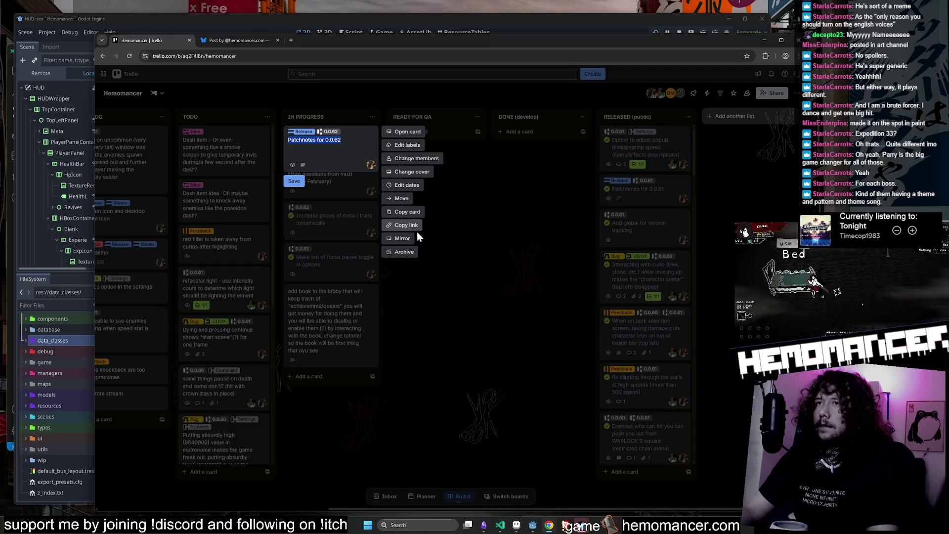
{"action": "left_click", "coordinate": [457, 205]}
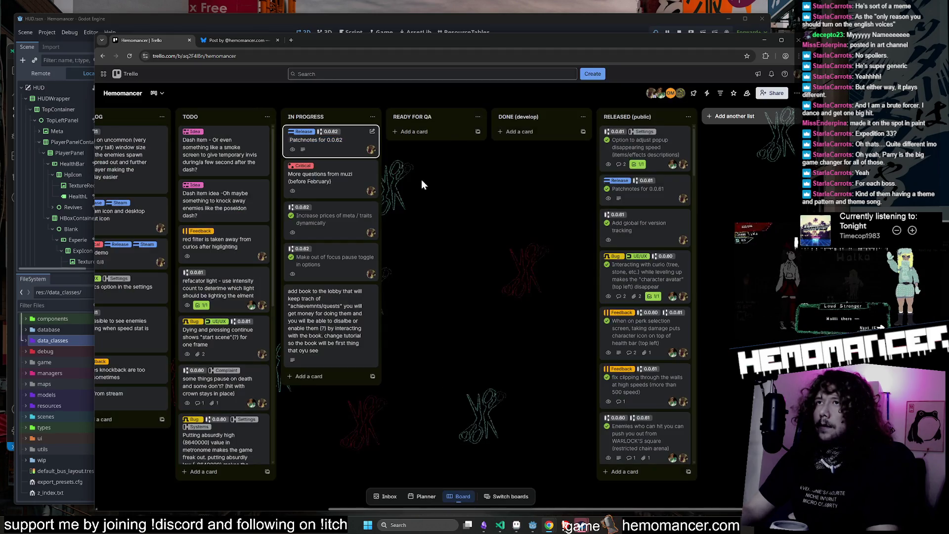
{"action": "right_click", "coordinate": [361, 139]}
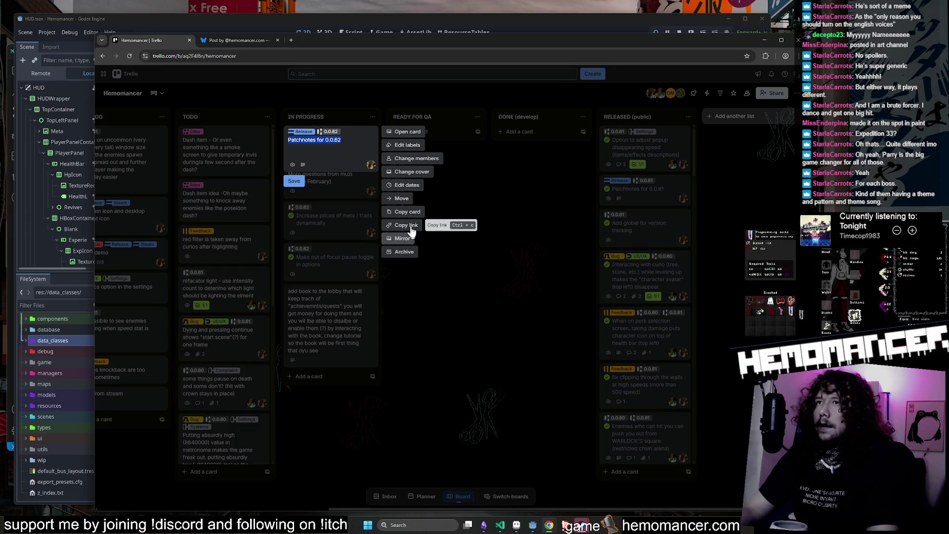
{"action": "key", "text": "alt+Tab"}
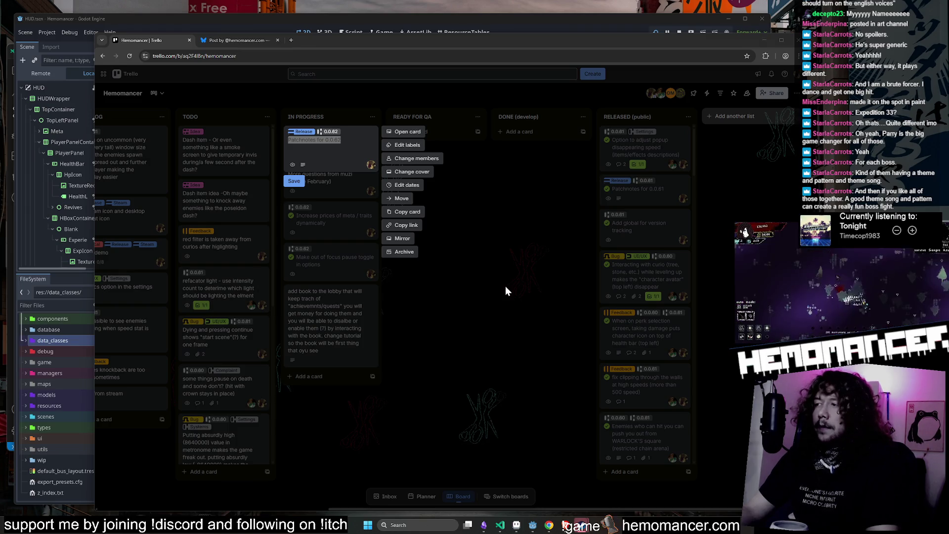
{"action": "left_click", "coordinate": [505, 286]}
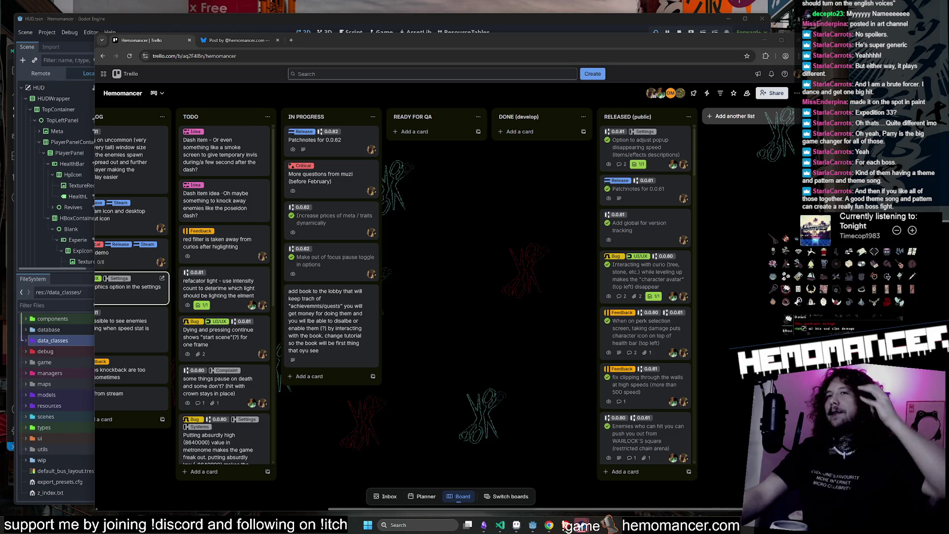
{"action": "left_click", "coordinate": [510, 341]}
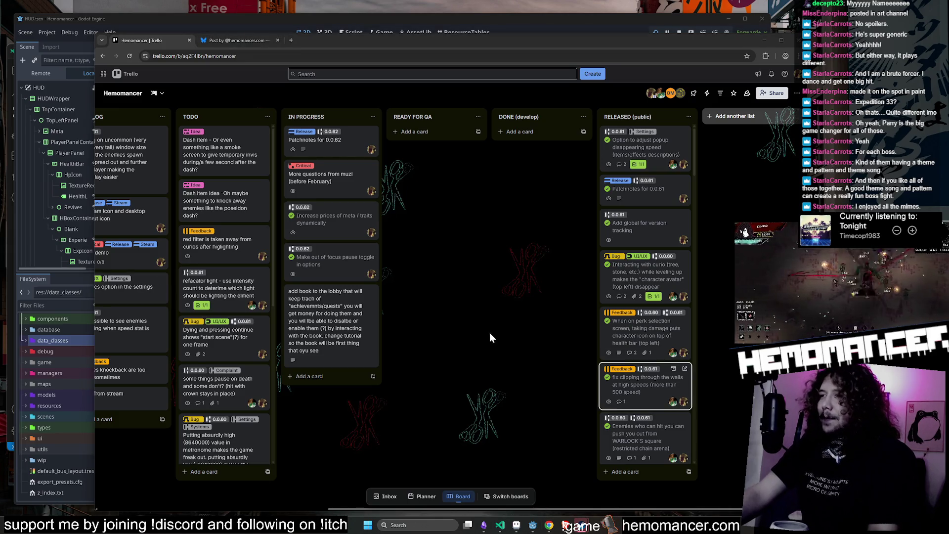
Mark Patchnotes for 0.0.62 complete, move it to RELEASED (public), and relaunch the game.
{"action": "left_click", "coordinate": [341, 151]}
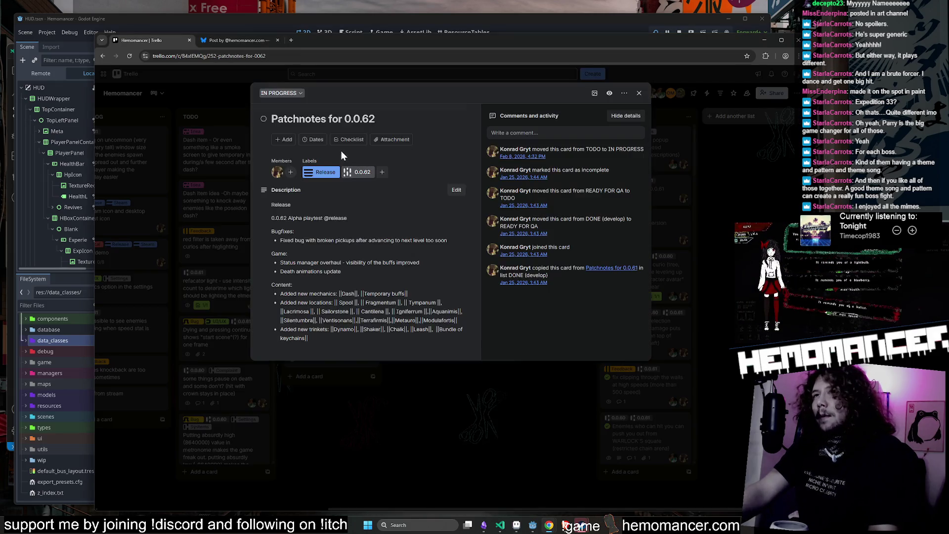
{"action": "left_click", "coordinate": [264, 119]}
{"action": "left_click", "coordinate": [422, 443]}
{"action": "mouse_move", "coordinate": [314, 142]}
{"action": "left_mouse_down"}
{"action": "mouse_move", "coordinate": [562, 150]}
{"action": "mouse_move", "coordinate": [662, 141]}
{"action": "mouse_move", "coordinate": [651, 145]}
{"action": "left_mouse_up"}
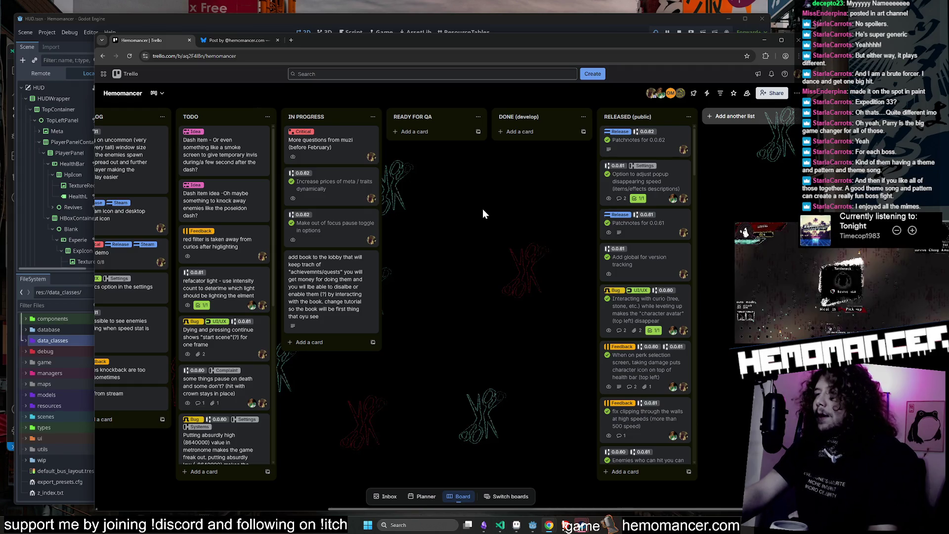
{"action": "left_click", "coordinate": [524, 21]}
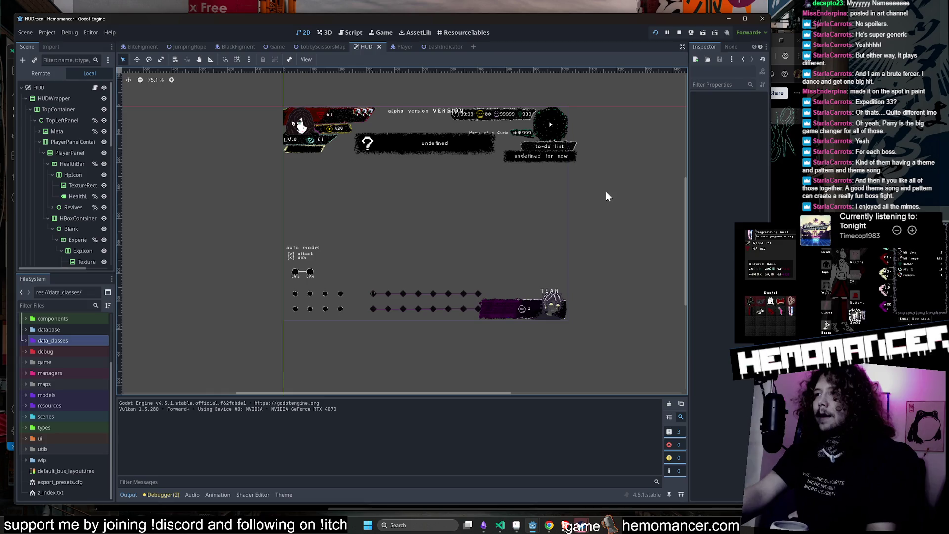
{"action": "key", "text": "F5"}
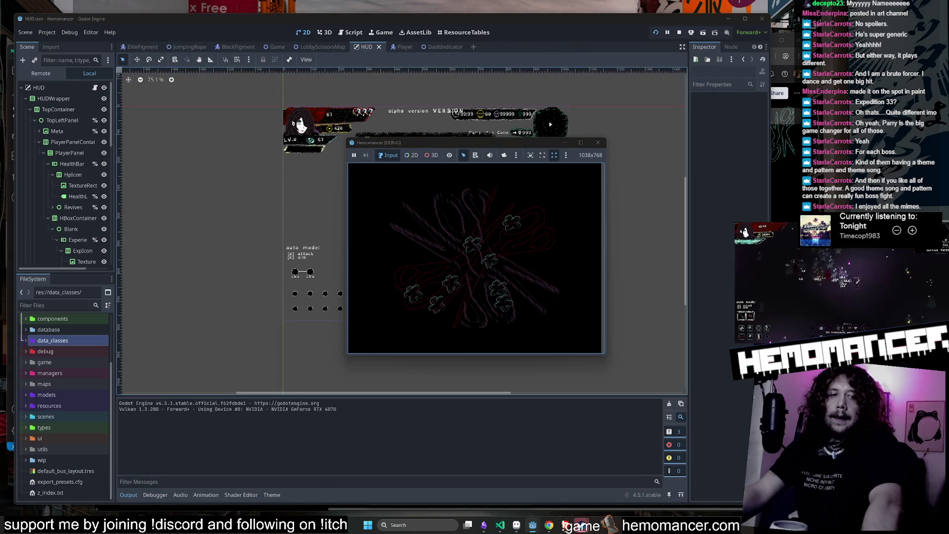
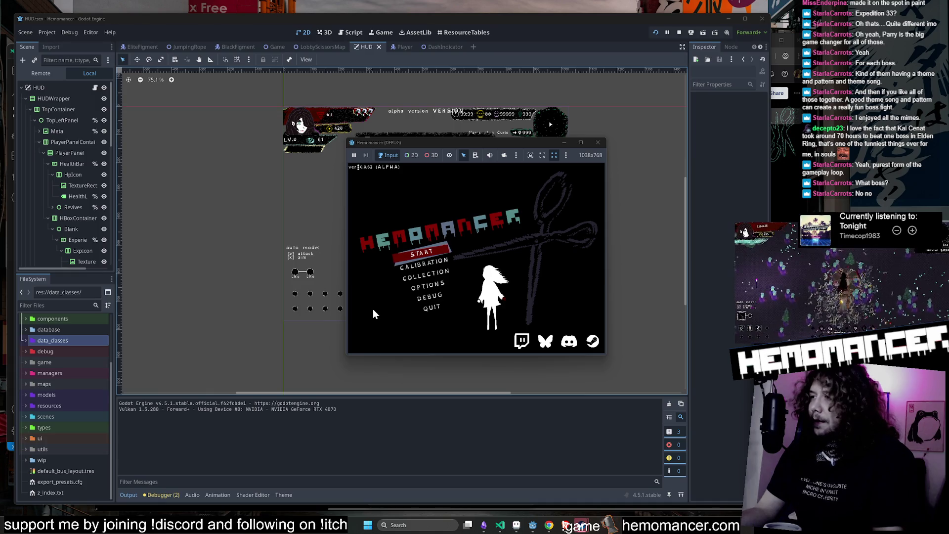
Enlarge the debug game window to 2119x1477 and start a new run from the title menu.
{"action": "key", "text": "Down"}
{"action": "key", "text": "Down"}
{"action": "key", "text": "Down"}
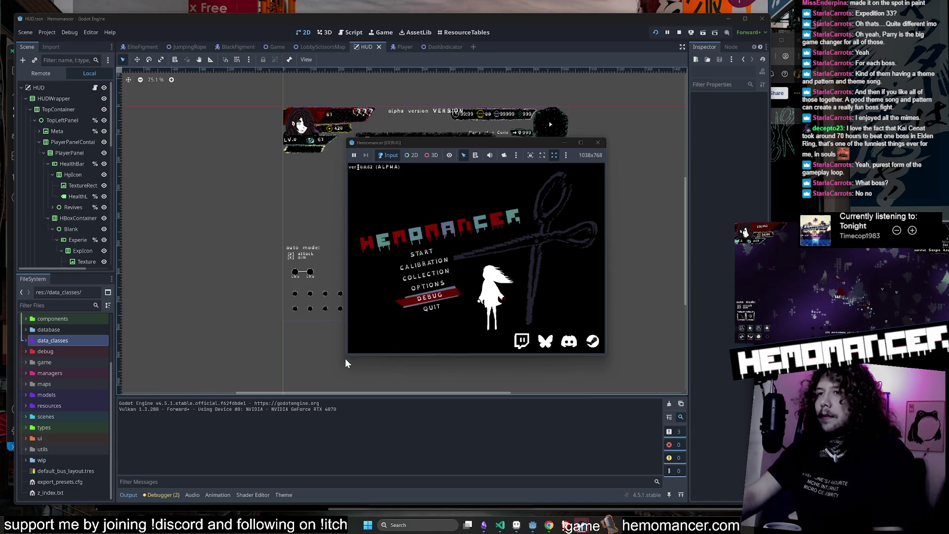
{"action": "mouse_move", "coordinate": [346, 354]}
{"action": "left_mouse_down"}
{"action": "mouse_move", "coordinate": [265, 432]}
{"action": "mouse_move", "coordinate": [165, 495]}
{"action": "left_mouse_up"}
{"action": "mouse_move", "coordinate": [608, 142]}
{"action": "left_mouse_down"}
{"action": "mouse_move", "coordinate": [696, 122]}
{"action": "mouse_move", "coordinate": [698, 100]}
{"action": "left_mouse_up"}
{"action": "key", "text": "Up"}
{"action": "key", "text": "Up"}
{"action": "key", "text": "Up"}
{"action": "key", "text": "Return"}
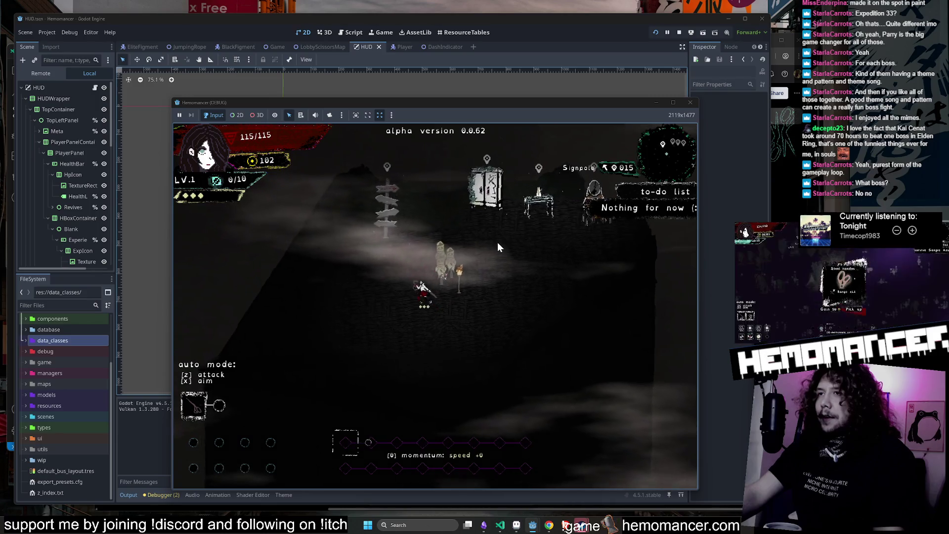
Walk the player to the signpost and open the Travel screen for Cheag Amar.
{"action": "key", "text": "Up"}
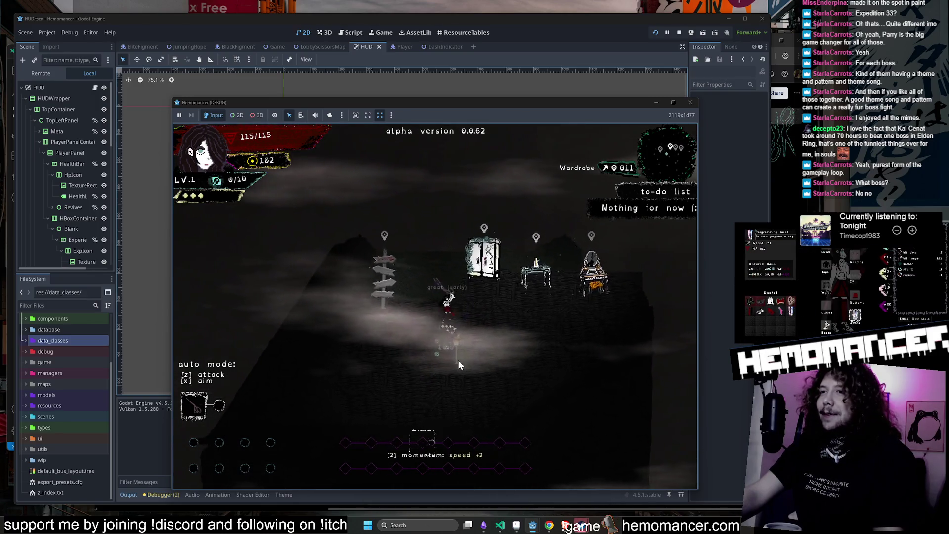
{"action": "key", "text": "Up"}
{"action": "key", "text": "Up"}
{"action": "key", "text": "Up"}
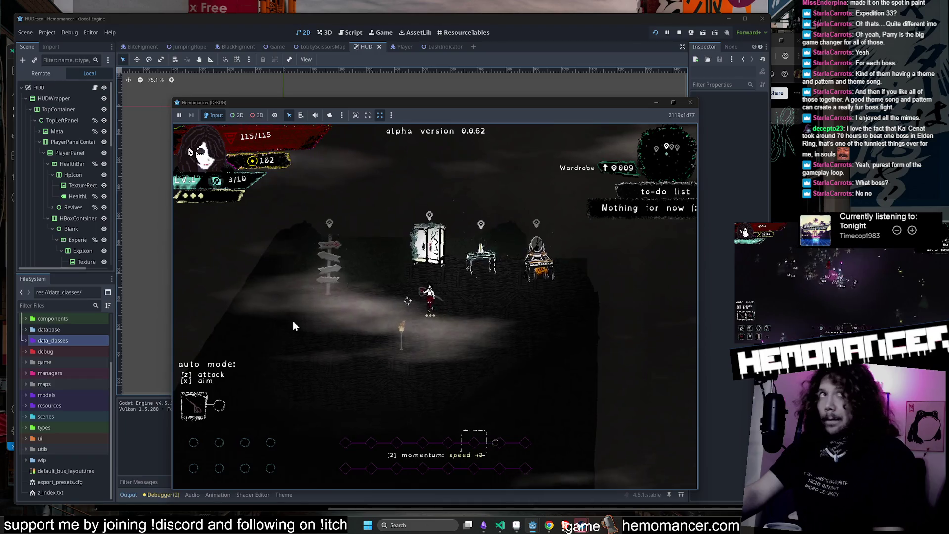
{"action": "key", "text": "Left"}
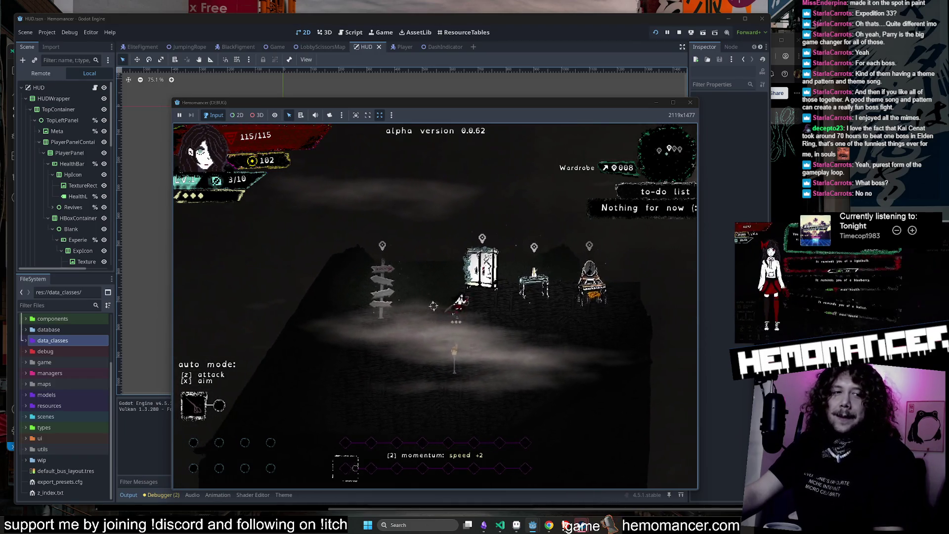
{"action": "key", "text": "Left"}
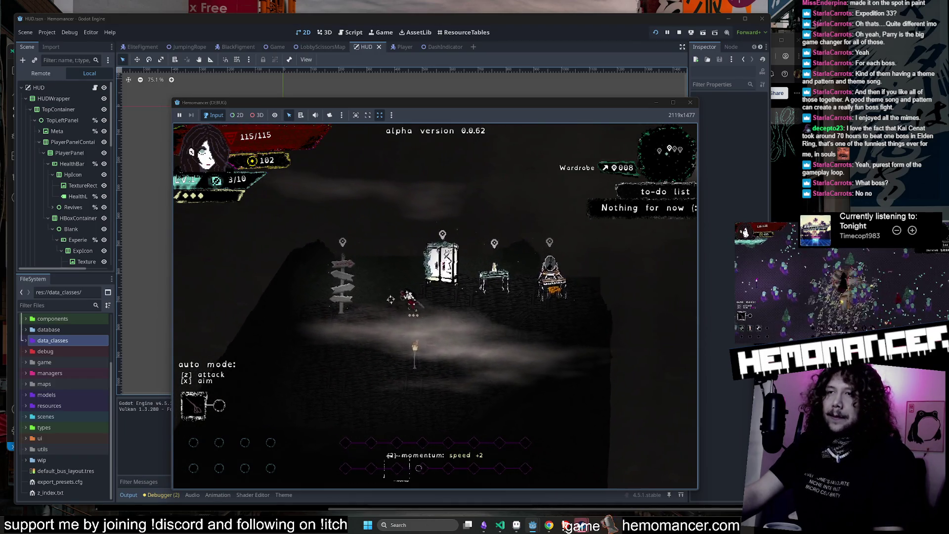
{"action": "key", "text": "Left"}
{"action": "key", "text": "e"}
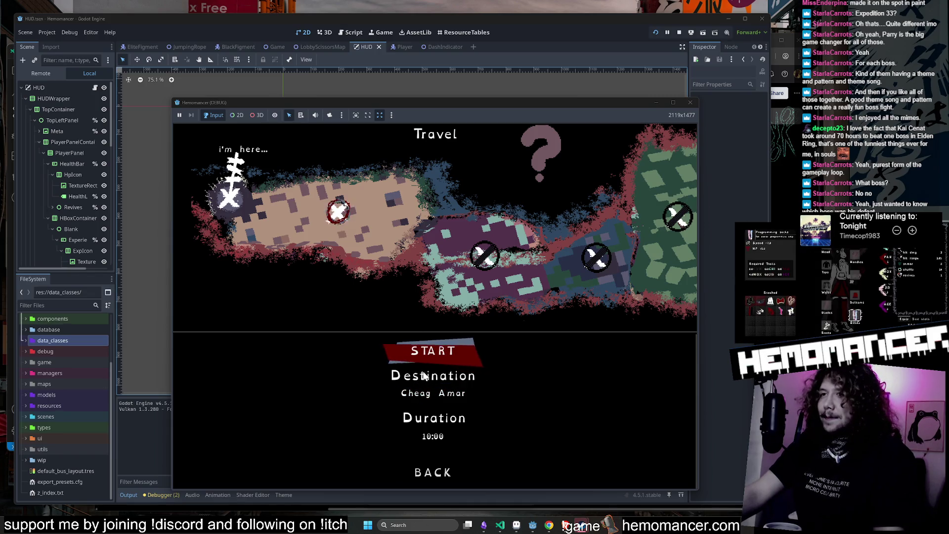
Start the trip to Cheag Amar and move the player around the enemies.
{"action": "left_click", "coordinate": [421, 357]}
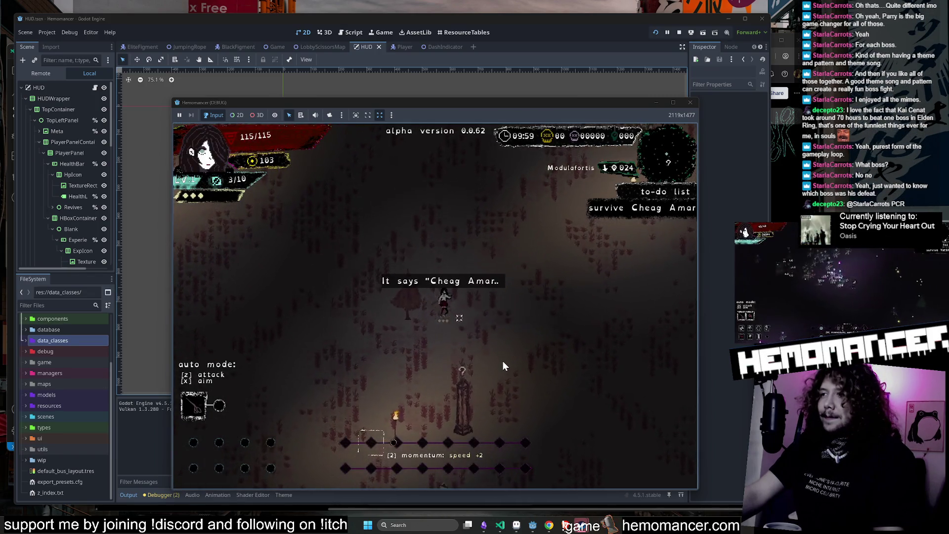
{"action": "key", "text": "s"}
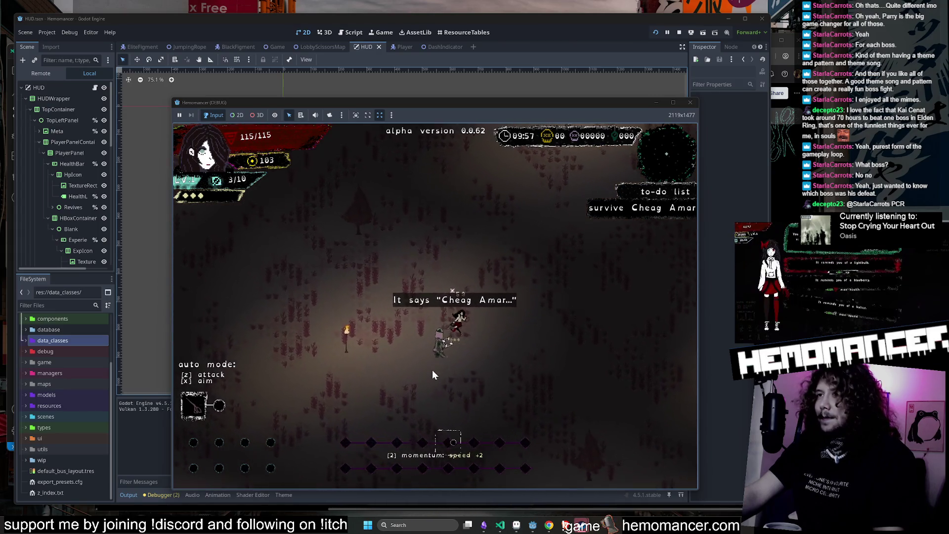
{"action": "key", "text": "d"}
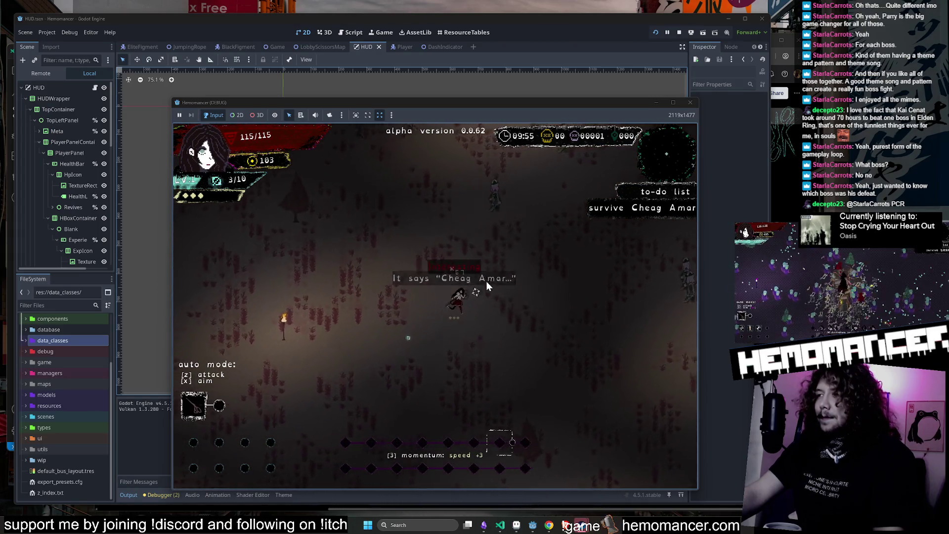
{"action": "key", "text": "w"}
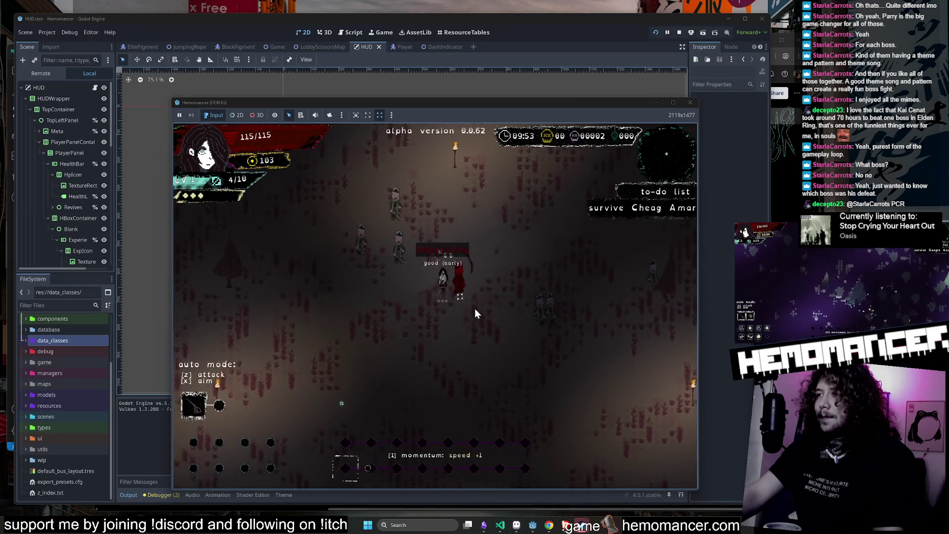
{"action": "key", "text": "w"}
{"action": "key", "text": "d"}
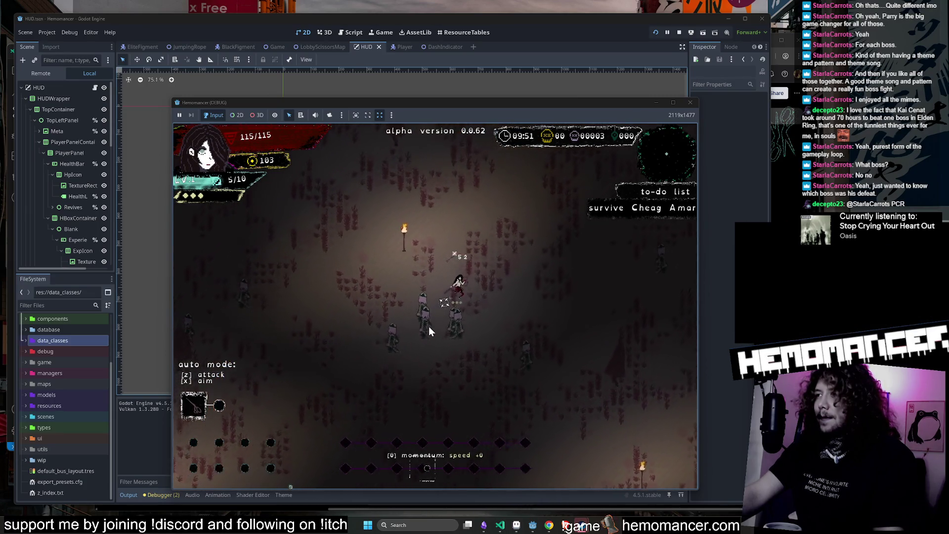
{"action": "key", "text": "w"}
{"action": "key", "text": "d"}
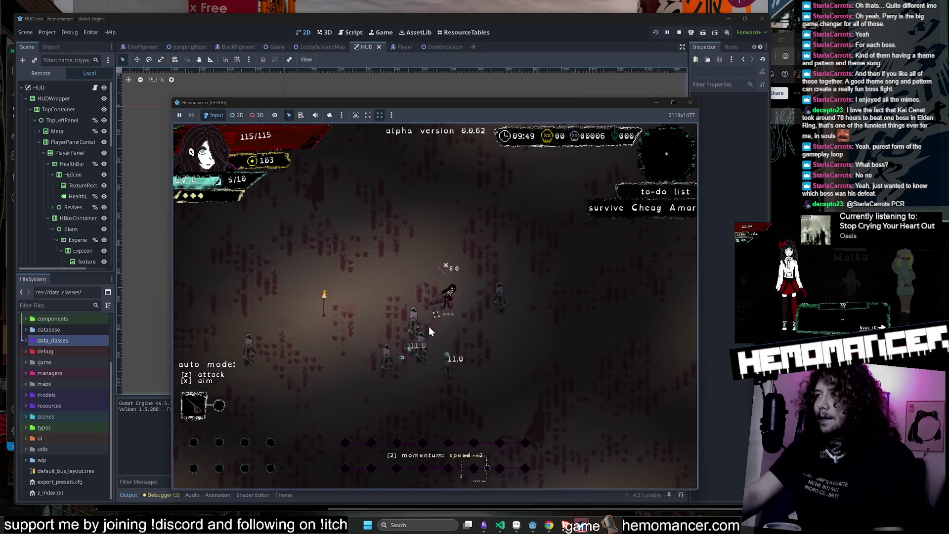
{"action": "key", "text": "w"}
{"action": "key", "text": "d"}
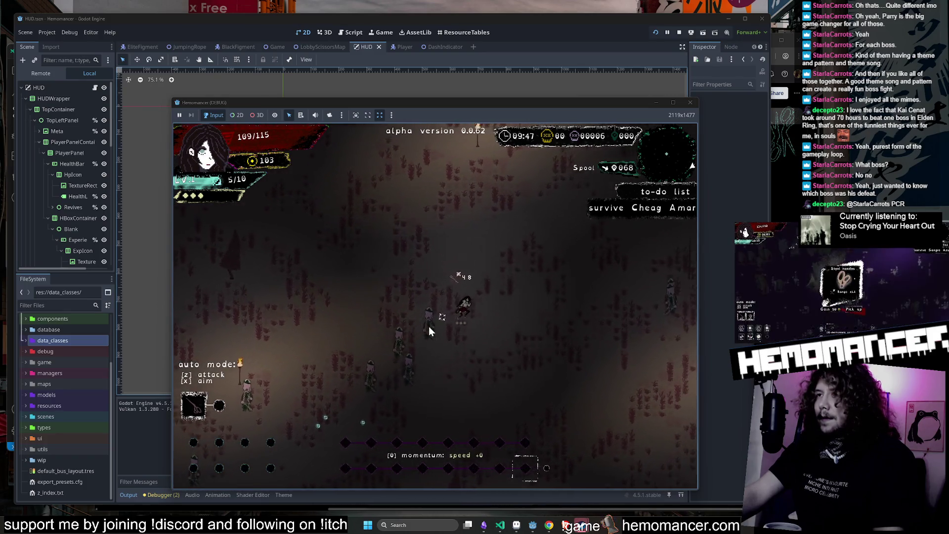
{"action": "key", "text": "s"}
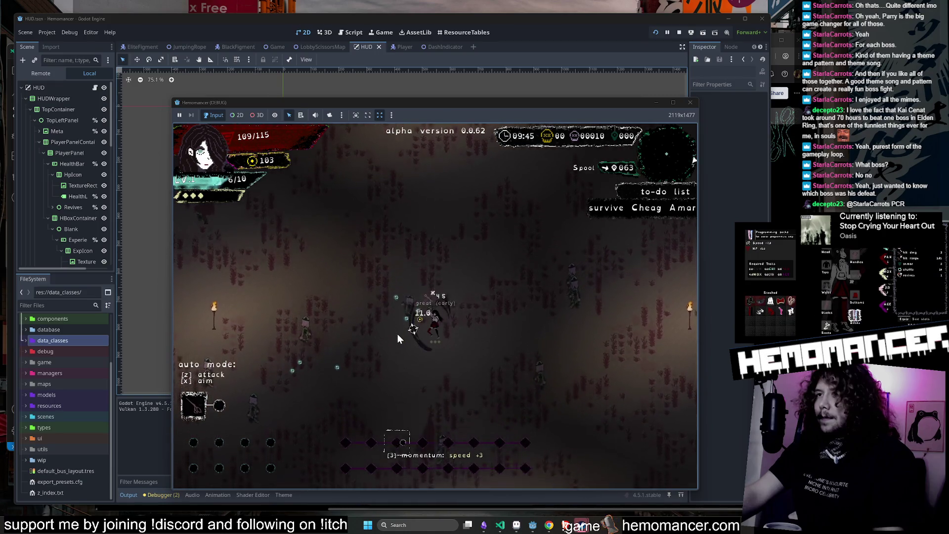
{"action": "key", "text": "a"}
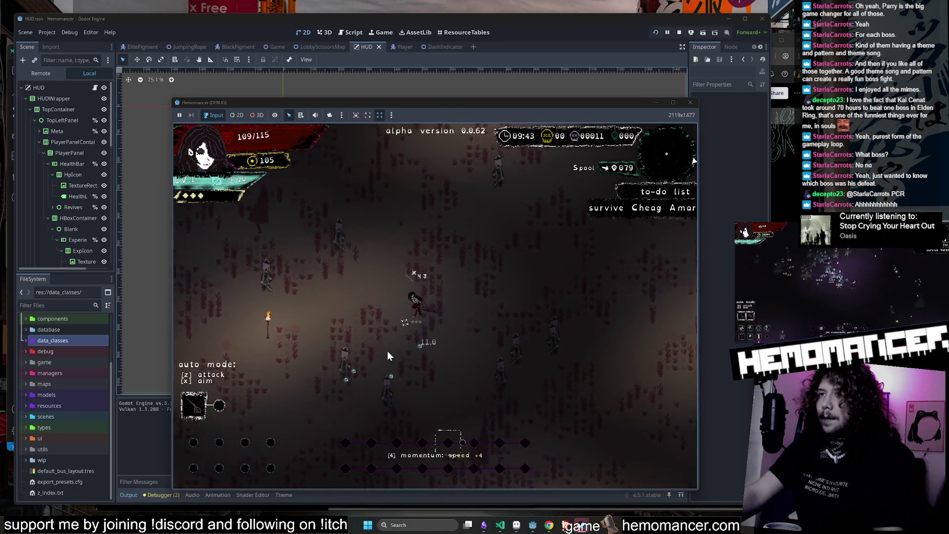
{"action": "key", "text": "a"}
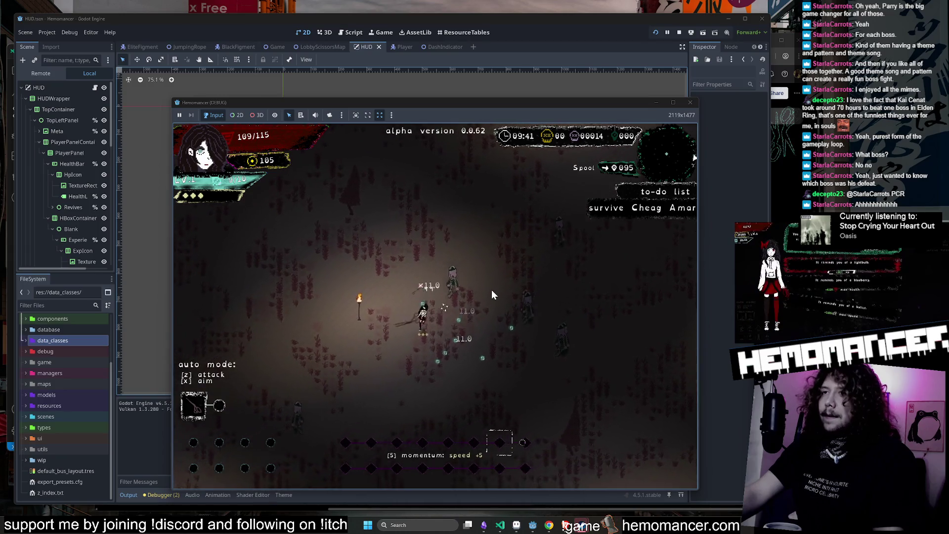
Take the piercing projectile level-up reward, keep playing, then quit to the title menu.
{"action": "key", "text": "z"}
{"action": "key", "text": "w"}
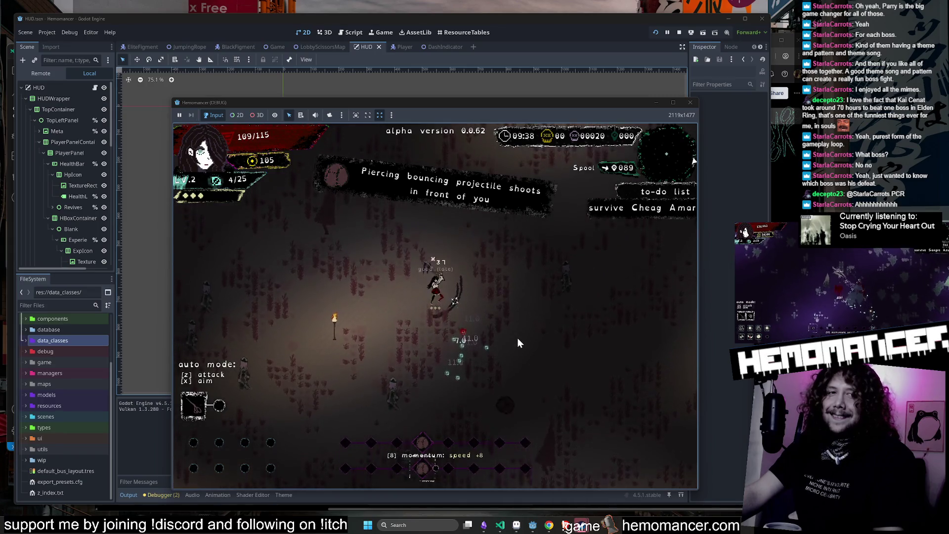
{"action": "key", "text": "w"}
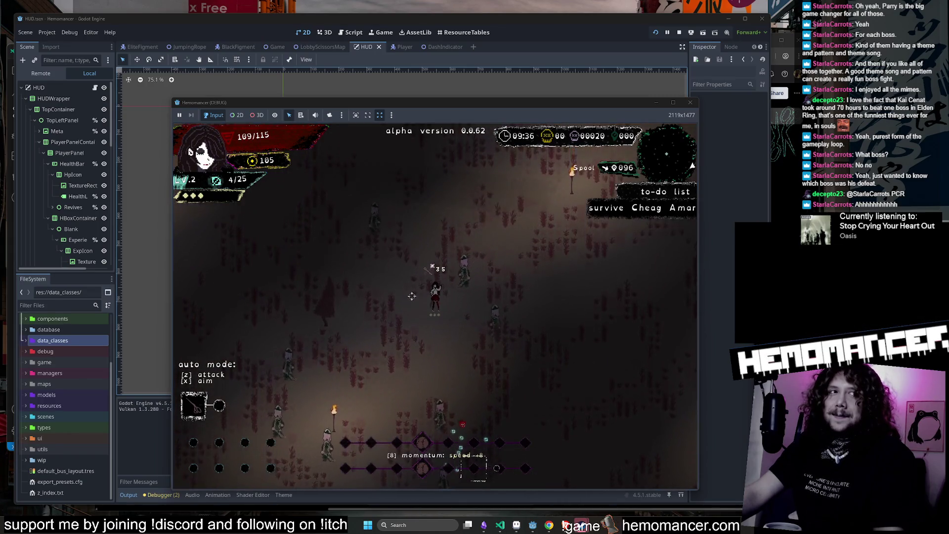
{"action": "key", "text": "a"}
{"action": "key", "text": "w"}
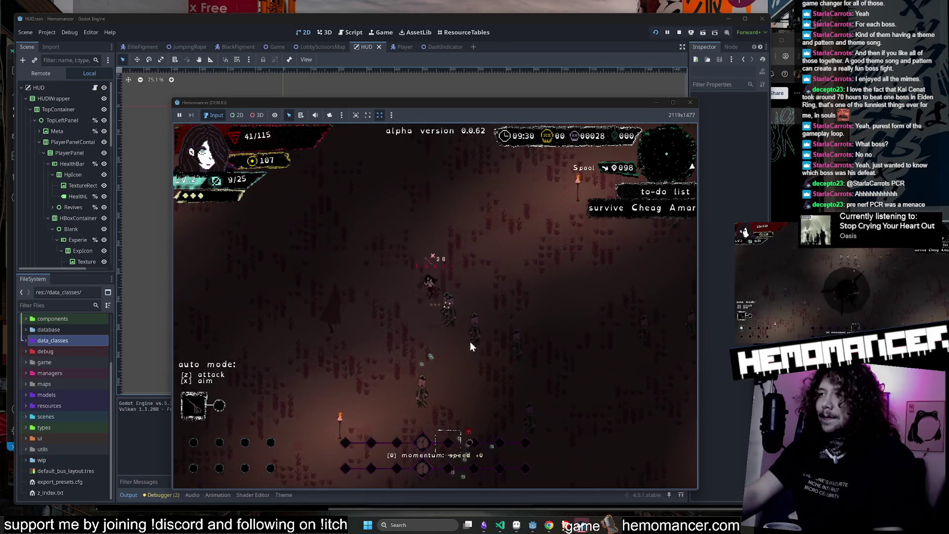
{"action": "key", "text": "Escape"}
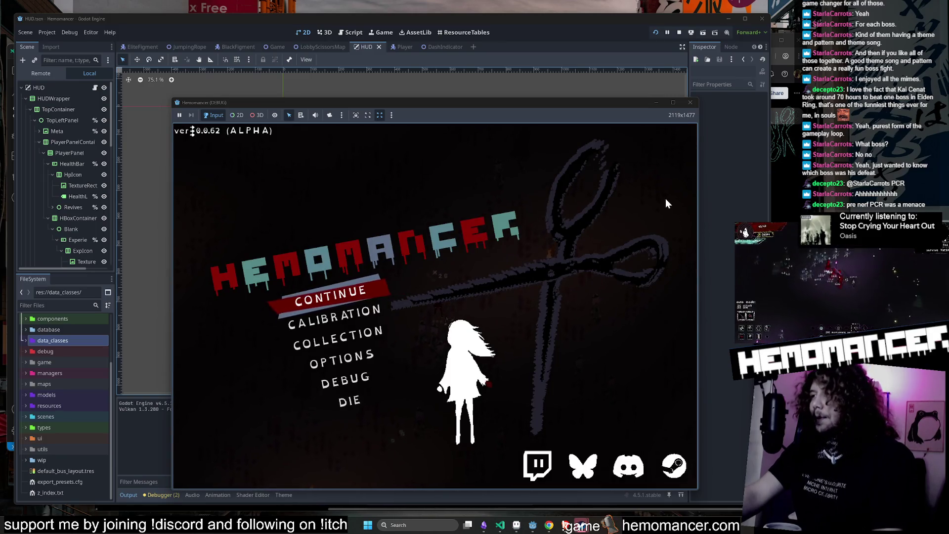
Stop the game, inspect the HUD's VersionLabel in a wider Inspector, then start a VS Code project search.
{"action": "left_click", "coordinate": [690, 103]}
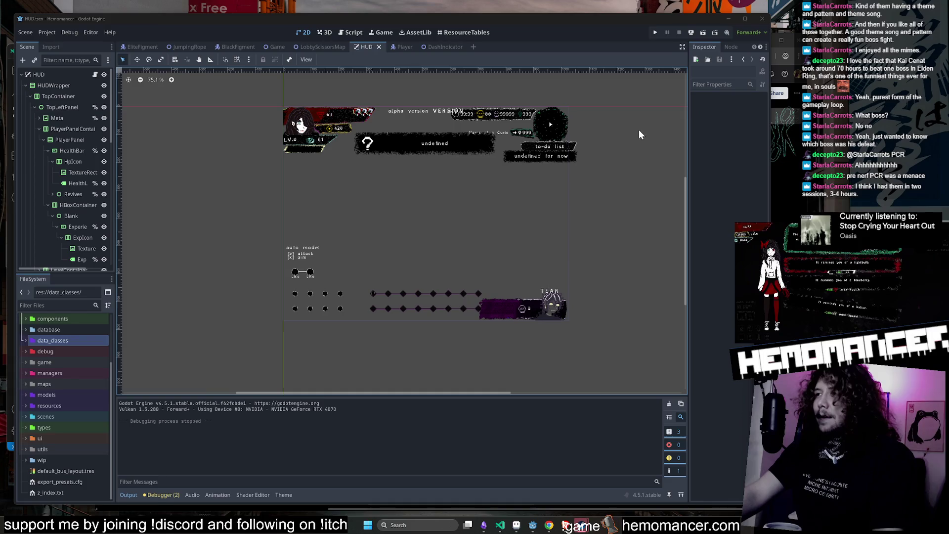
{"action": "scroll", "coordinate": [446, 109], "scroll_direction": "up", "scroll_amount": 5}
{"action": "left_click", "coordinate": [301, 144]}
{"action": "scroll", "coordinate": [301, 144], "scroll_direction": "down", "scroll_amount": 3}
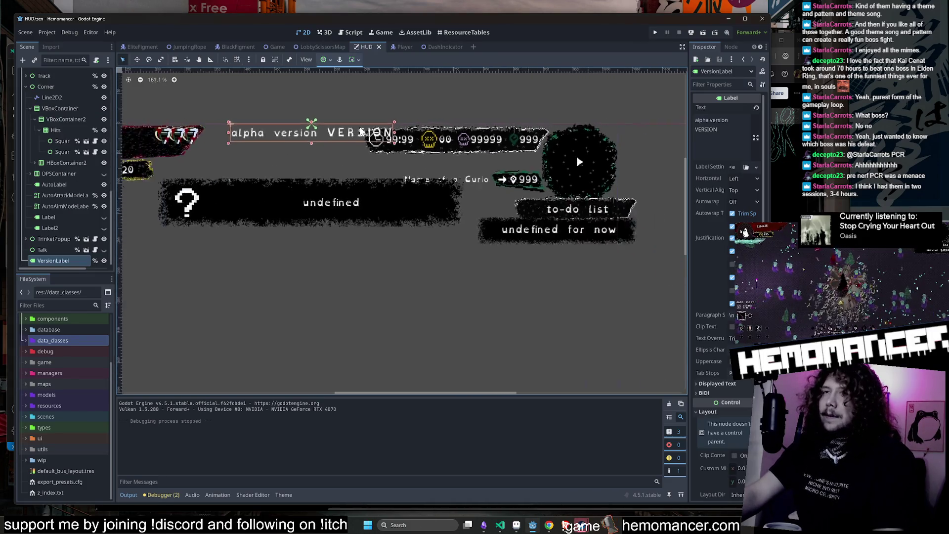
{"action": "left_click_drag", "start_coordinate": [688, 142], "coordinate": [611, 142]}
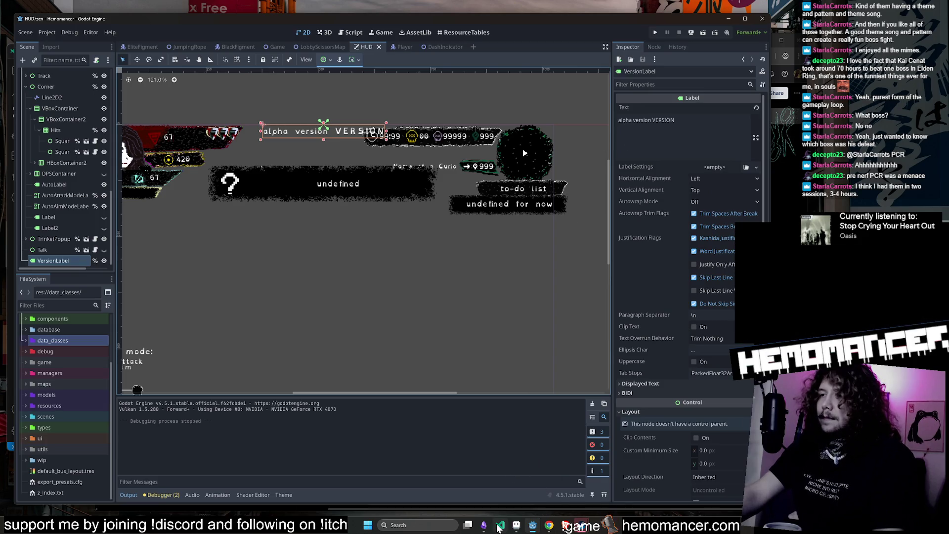
{"action": "left_click", "coordinate": [498, 526]}
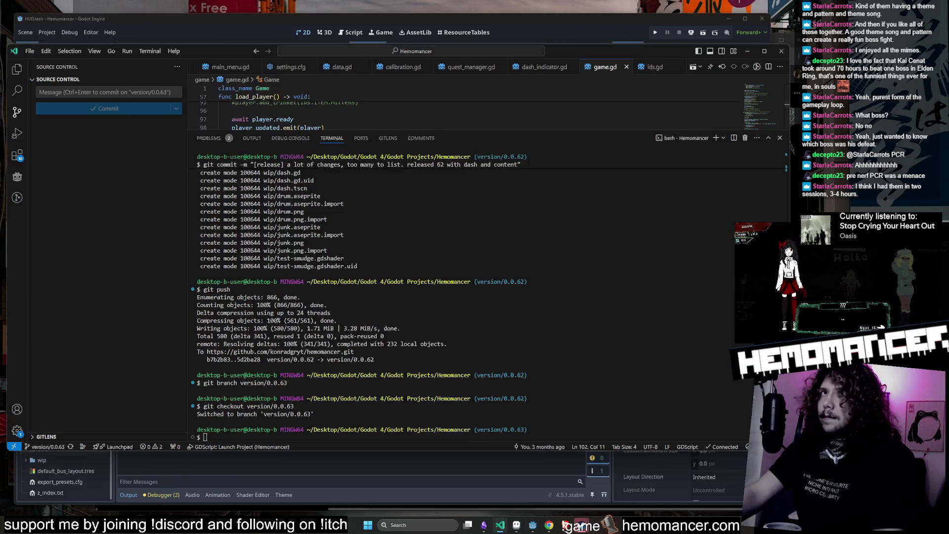
{"action": "left_click", "coordinate": [20, 95]}
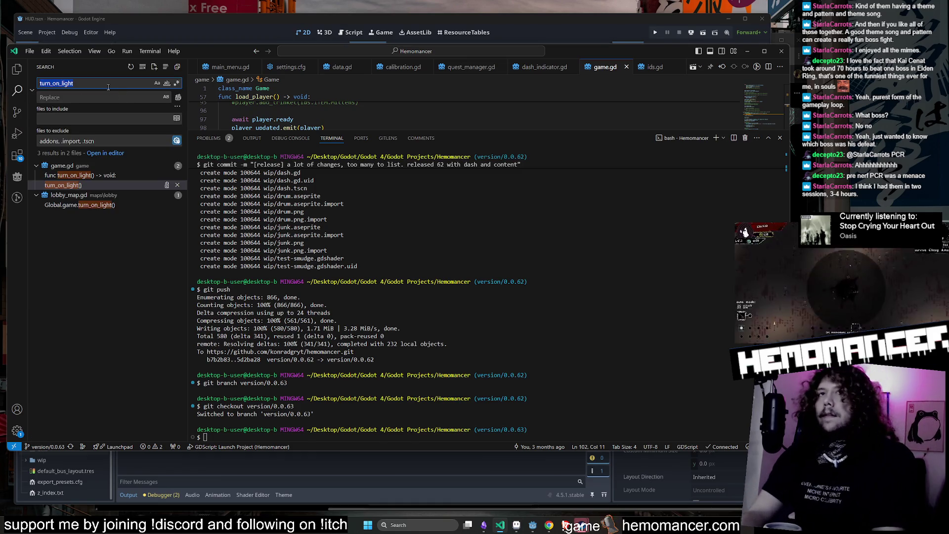
Search for the old version, open VERSION in global.gd and change it to "0.0.63".
{"action": "type", "text": "0.0"}
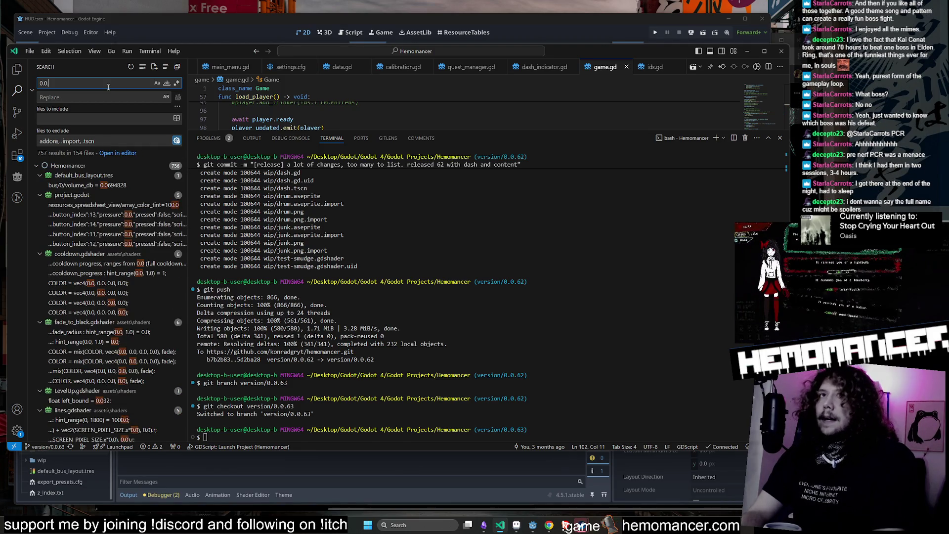
{"action": "type", "text": ".5"}
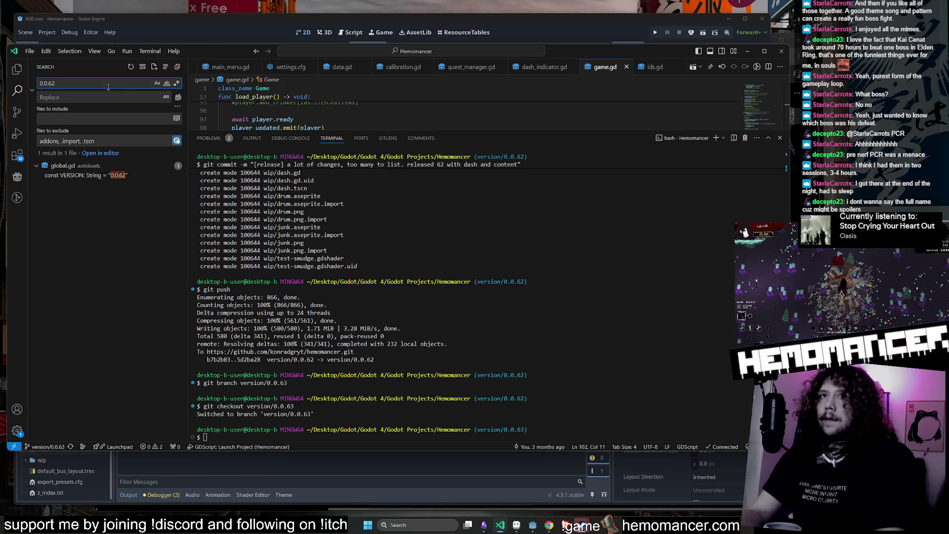
{"action": "left_click", "coordinate": [106, 175]}
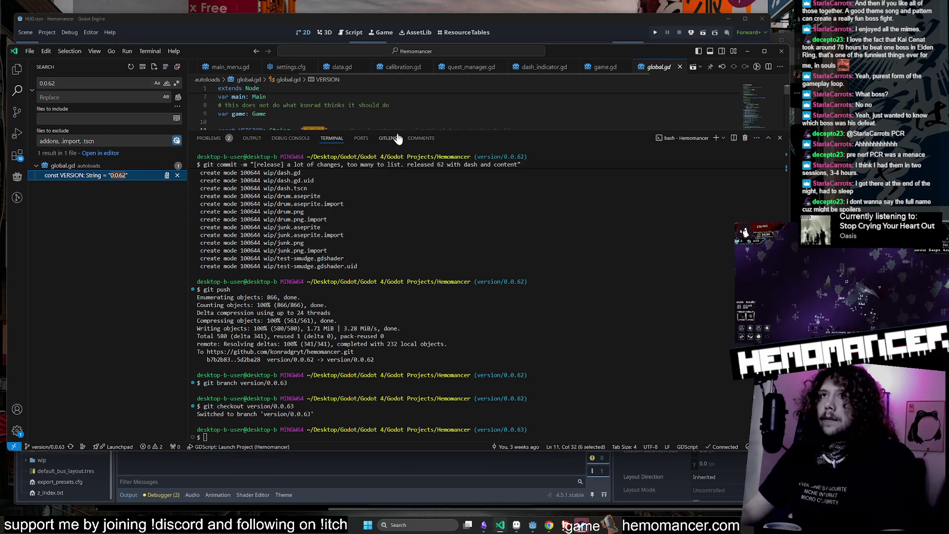
{"action": "left_click_drag", "start_coordinate": [389, 131], "coordinate": [389, 289]}
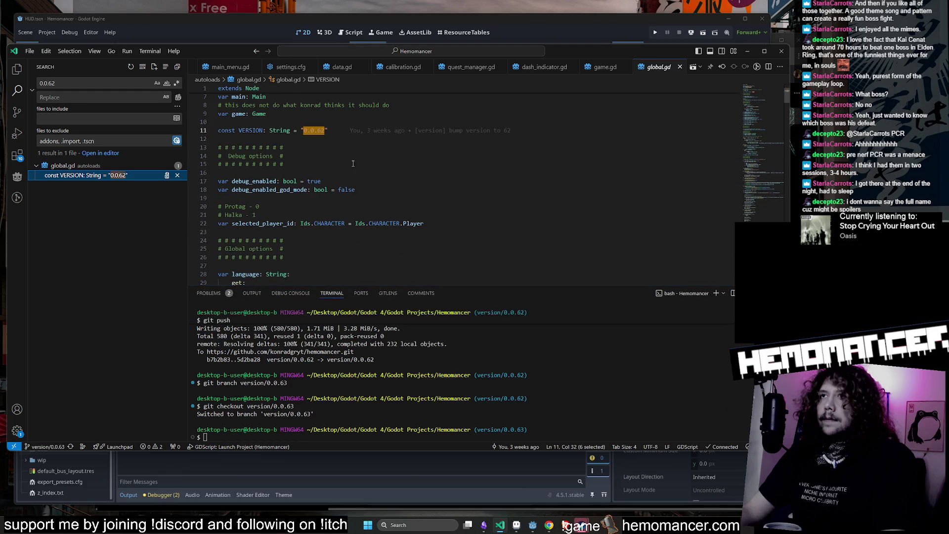
{"action": "left_click", "coordinate": [326, 132]}
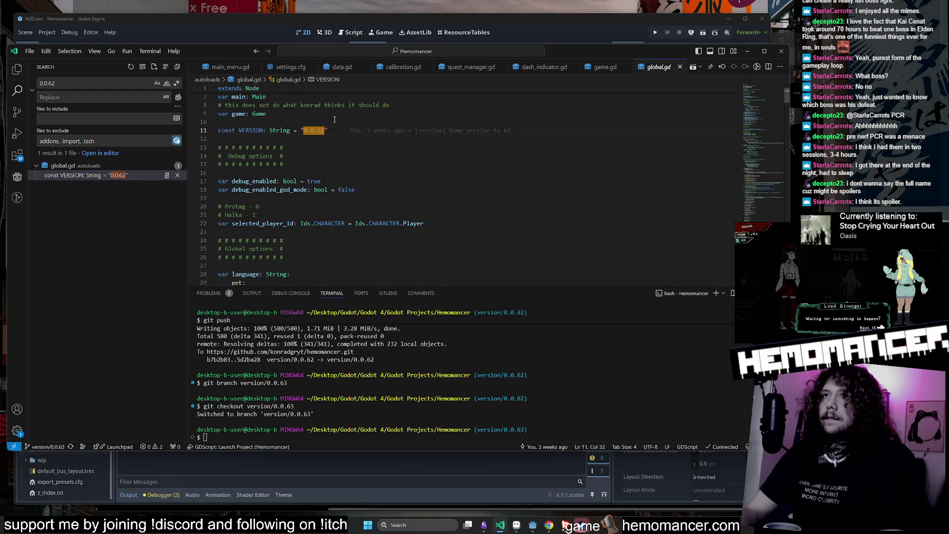
{"action": "key", "text": "BackSpace"}
{"action": "type", "text": "3"}
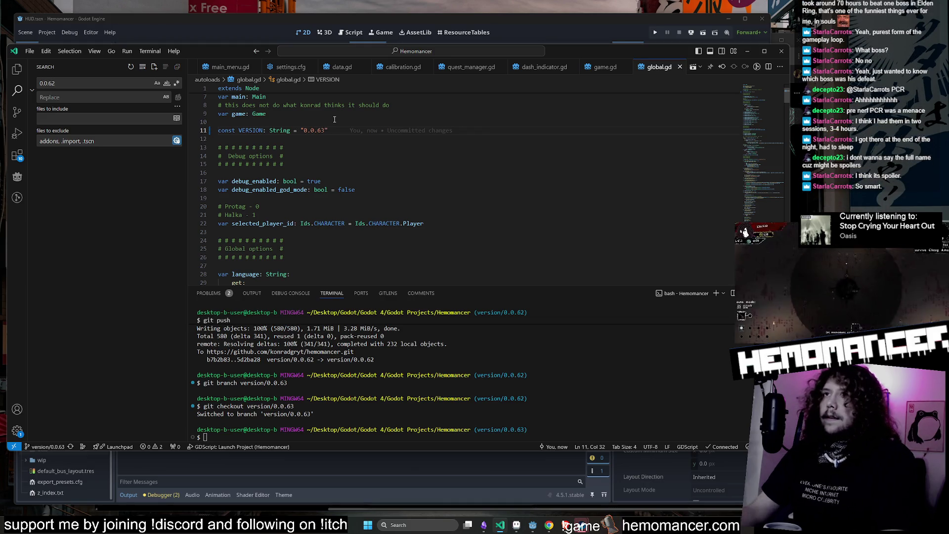
In Source Control, write the commit message "[version] bump version to 0.0.63".
{"action": "left_click", "coordinate": [500, 526]}
{"action": "left_click", "coordinate": [500, 527]}
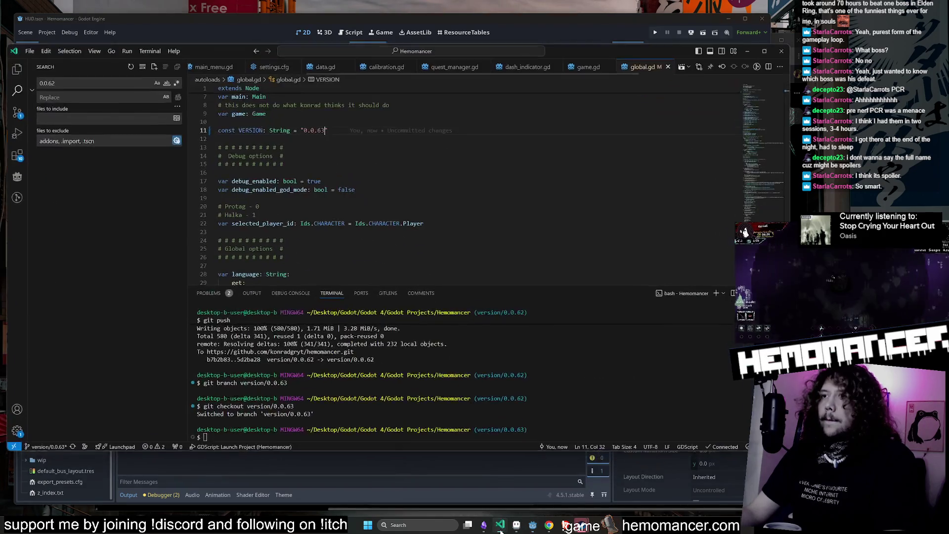
{"action": "left_click", "coordinate": [18, 112]}
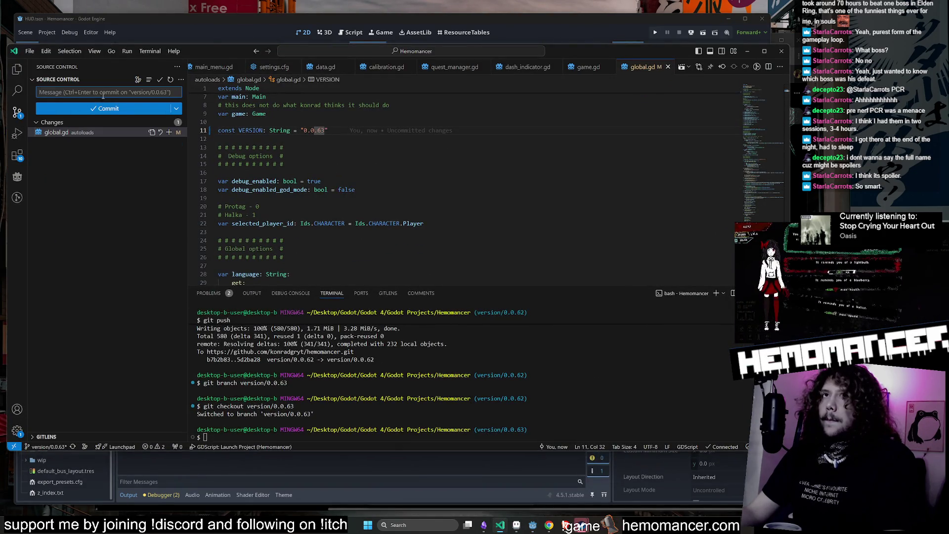
{"action": "left_click", "coordinate": [321, 130]}
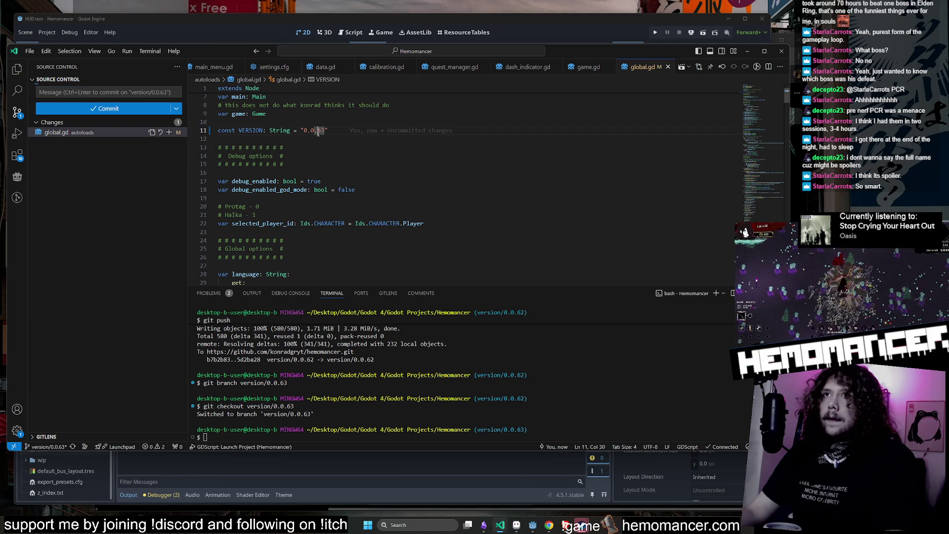
{"action": "left_click_drag", "start_coordinate": [325, 130], "coordinate": [301, 130]}
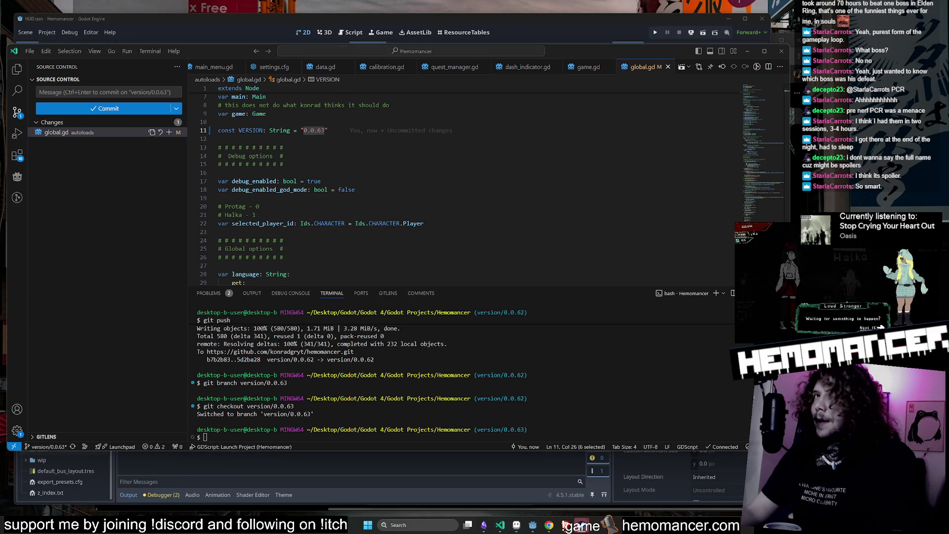
{"action": "left_click", "coordinate": [91, 91]}
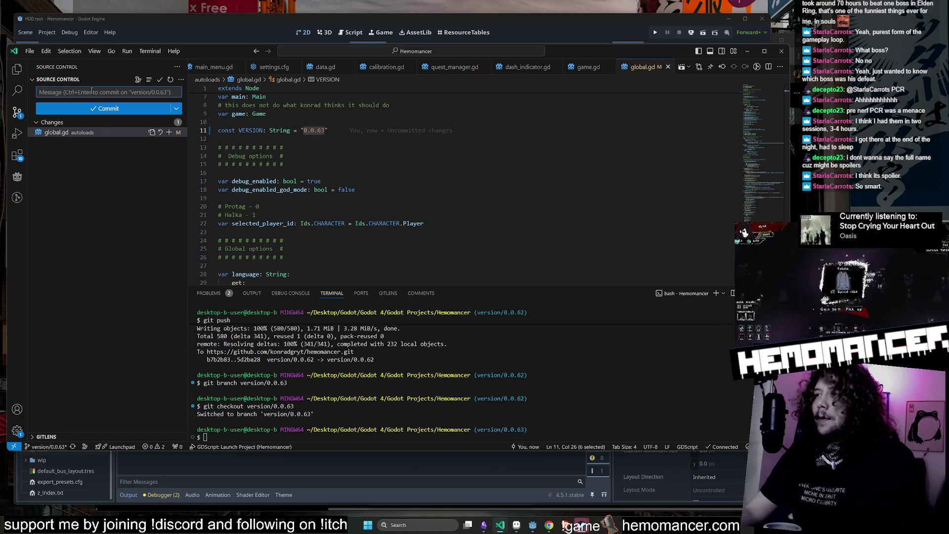
{"action": "left_click", "coordinate": [316, 130]}
{"action": "left_click_drag", "start_coordinate": [324, 130], "coordinate": [308, 131]}
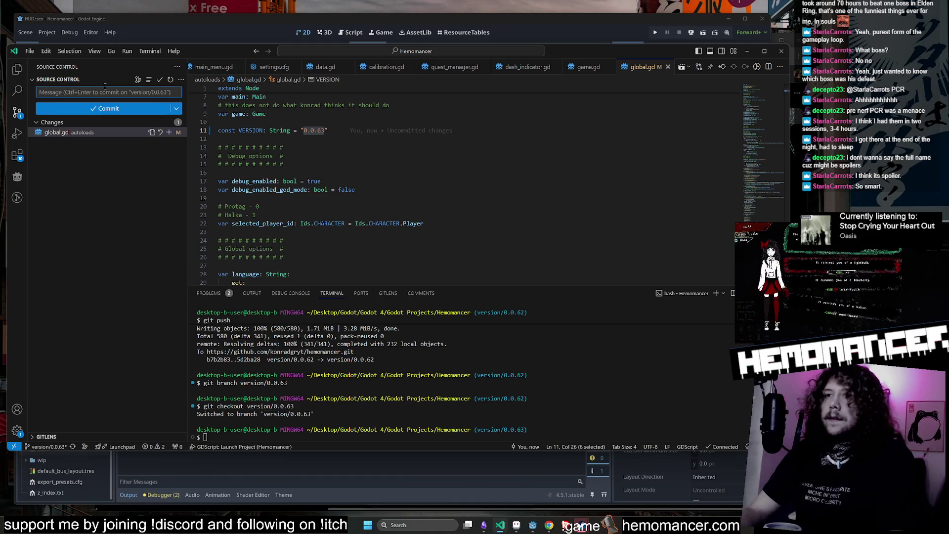
{"action": "type", "text": "bu"}
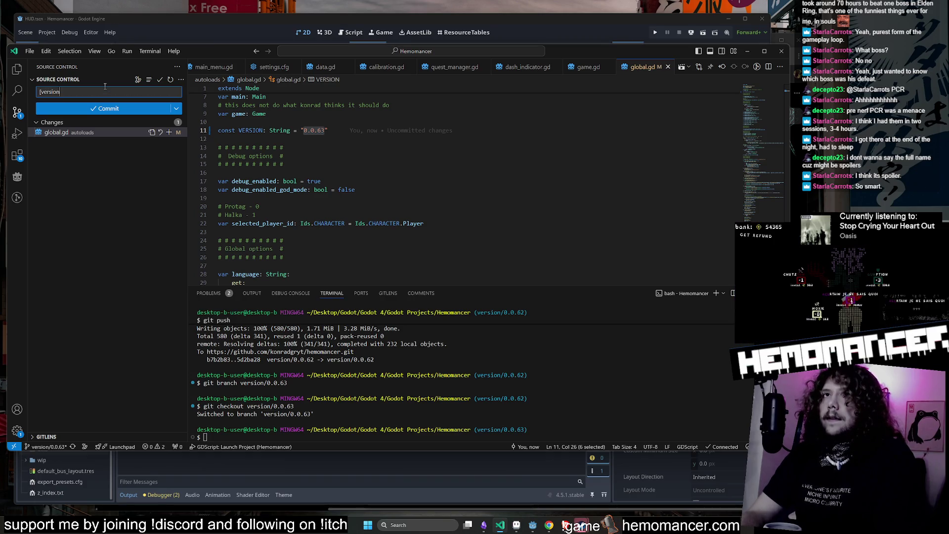
{"action": "type", "text": "mp version to 0.0.63"}
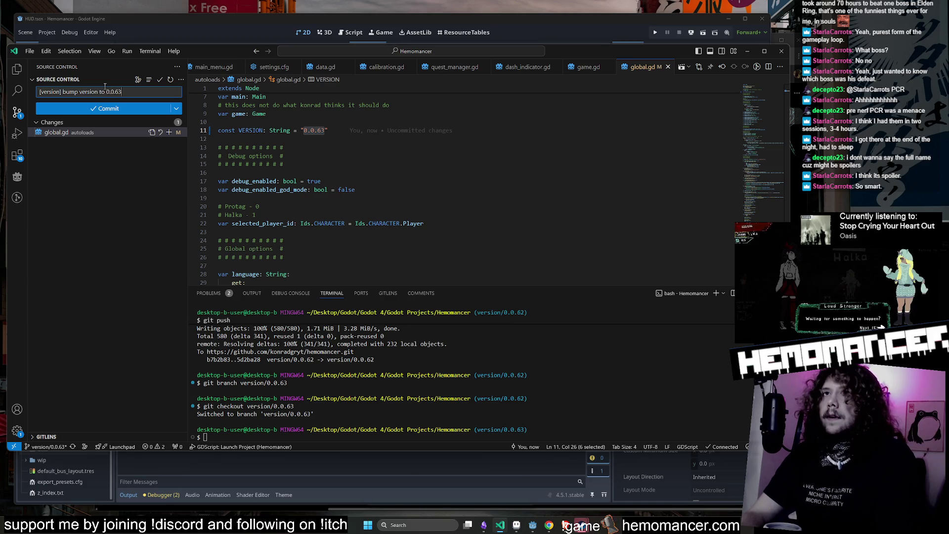
Commit with all changes staged and sync the branch to the remote.
{"action": "left_click", "coordinate": [125, 110]}
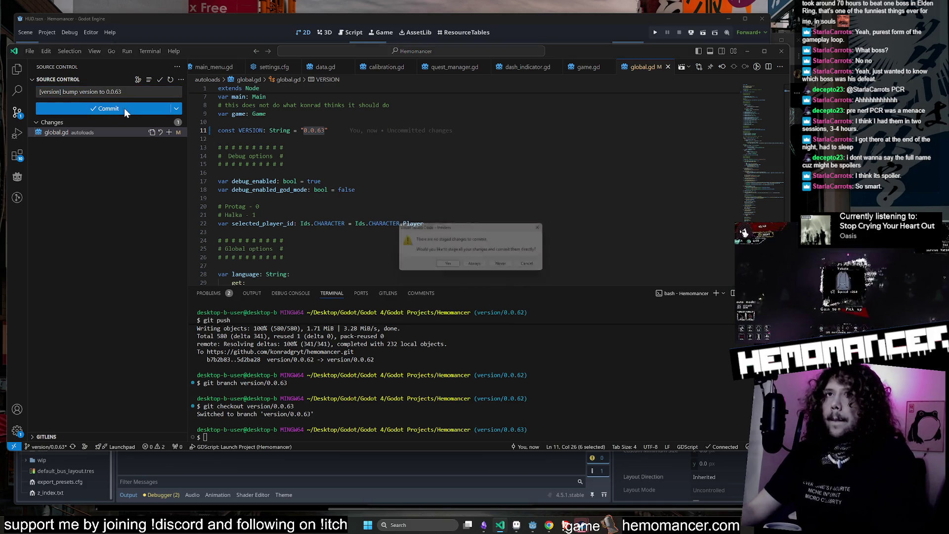
{"action": "left_click", "coordinate": [449, 263]}
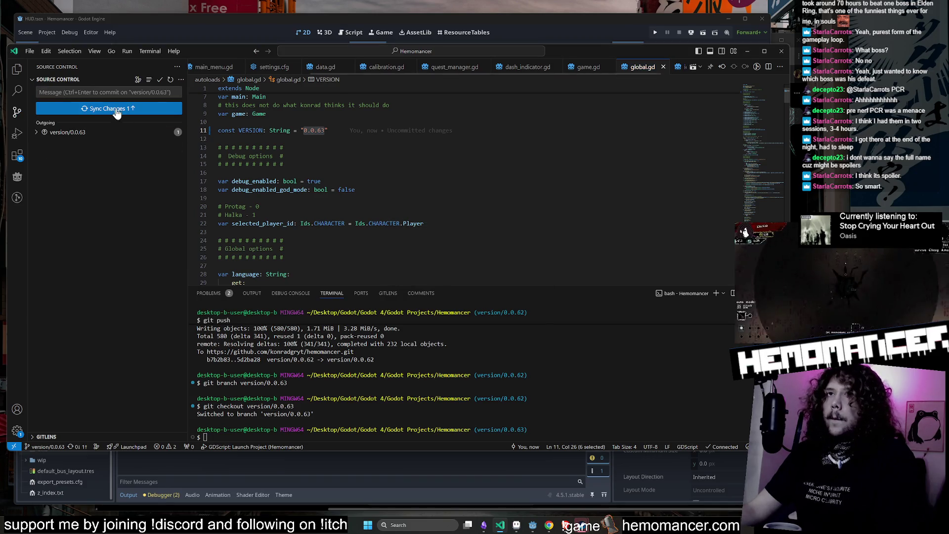
{"action": "left_click", "coordinate": [117, 108]}
{"action": "left_click", "coordinate": [449, 264]}
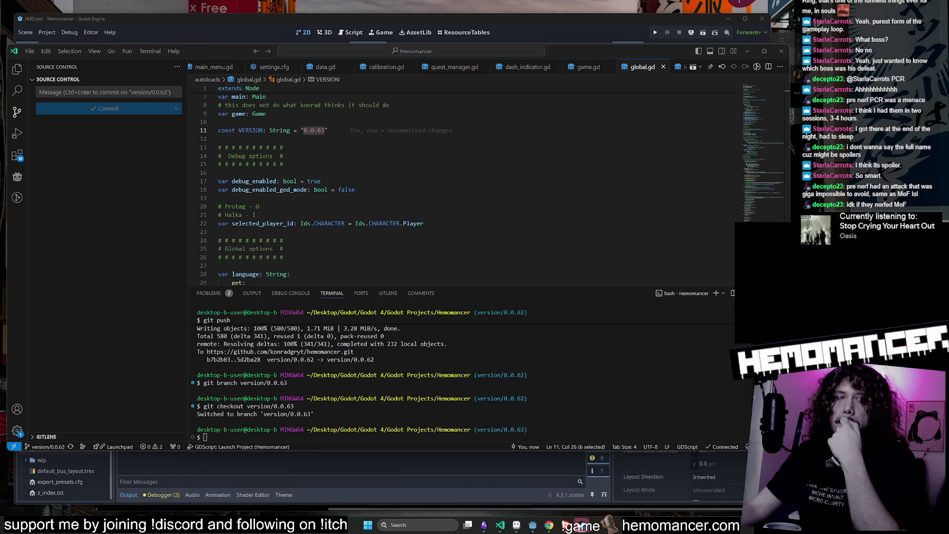
{"action": "mouse_move", "coordinate": [391, 224]}
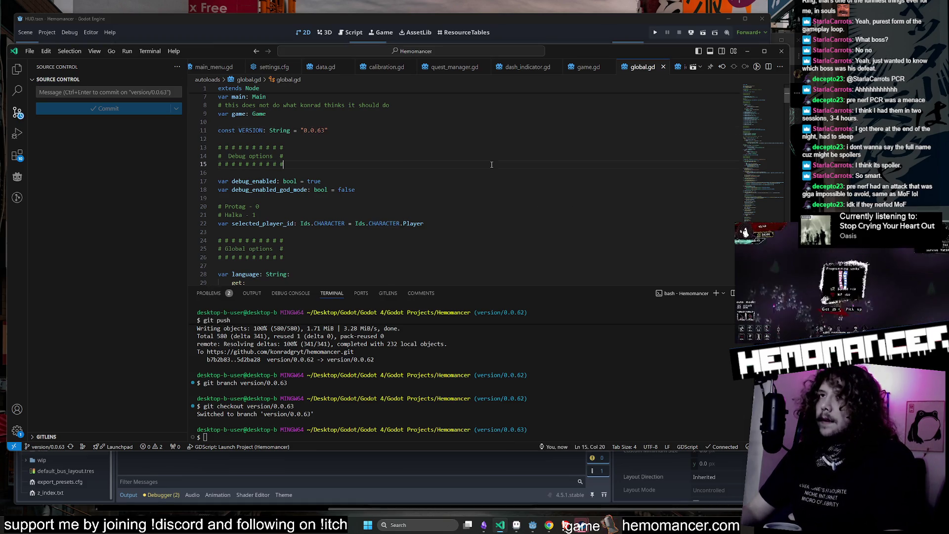
{"action": "key", "text": "Down"}
{"action": "key", "text": "Down"}
{"action": "key", "text": "Down"}
{"action": "left_click", "coordinate": [746, 50]}
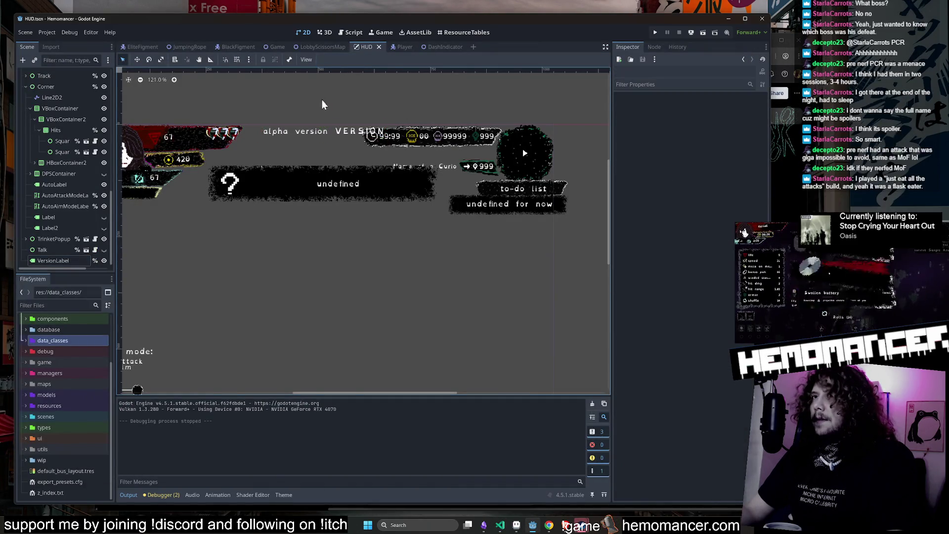
Zoom around the HUD, collapse the Corner node and clear the output log.
{"action": "scroll", "coordinate": [321, 112], "scroll_direction": "down", "scroll_amount": 3}
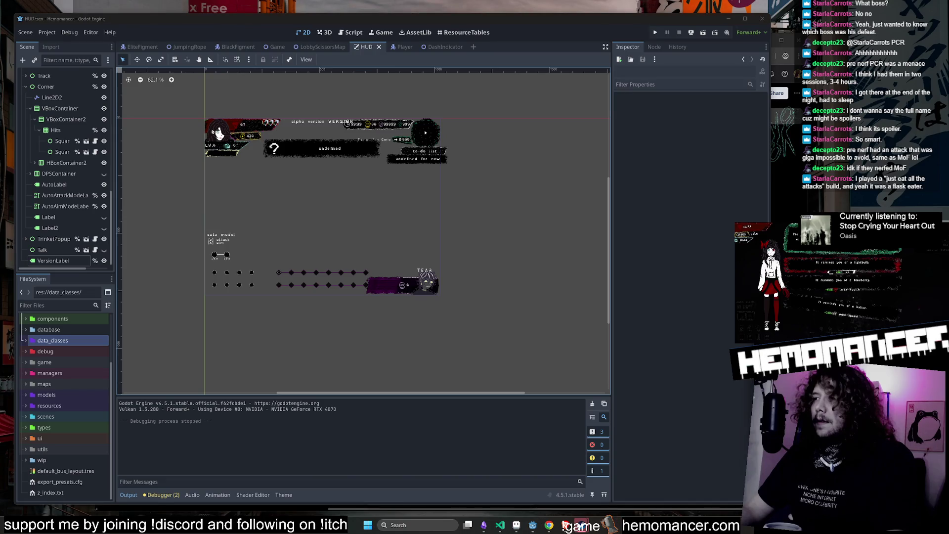
{"action": "scroll", "coordinate": [413, 162], "scroll_direction": "down", "scroll_amount": 1}
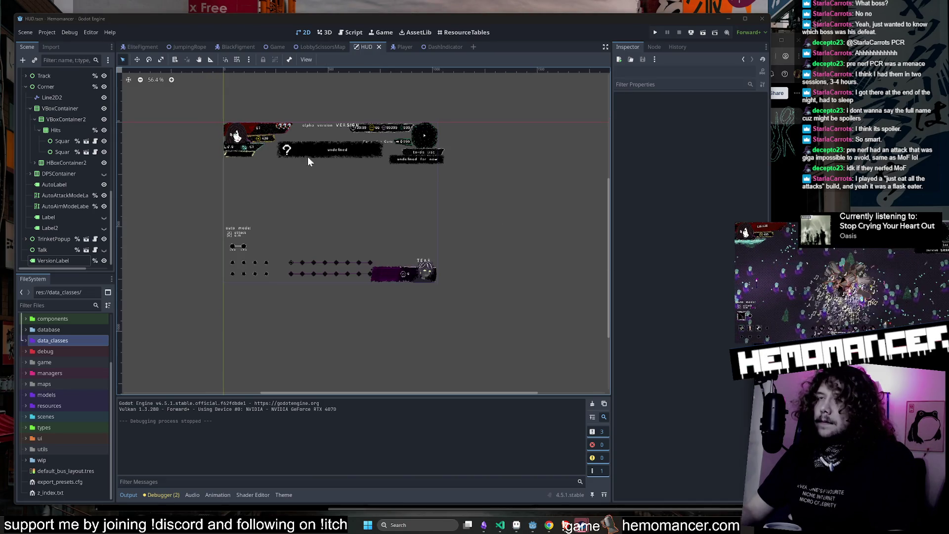
{"action": "left_click", "coordinate": [205, 131]}
{"action": "scroll", "coordinate": [177, 123], "scroll_direction": "up", "scroll_amount": 2}
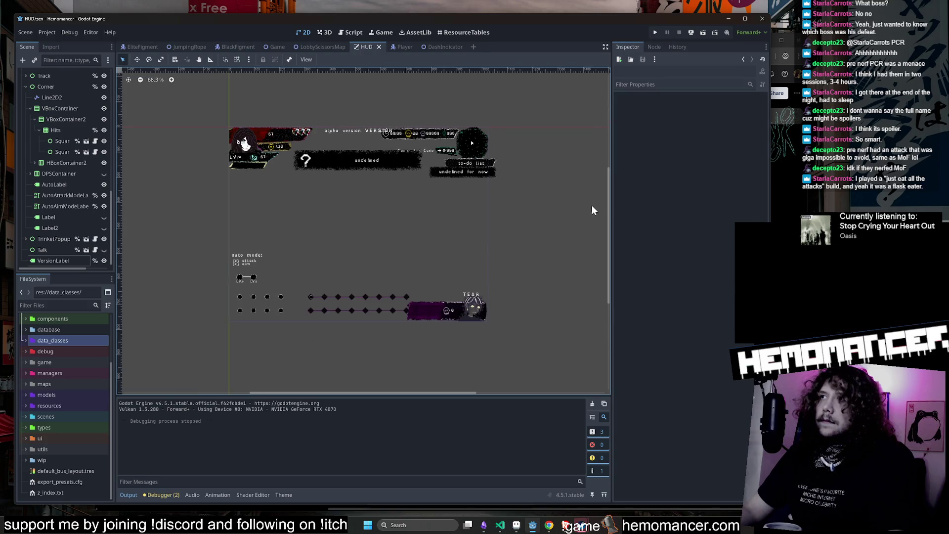
{"action": "scroll", "coordinate": [607, 200], "scroll_direction": "down", "scroll_amount": 2}
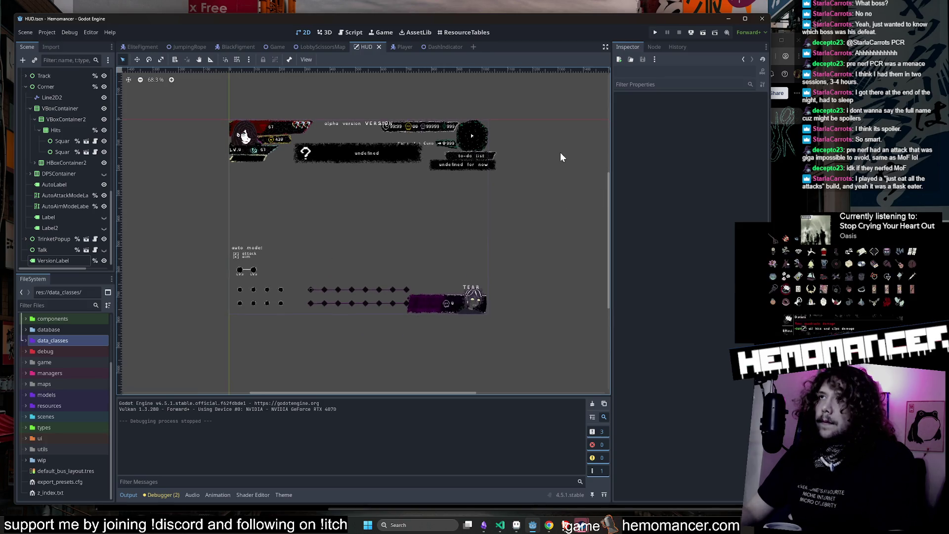
{"action": "scroll", "coordinate": [331, 151], "scroll_direction": "up", "scroll_amount": 1}
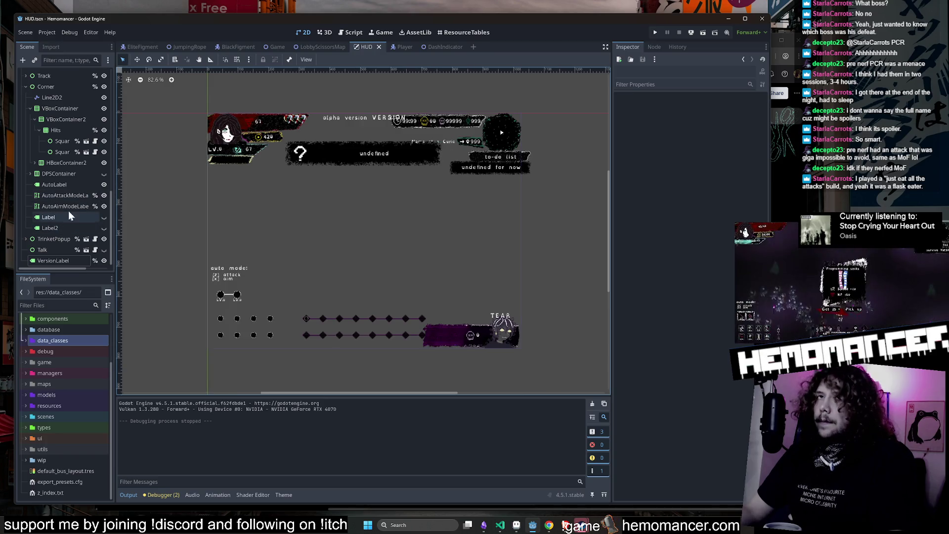
{"action": "left_click", "coordinate": [25, 87]}
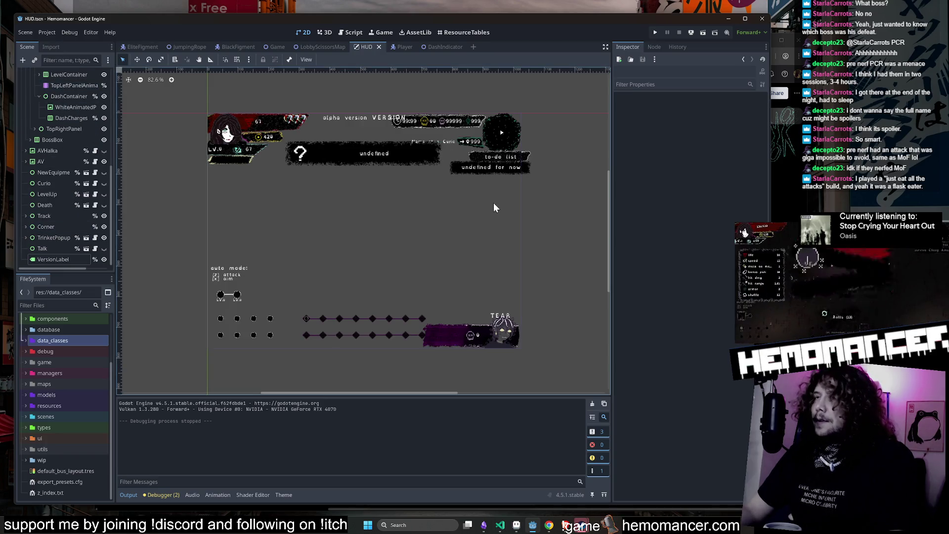
{"action": "left_click", "coordinate": [591, 404]}
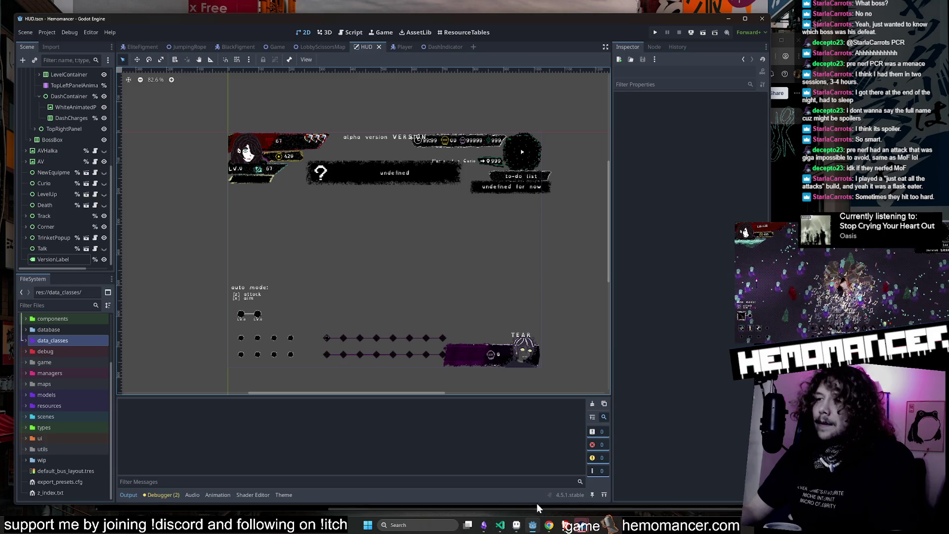
Hide the code editor again and scroll through the FileSystem file list.
{"action": "left_click", "coordinate": [501, 525]}
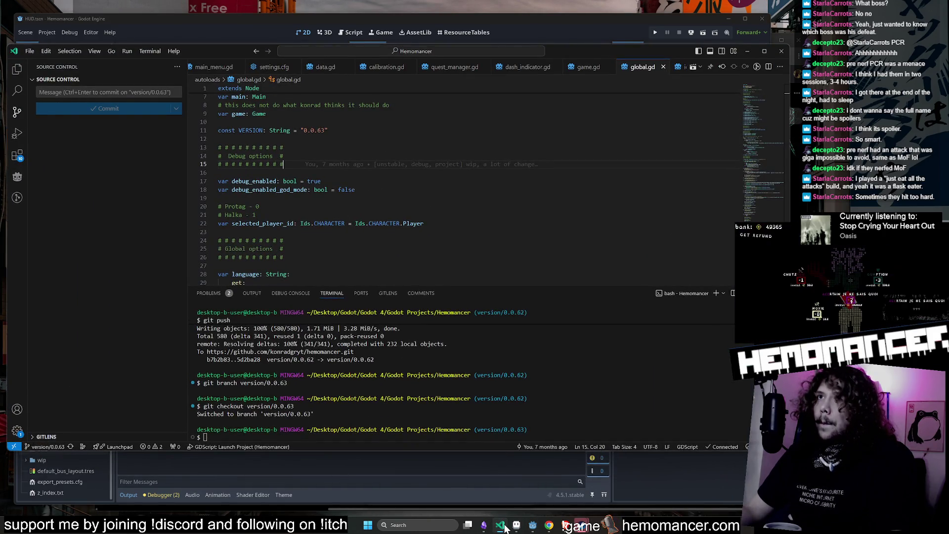
{"action": "left_click", "coordinate": [504, 528]}
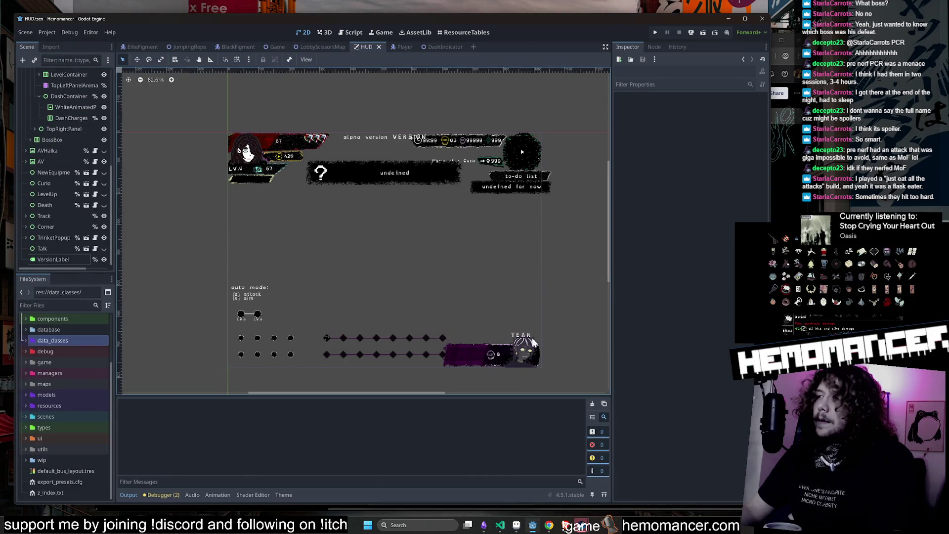
{"action": "left_click", "coordinate": [41, 341]}
{"action": "scroll", "coordinate": [41, 341], "scroll_direction": "up", "scroll_amount": 3}
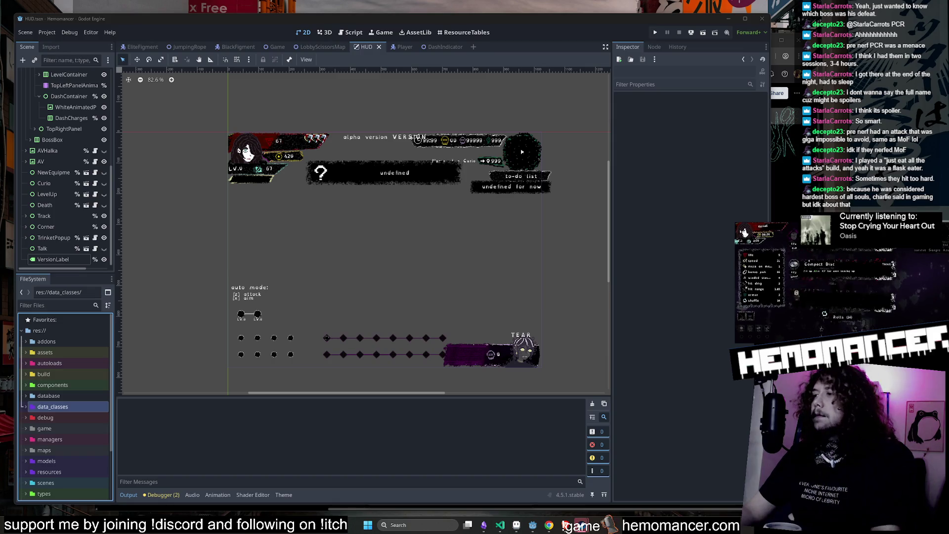
{"action": "scroll", "coordinate": [481, 284], "scroll_direction": "up", "scroll_amount": 1}
{"action": "scroll", "coordinate": [438, 280], "scroll_direction": "down", "scroll_amount": 2}
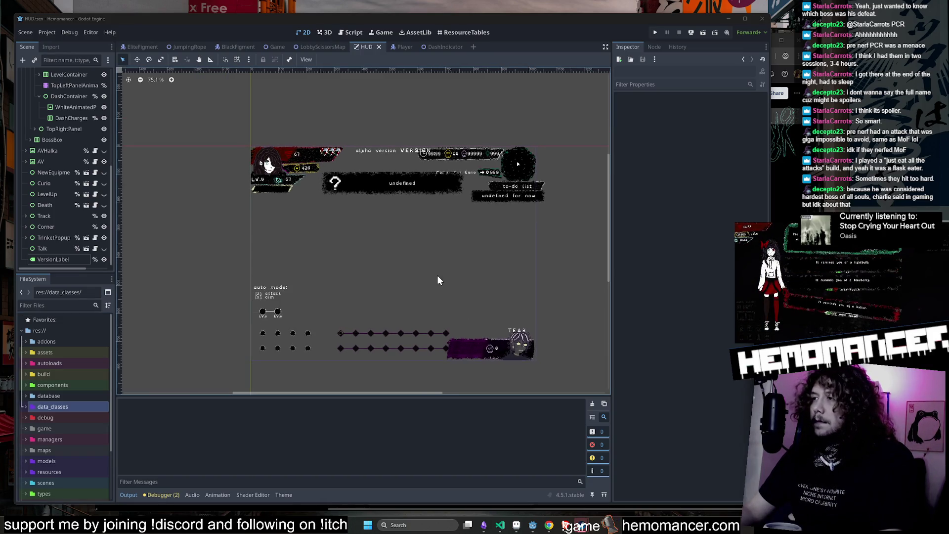
{"action": "scroll", "coordinate": [334, 230], "scroll_direction": "up", "scroll_amount": 2}
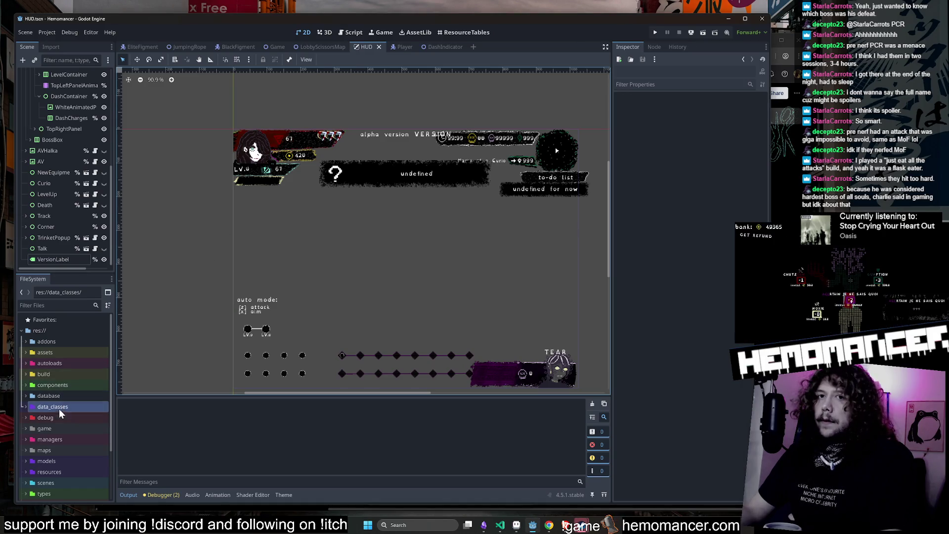
{"action": "scroll", "coordinate": [90, 79], "scroll_direction": "up", "scroll_amount": 5}
{"action": "left_click", "coordinate": [94, 73]}
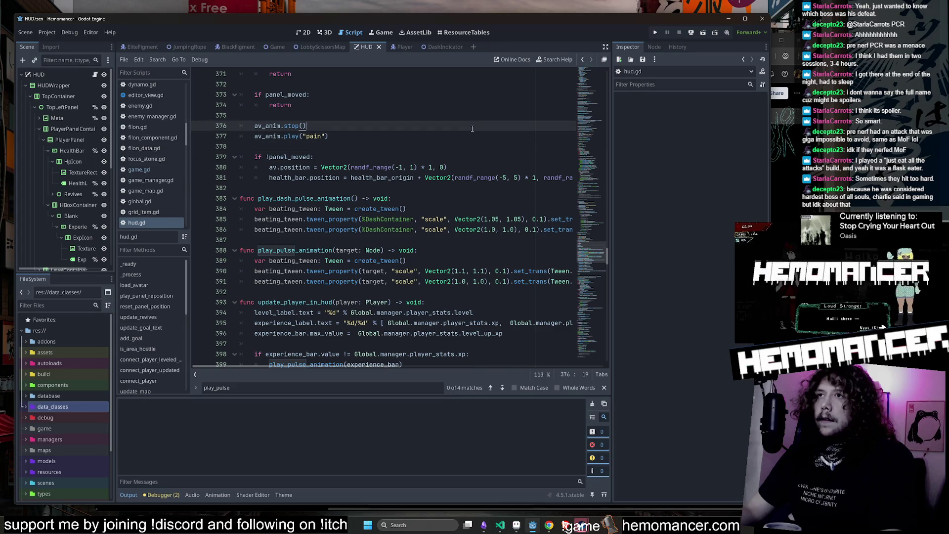
{"action": "scroll", "coordinate": [593, 212], "scroll_direction": "up", "scroll_amount": 10}
{"action": "left_click", "coordinate": [500, 525]}
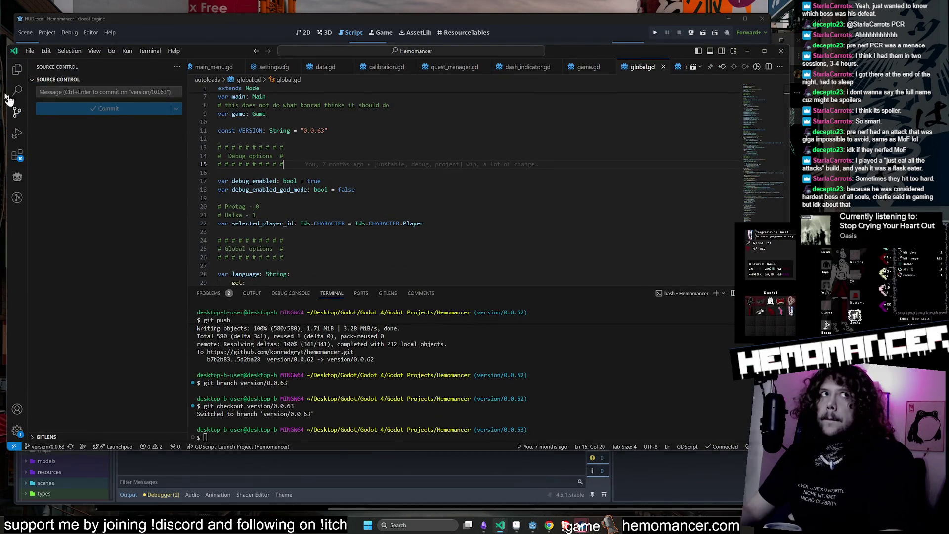
{"action": "left_click", "coordinate": [747, 50]}
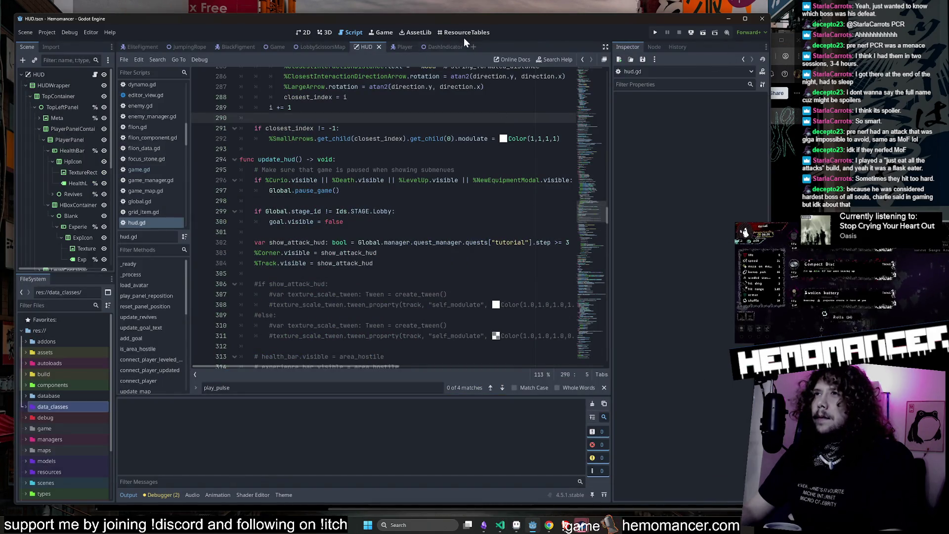
{"action": "left_click", "coordinate": [465, 34]}
{"action": "left_click", "coordinate": [411, 32]}
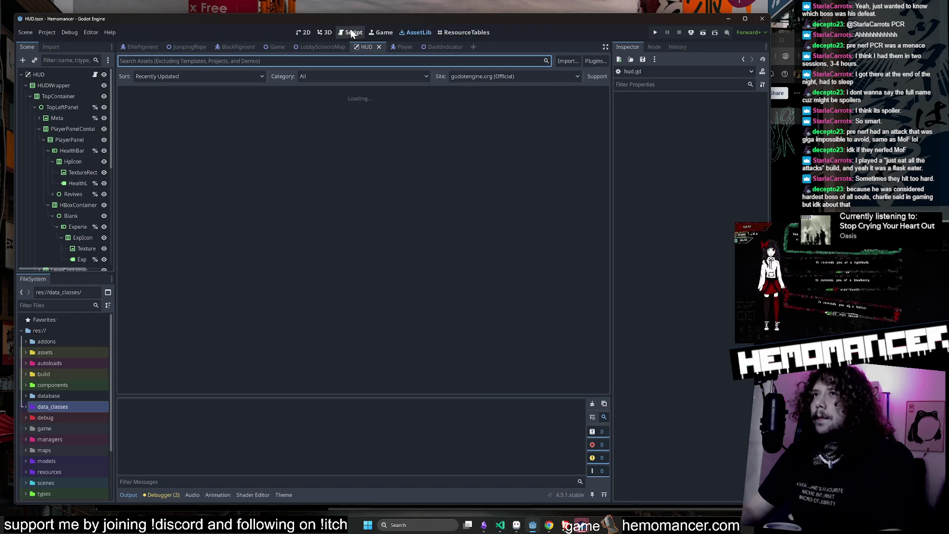
{"action": "left_click", "coordinate": [326, 33]}
{"action": "left_click", "coordinate": [303, 32]}
{"action": "left_click", "coordinate": [463, 32]}
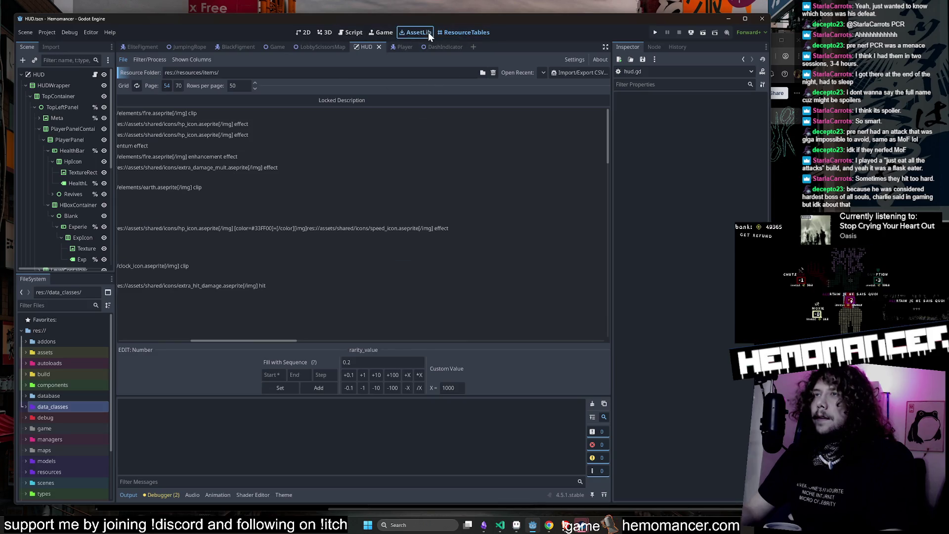
{"action": "left_click", "coordinate": [415, 31]}
{"action": "left_click", "coordinate": [319, 34]}
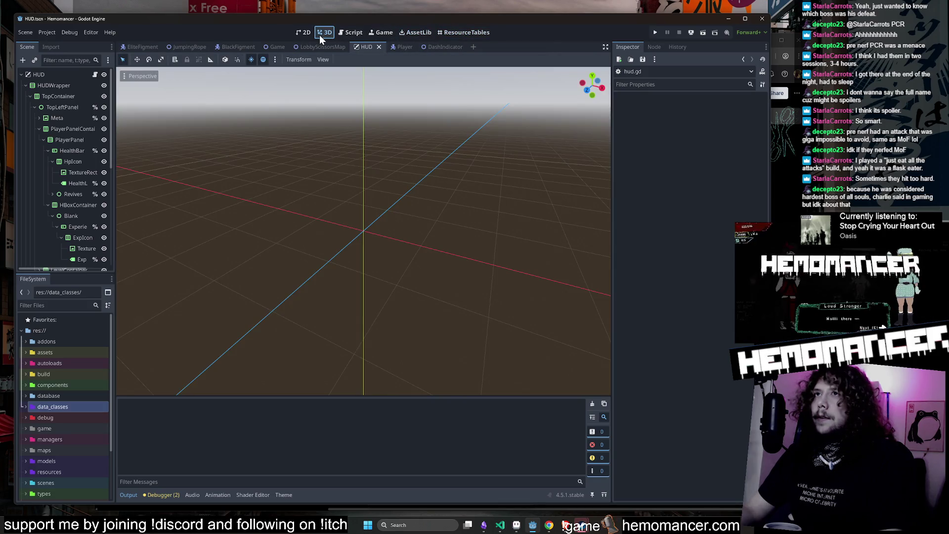
{"action": "left_click", "coordinate": [307, 33]}
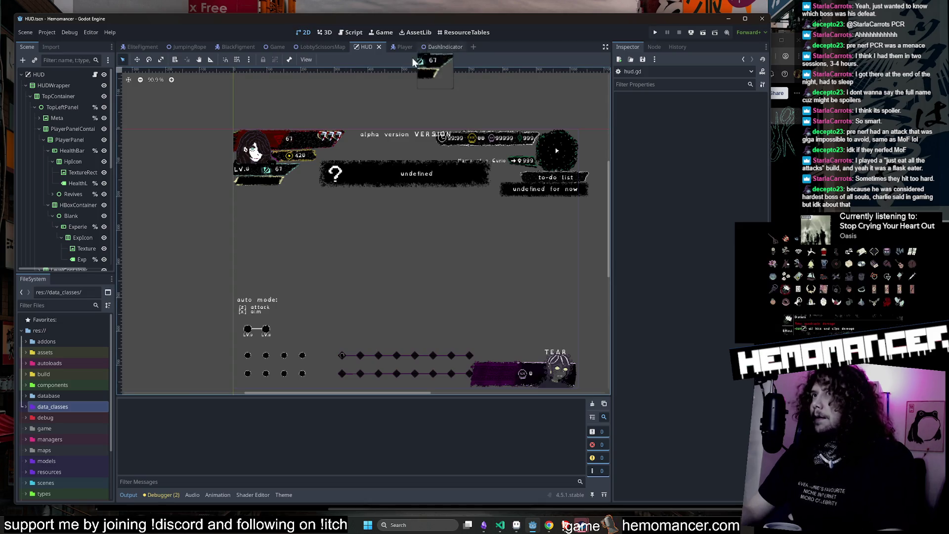
Load res://resources/stages/ in the ResourceTables view from Open Recent.
{"action": "left_click", "coordinate": [443, 32]}
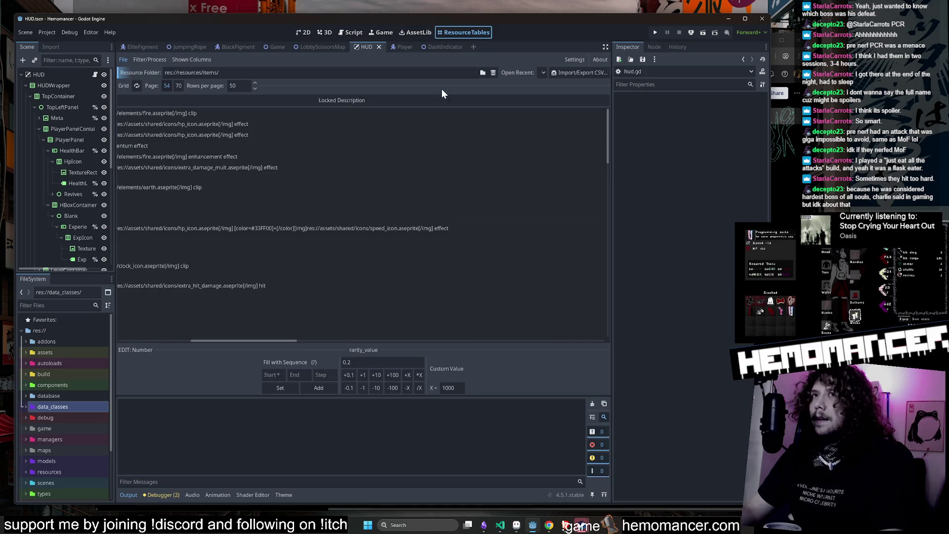
{"action": "left_click_drag", "start_coordinate": [287, 339], "coordinate": [149, 331]}
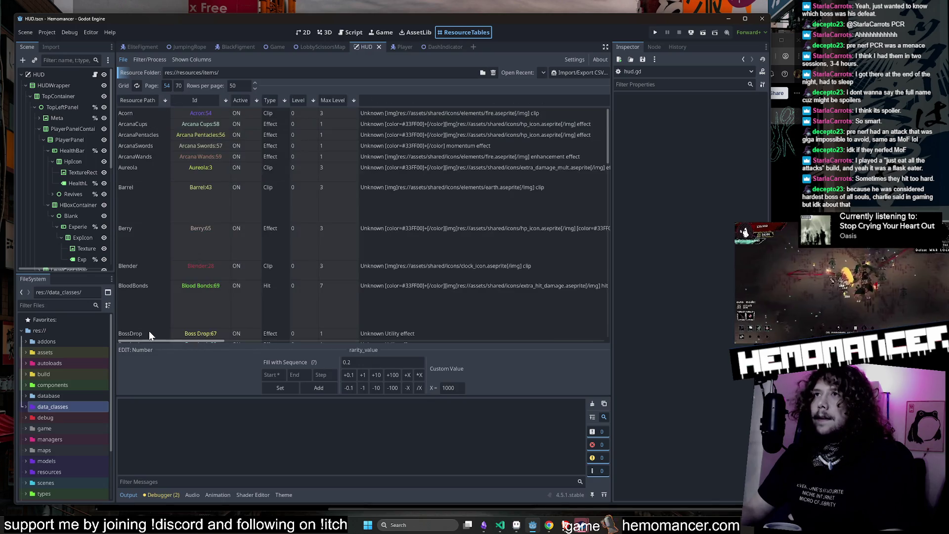
{"action": "left_click", "coordinate": [539, 72]}
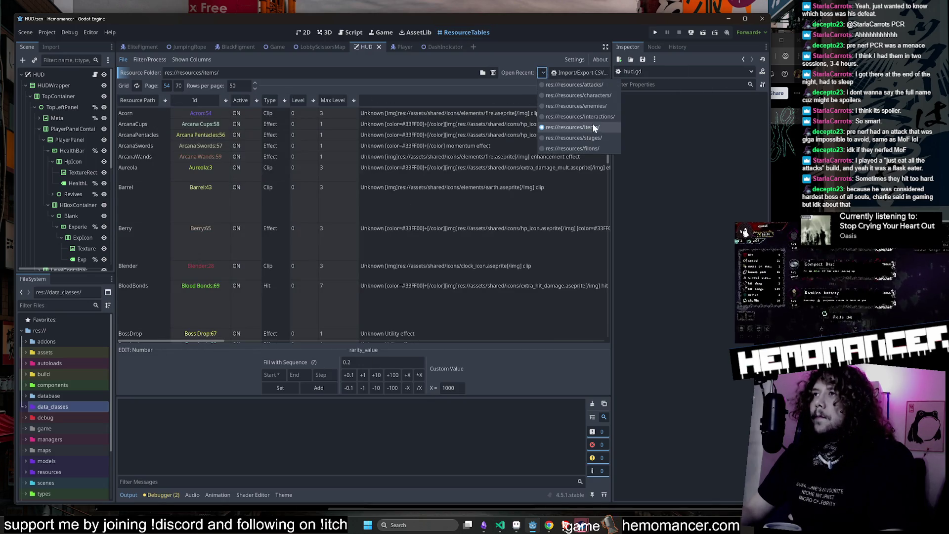
{"action": "left_click", "coordinate": [600, 139]}
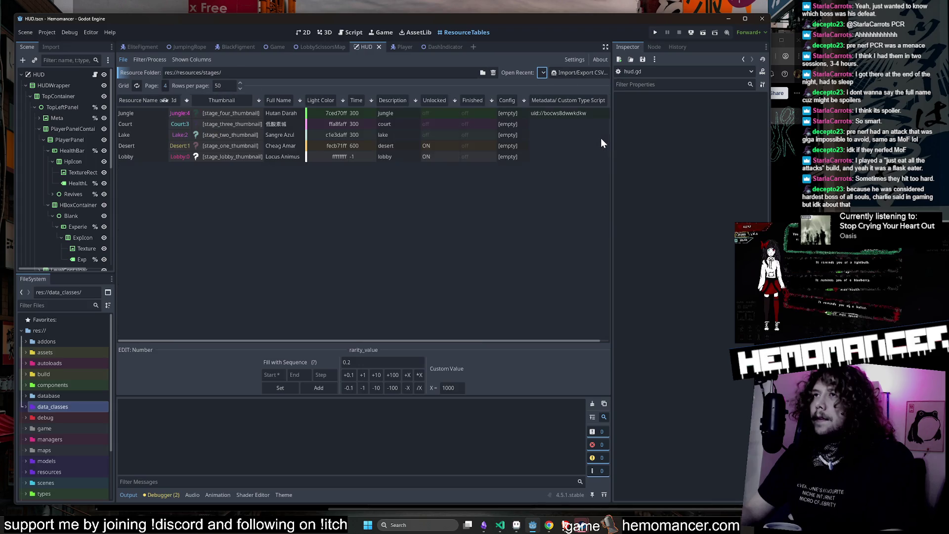
Toggle Unlocked on for Jungle, Court and Lake, then run the game with F5.
{"action": "left_click", "coordinate": [442, 113]}
{"action": "left_click", "coordinate": [442, 123]}
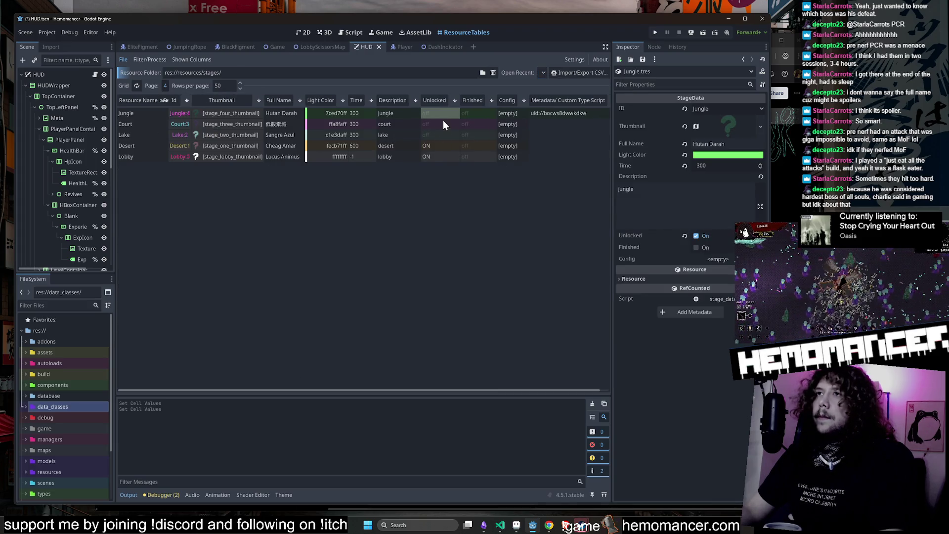
{"action": "left_click", "coordinate": [441, 135]}
{"action": "key", "text": "F5"}
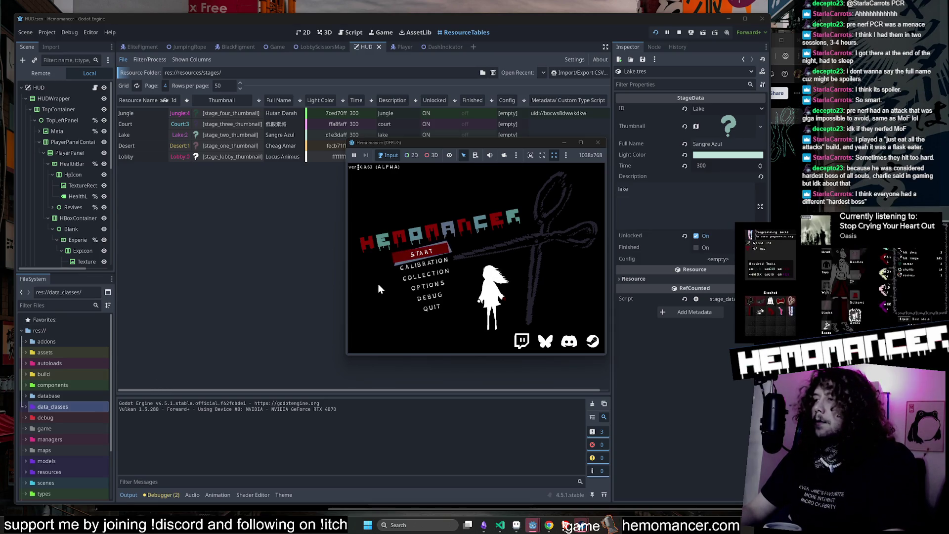
Enlarge and reposition the game window, then start a new run.
{"action": "left_click_drag", "start_coordinate": [347, 354], "coordinate": [132, 489]}
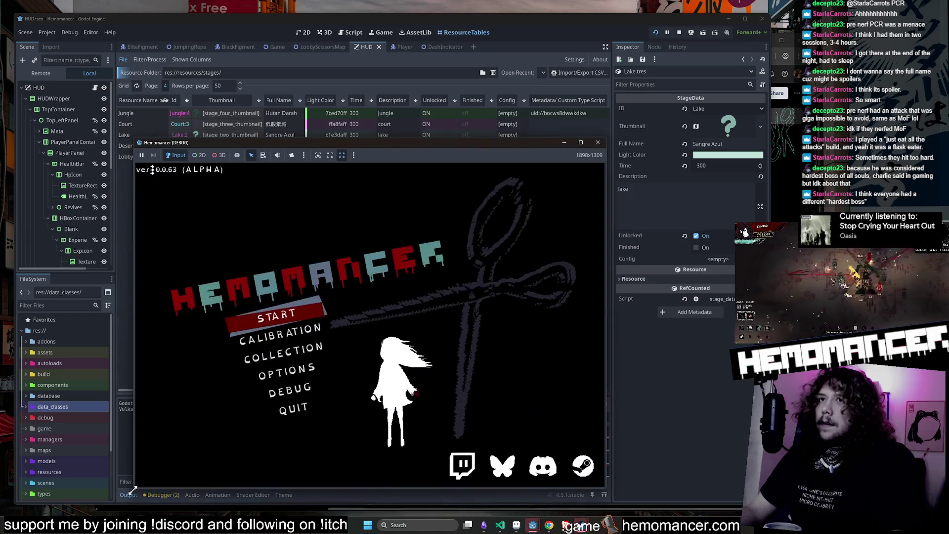
{"action": "left_click_drag", "start_coordinate": [605, 140], "coordinate": [749, 32]}
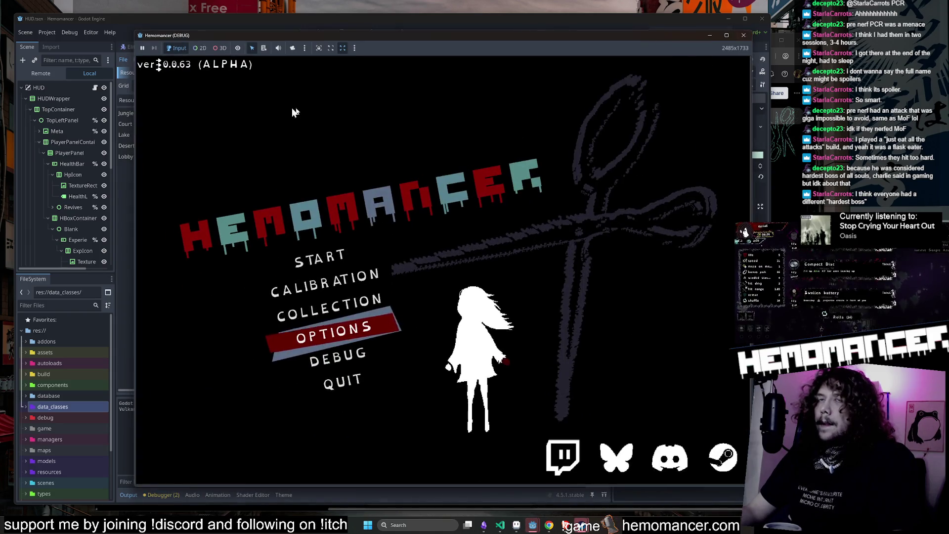
{"action": "left_click_drag", "start_coordinate": [217, 39], "coordinate": [188, 36]}
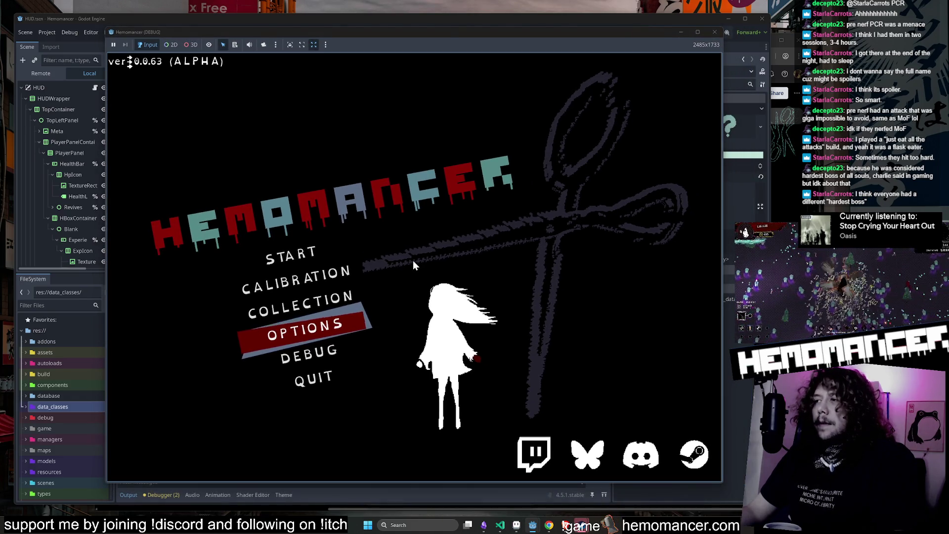
{"action": "left_click", "coordinate": [328, 254]}
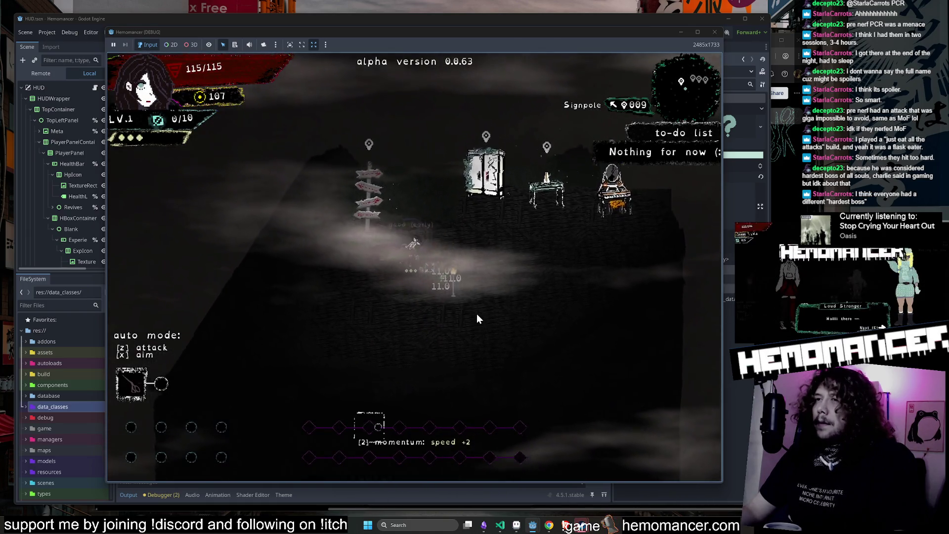
Check the Wardrobe equipment screen and the Vanity shop in the hub.
{"action": "key", "text": "d"}
{"action": "key", "text": "w"}
{"action": "key", "text": "e"}
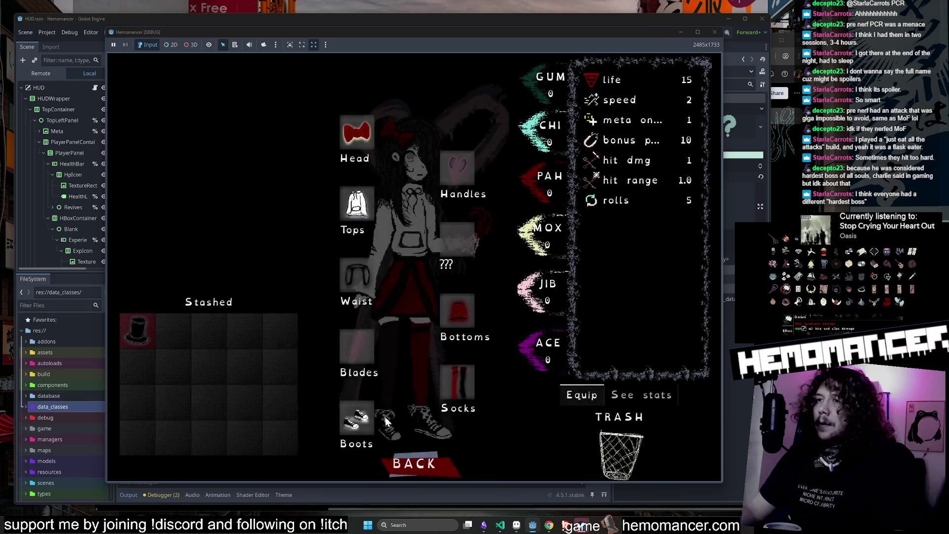
{"action": "left_click", "coordinate": [417, 455]}
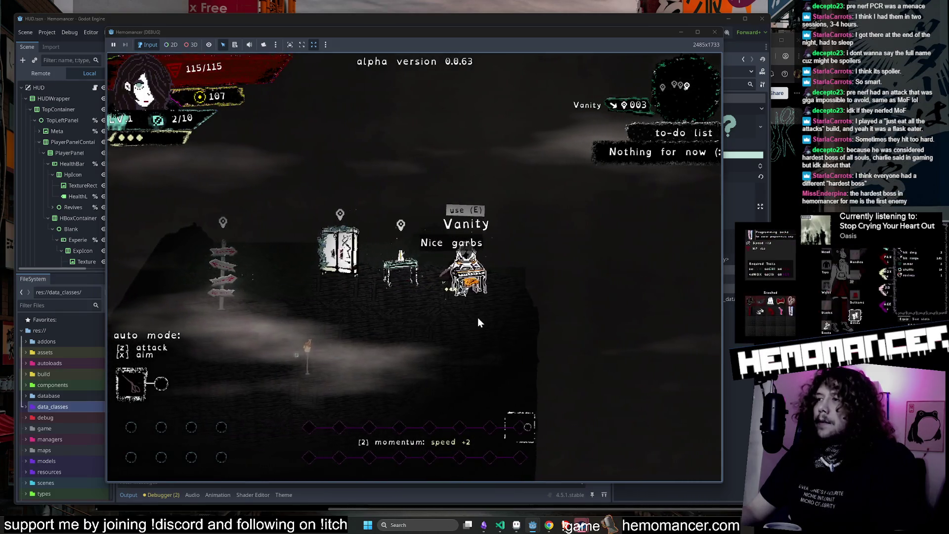
{"action": "key", "text": "e"}
{"action": "left_click", "coordinate": [413, 451]}
Walk back to the wardrobe, reopen and close it, then quit the game.
{"action": "key", "text": "a"}
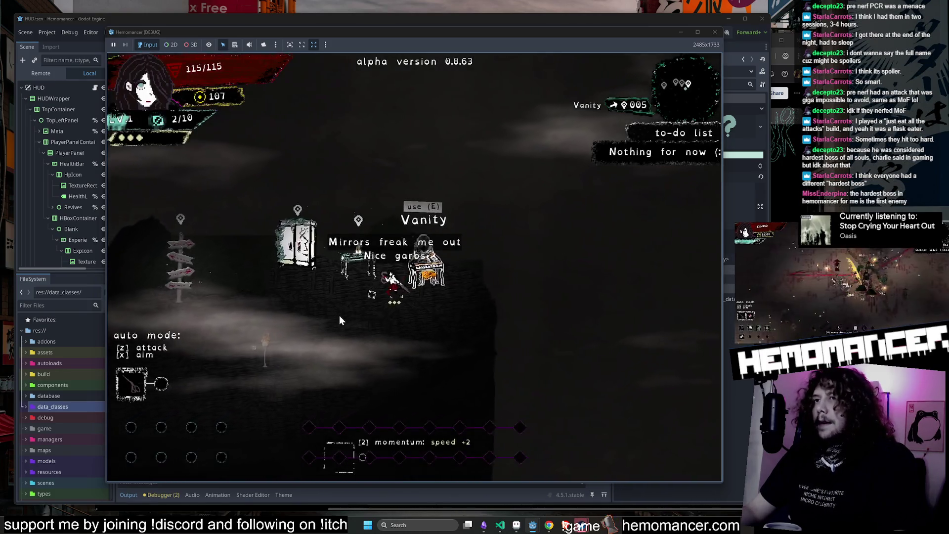
{"action": "key", "text": "s"}
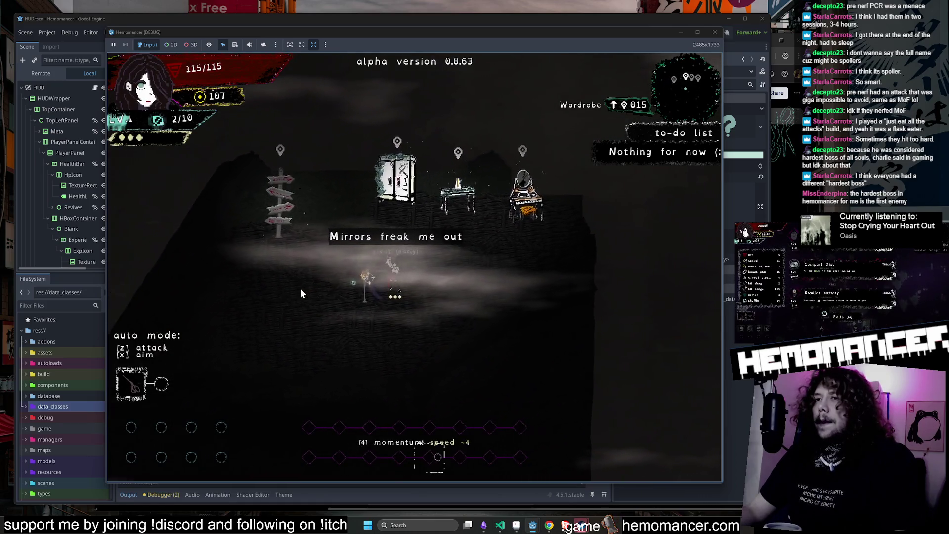
{"action": "key", "text": "a"}
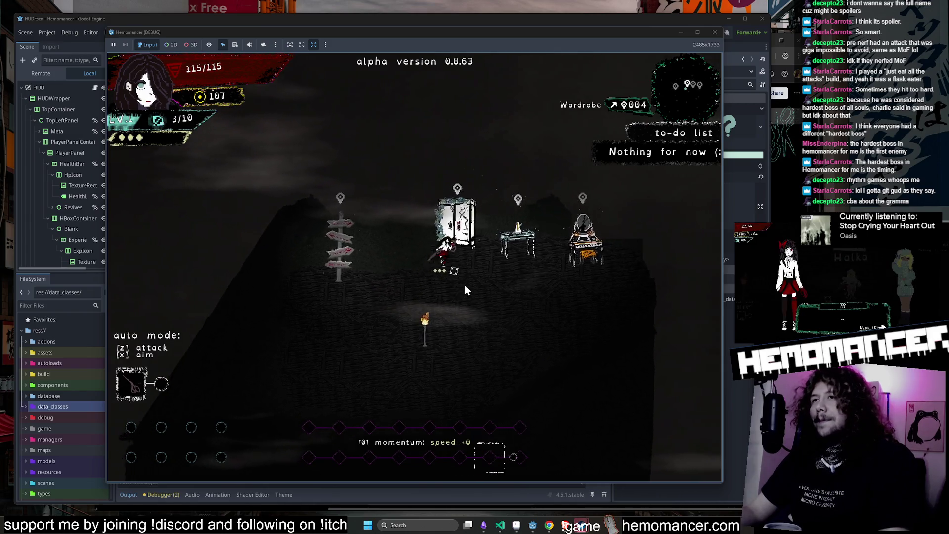
{"action": "key", "text": "e"}
{"action": "key", "text": "Escape"}
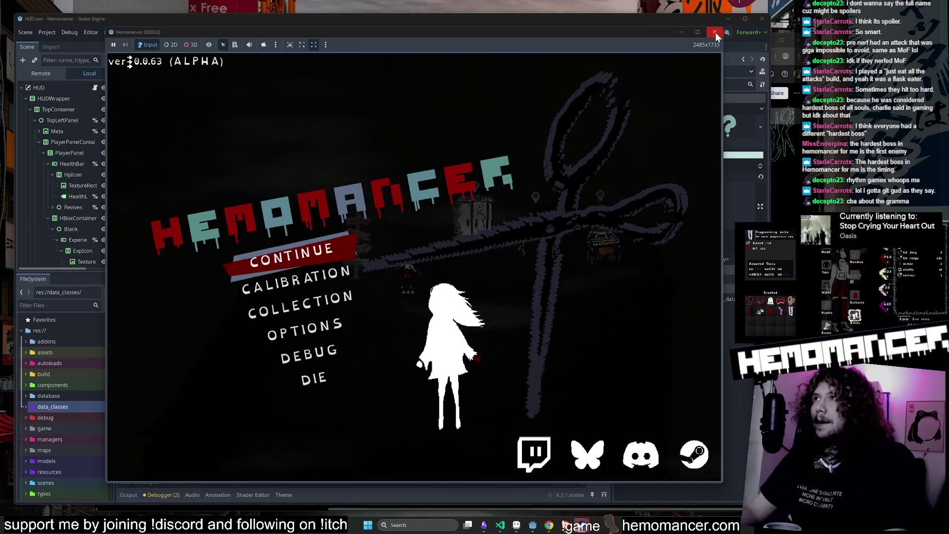
{"action": "left_click", "coordinate": [714, 32]}
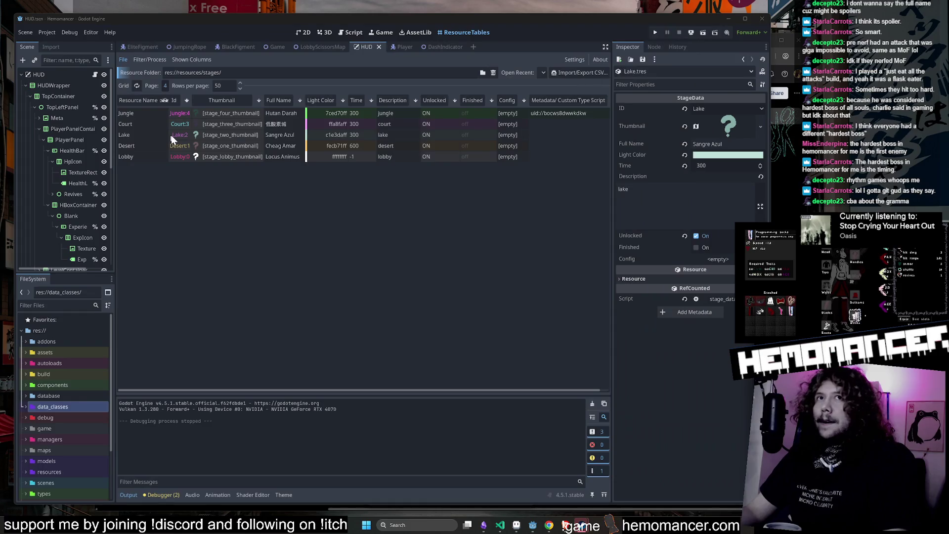
In Game.tscn, add a Node2D child under the Game root node.
{"action": "left_click", "coordinate": [269, 46]}
{"action": "left_click", "coordinate": [43, 76]}
{"action": "right_click", "coordinate": [43, 76]}
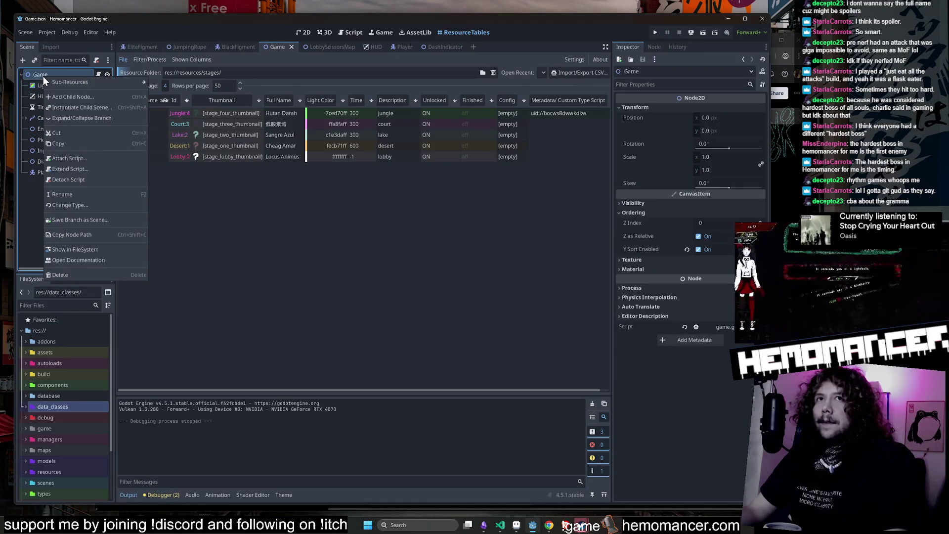
{"action": "mouse_move", "coordinate": [76, 84]}
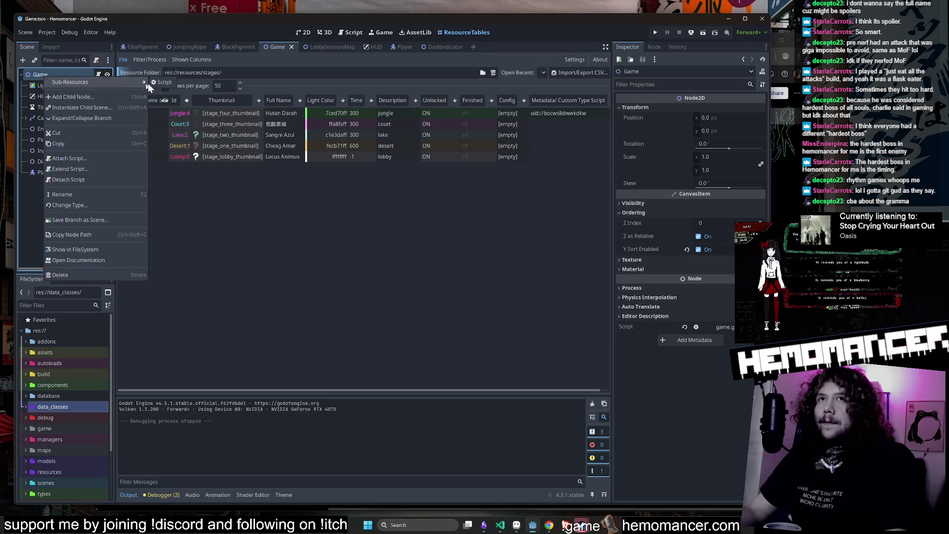
{"action": "left_click", "coordinate": [122, 99]}
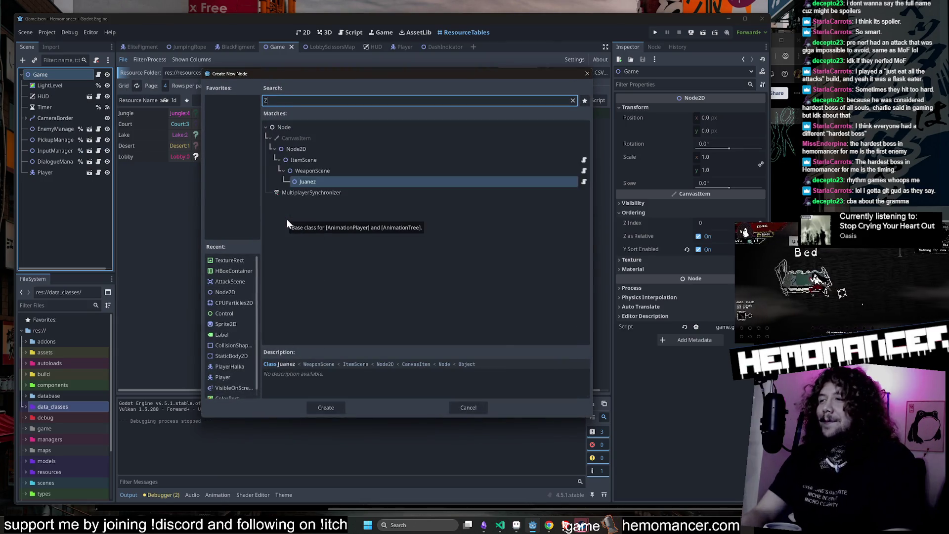
{"action": "type", "text": "Node"}
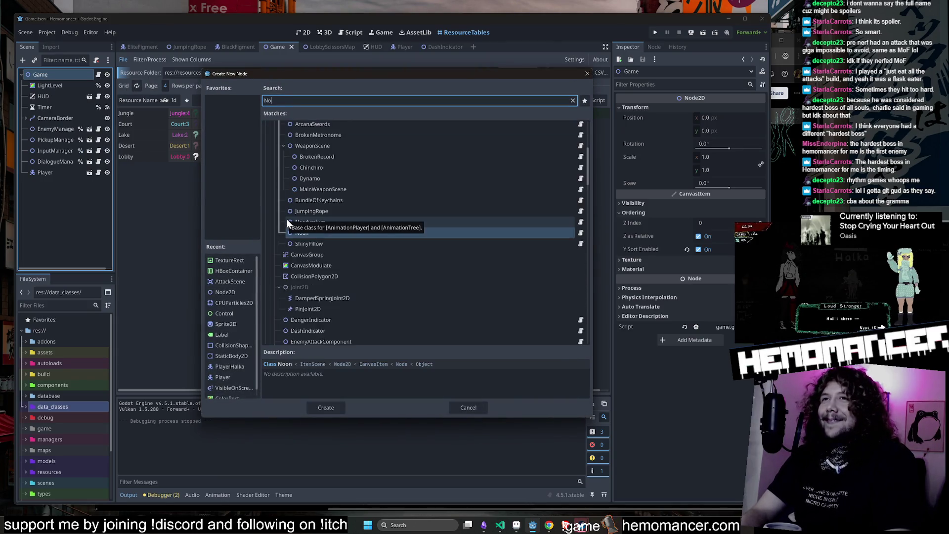
{"action": "key", "text": "Down"}
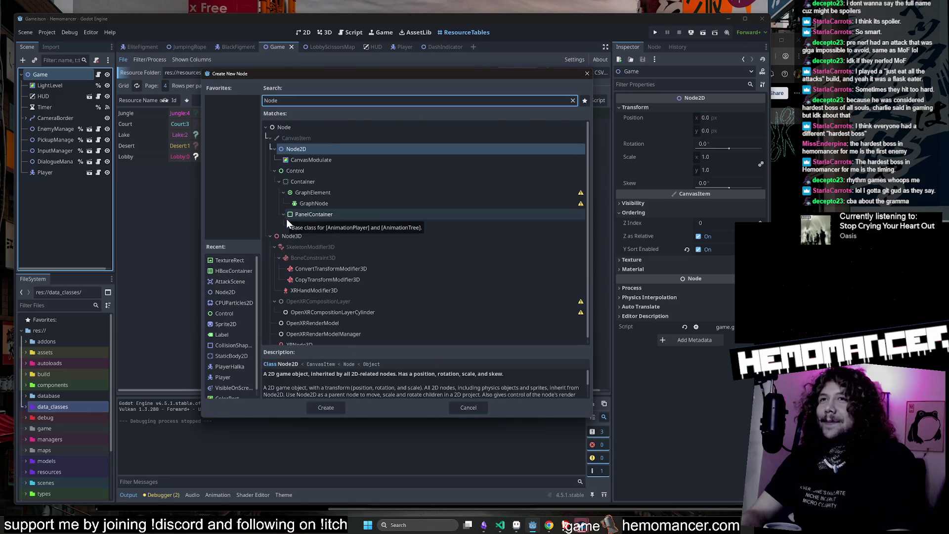
{"action": "key", "text": "Return"}
Rename the Node2D to Zoom, attach zoom.gd, save the scene and run with F5.
{"action": "double_click", "coordinate": [68, 183]}
{"action": "type", "text": "Zoo"}
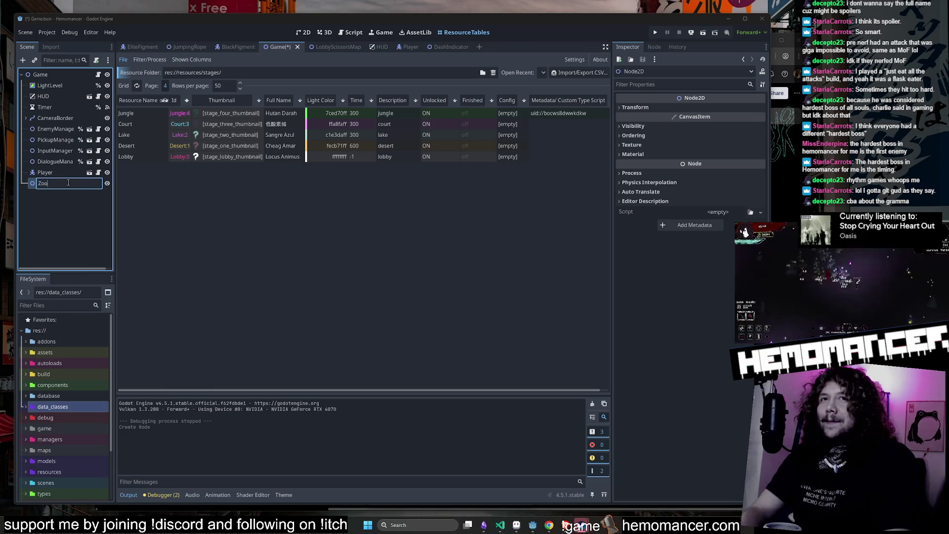
{"action": "type", "text": "m"}
{"action": "key", "text": "Return"}
{"action": "left_click", "coordinate": [52, 305]}
{"action": "type", "text": "z"}
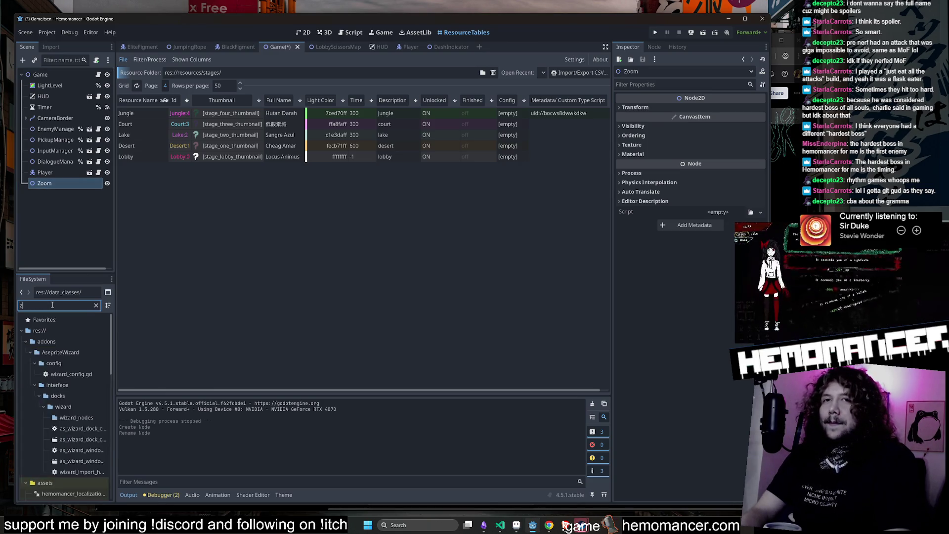
{"action": "type", "text": "oom"}
{"action": "left_click_drag", "start_coordinate": [86, 268], "coordinate": [58, 182]}
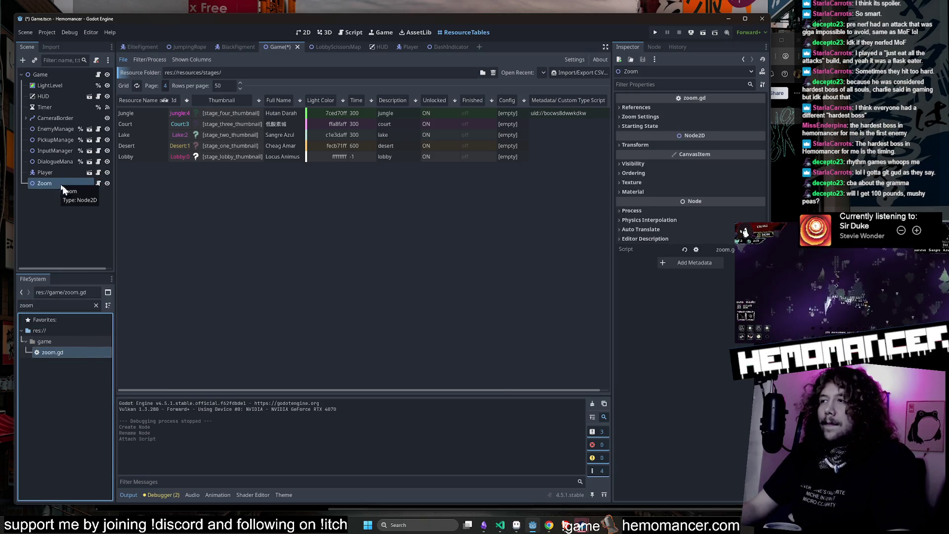
{"action": "key", "text": "ctrl+s"}
{"action": "key", "text": "F5"}
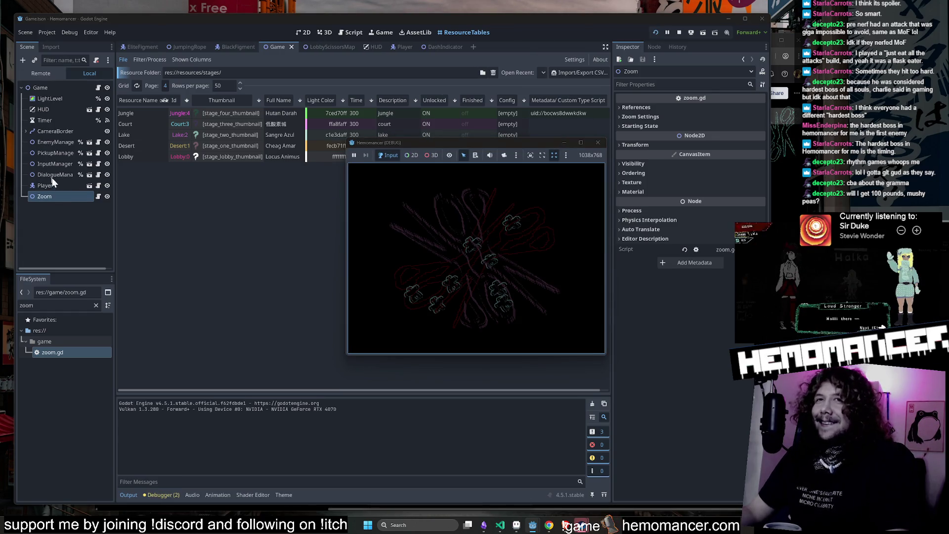
Make Zoom accessible as a scene-unique name and close the running game.
{"action": "right_click", "coordinate": [57, 197]}
{"action": "left_click", "coordinate": [138, 432]}
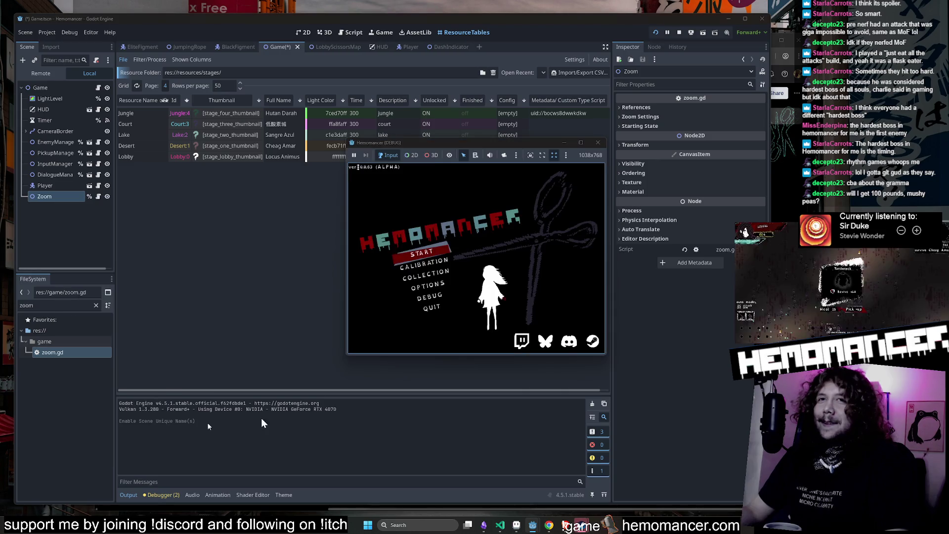
{"action": "left_click", "coordinate": [597, 142]}
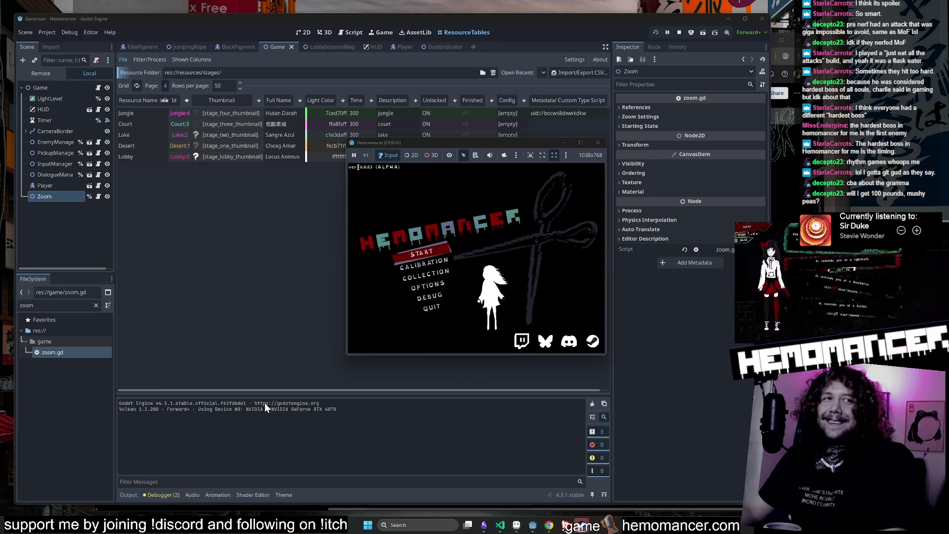
Enlarge the game window, start a new run and check the inventory screen.
{"action": "left_click_drag", "start_coordinate": [346, 357], "coordinate": [145, 482]}
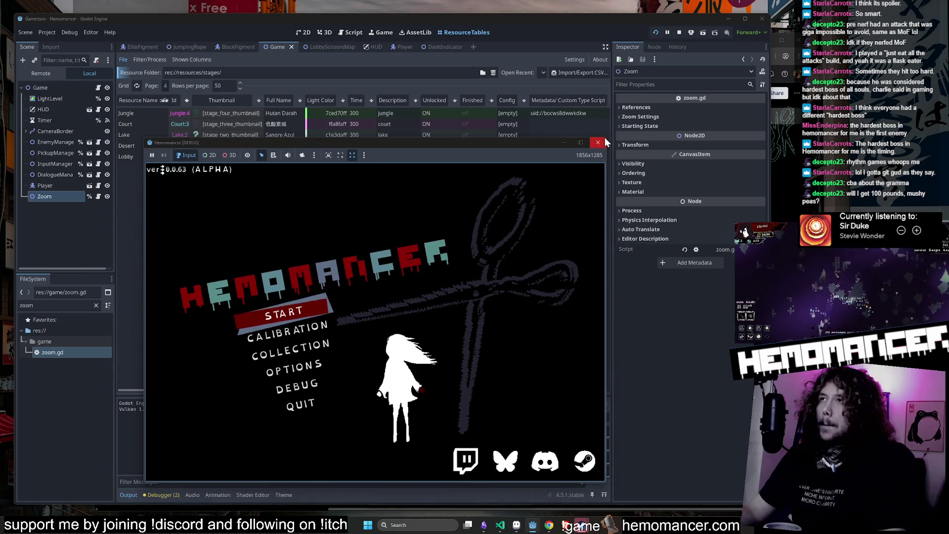
{"action": "left_click_drag", "start_coordinate": [607, 139], "coordinate": [680, 58]}
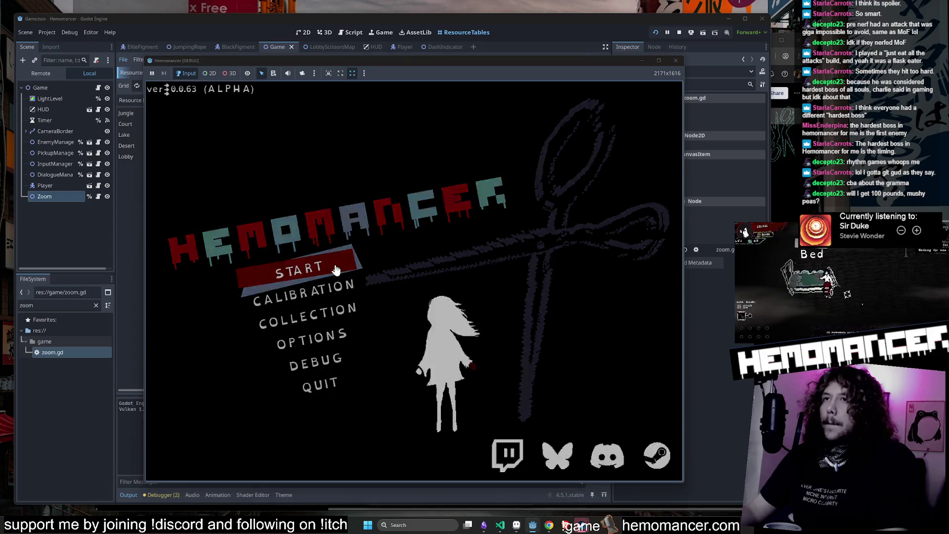
{"action": "left_click", "coordinate": [334, 265]}
{"action": "mouse_move", "coordinate": [435, 60]}
{"action": "left_mouse_down"}
{"action": "mouse_move", "coordinate": [489, 387]}
{"action": "mouse_move", "coordinate": [445, 452]}
{"action": "mouse_move", "coordinate": [387, 36]}
{"action": "left_mouse_up"}
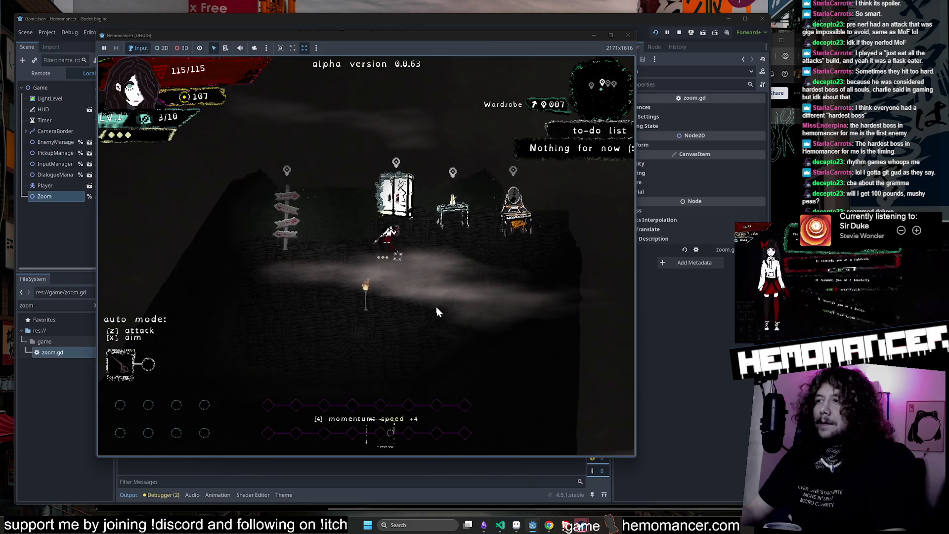
{"action": "key", "text": "Tab"}
{"action": "left_click", "coordinate": [361, 441]}
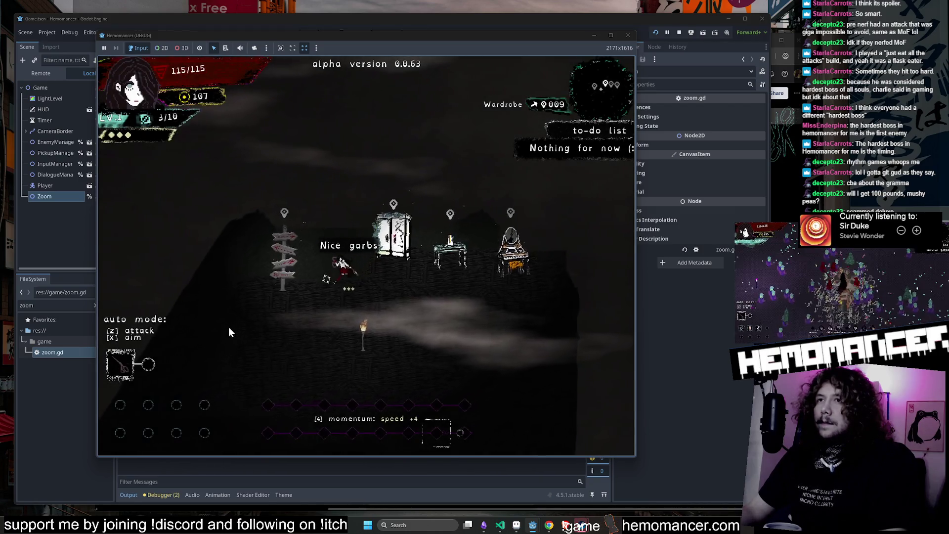
Travel from the signpost to Cheag Amar and fight enemies until the first level-up upgrade is chosen.
{"action": "key", "text": "e"}
{"action": "left_click", "coordinate": [362, 302]}
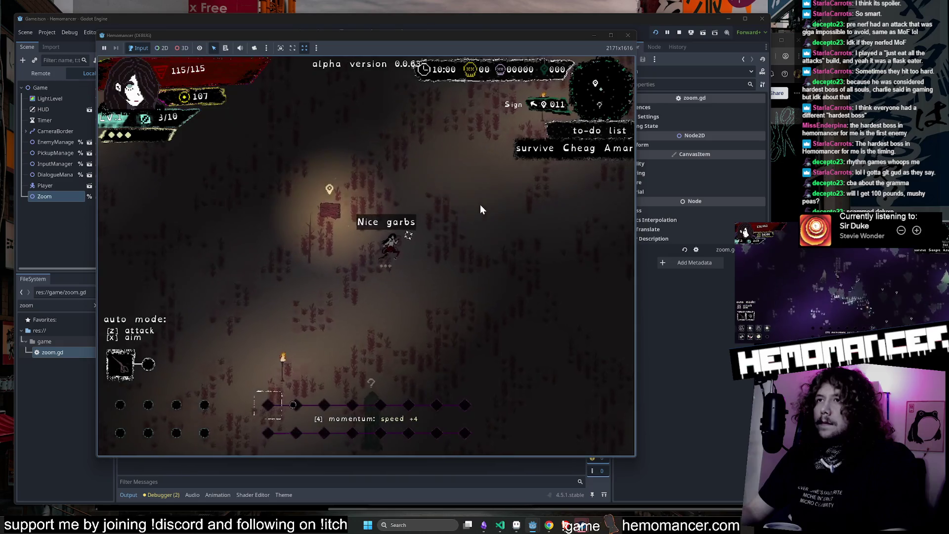
{"action": "key", "text": "Up"}
{"action": "key", "text": "Right"}
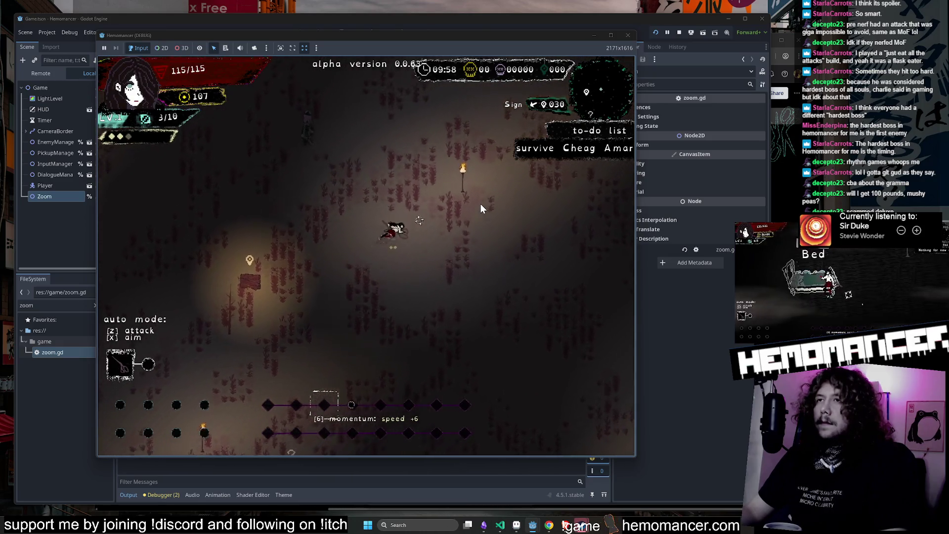
{"action": "key", "text": "Up"}
{"action": "key", "text": "Right"}
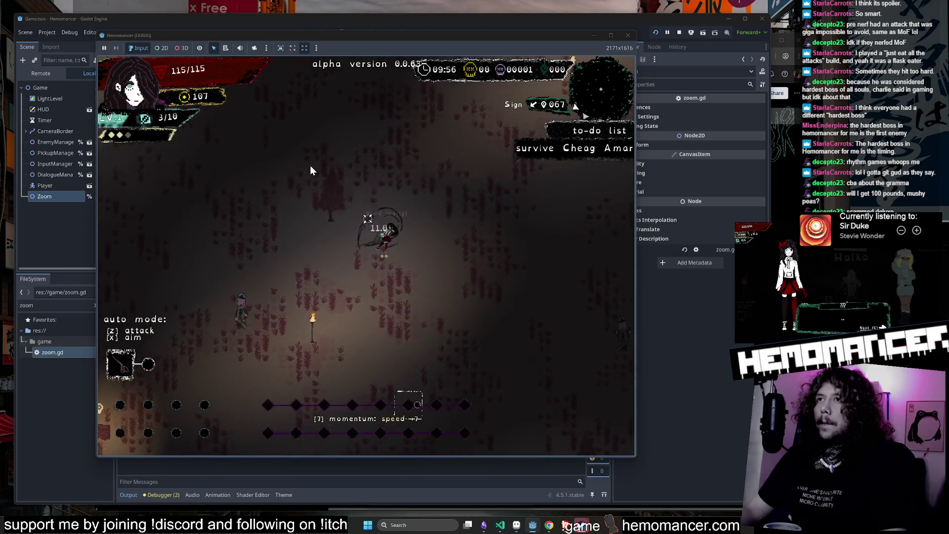
{"action": "key", "text": "Up"}
{"action": "key", "text": "Right"}
{"action": "scroll", "coordinate": [311, 164], "scroll_direction": "up", "scroll_amount": 5}
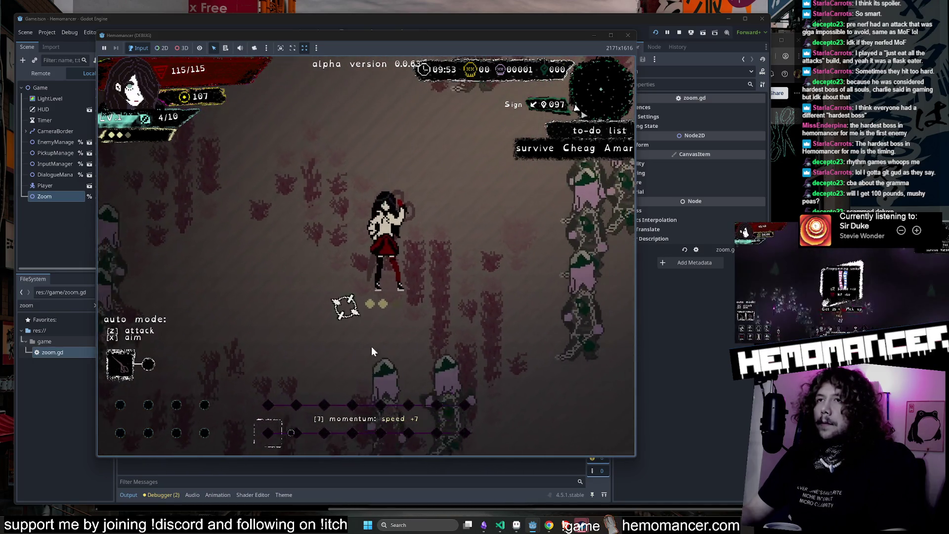
{"action": "key", "text": "Up"}
{"action": "key", "text": "Right"}
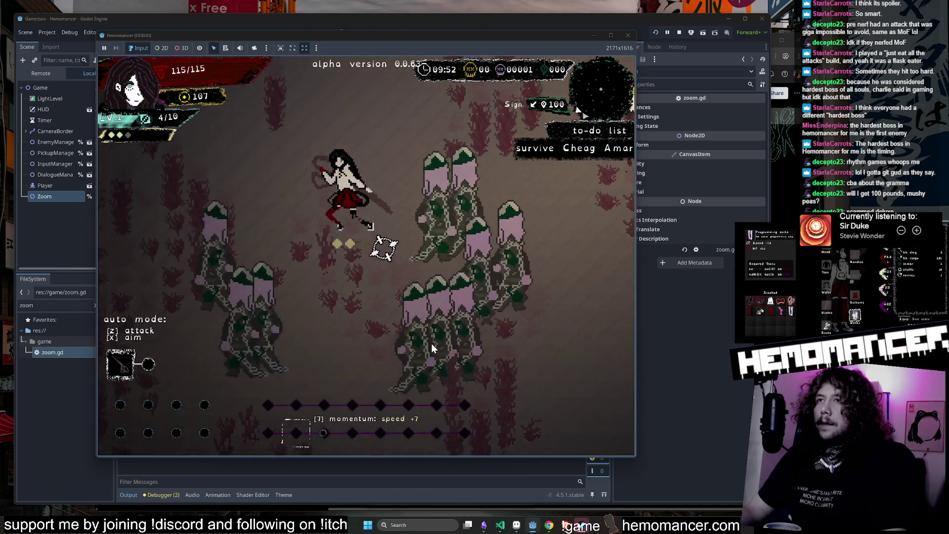
{"action": "key", "text": "Down"}
{"action": "key", "text": "Left"}
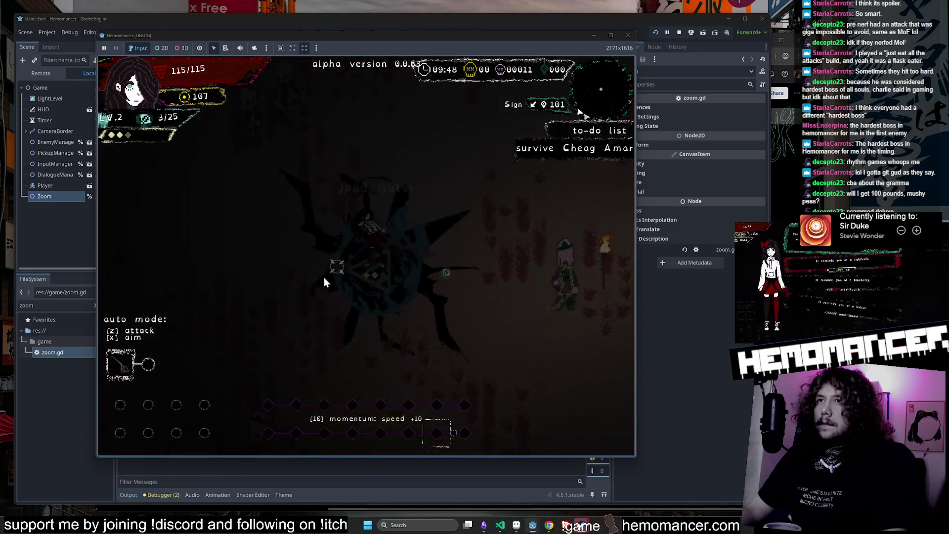
{"action": "left_click", "coordinate": [319, 223]}
Keep fighting through the enemies and take Jumping rope as the next level-up reward.
{"action": "key", "text": "Left"}
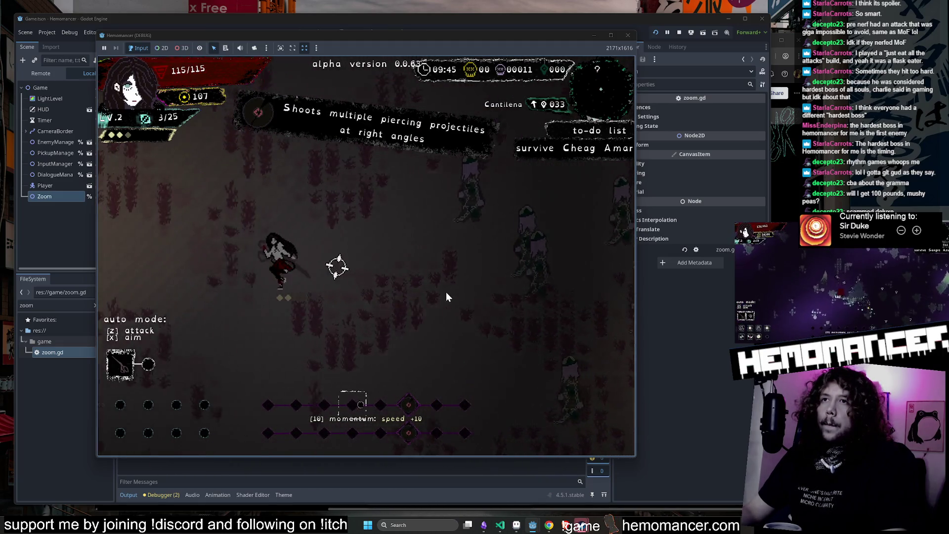
{"action": "key", "text": "Right"}
{"action": "key", "text": "Down"}
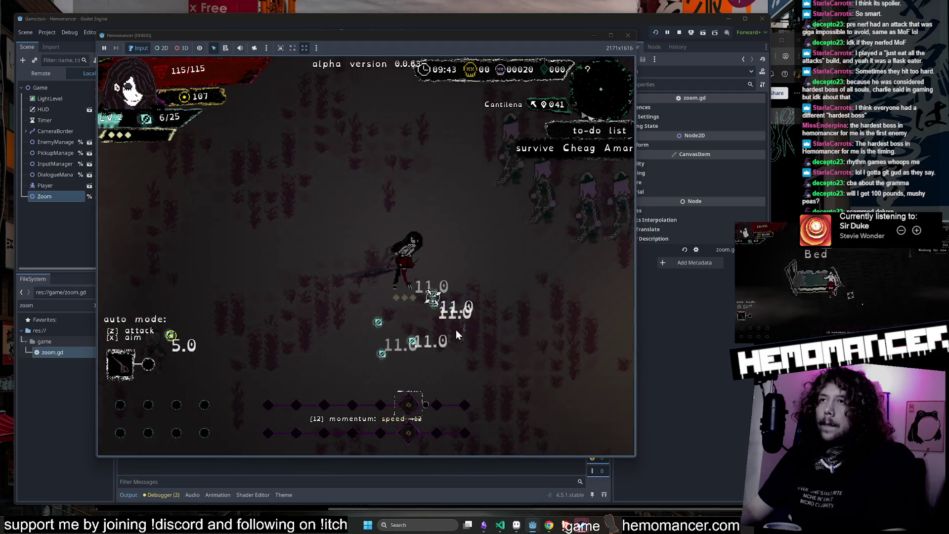
{"action": "key", "text": "Up"}
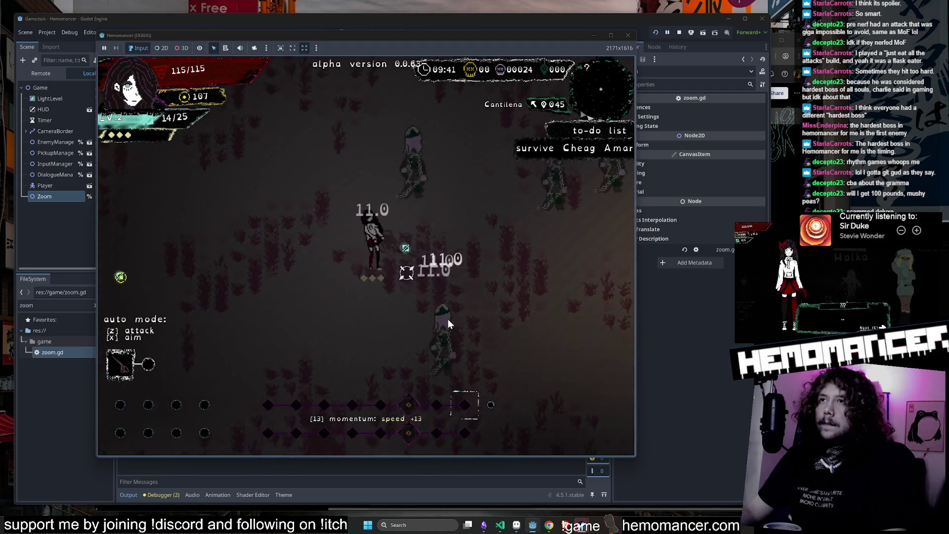
{"action": "key", "text": "Up"}
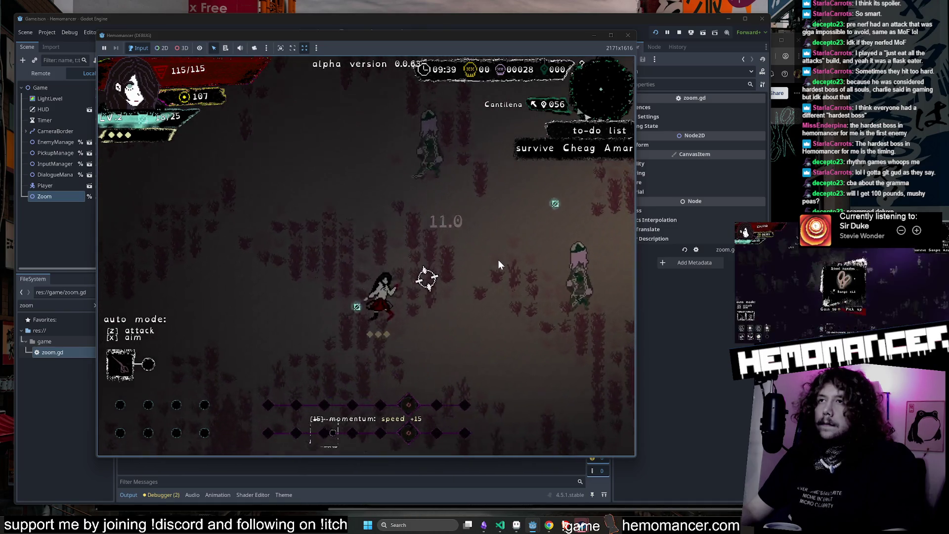
{"action": "key", "text": "Left"}
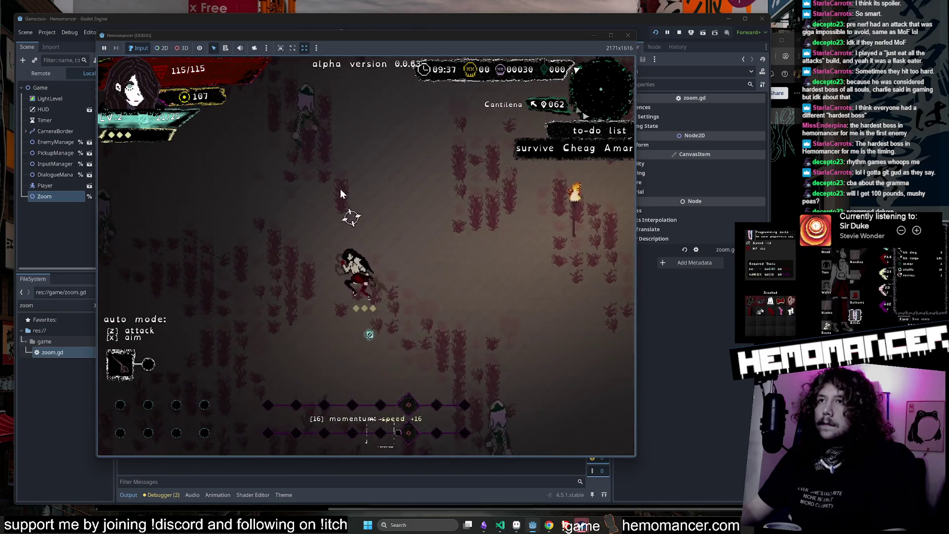
{"action": "key", "text": "Down"}
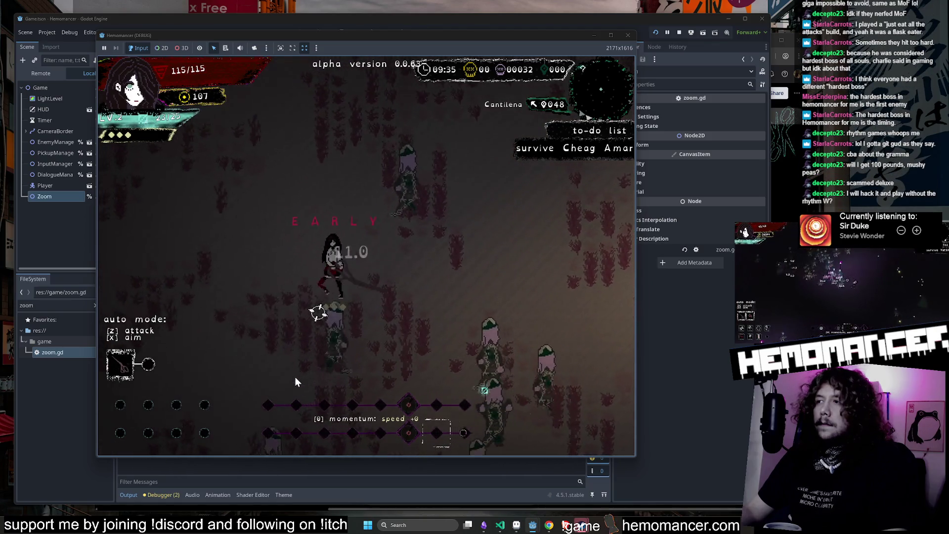
{"action": "key", "text": "Right"}
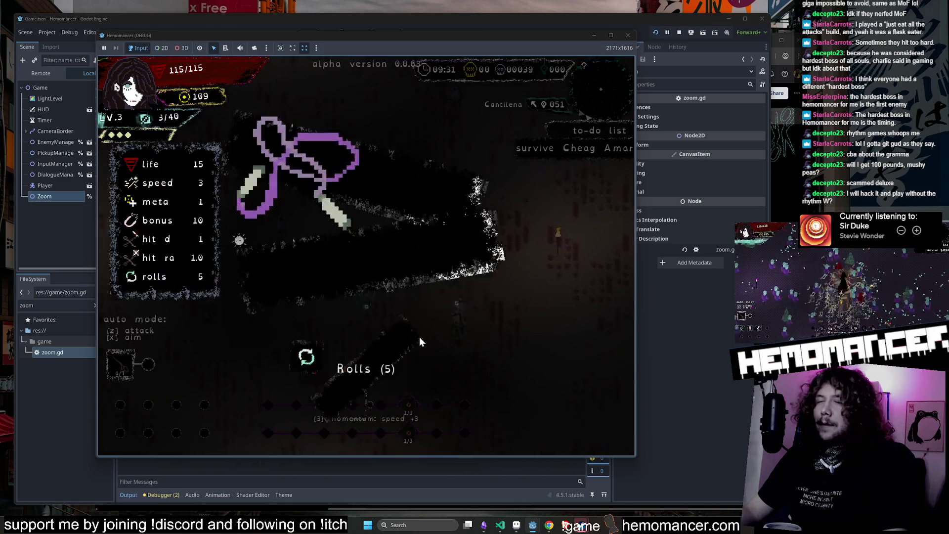
{"action": "key", "text": "z"}
Abandon the run from the pause menu so a fresh run restarts in the hub.
{"action": "key", "text": "Right"}
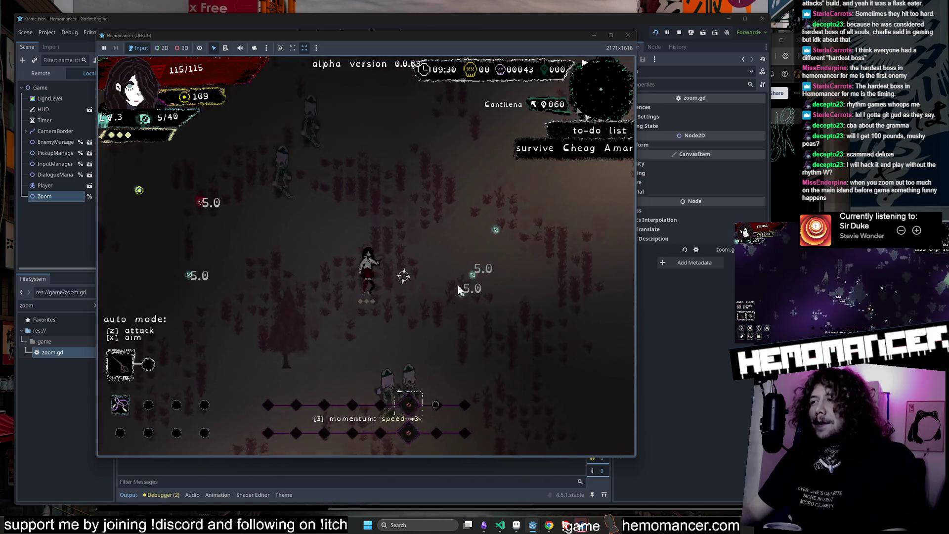
{"action": "key", "text": "Up"}
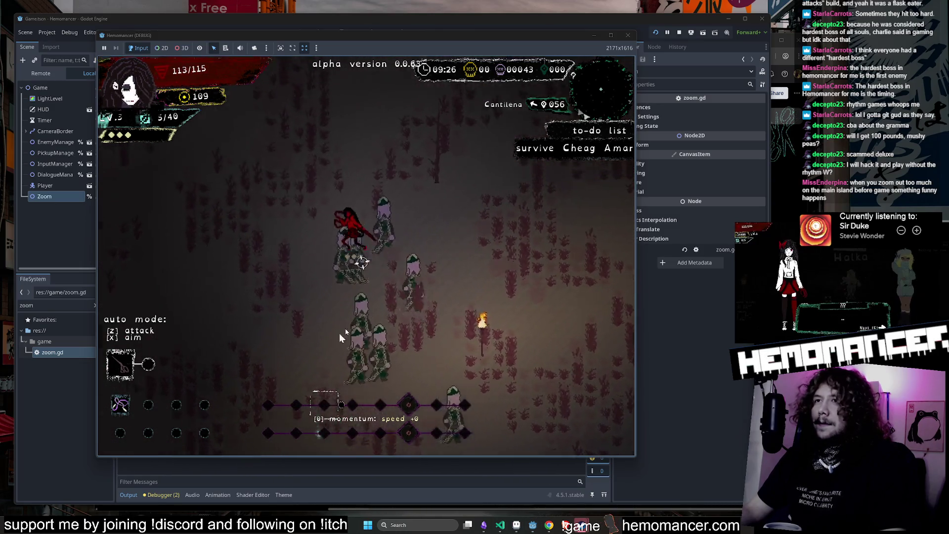
{"action": "key", "text": "Escape"}
{"action": "left_click", "coordinate": [327, 247]}
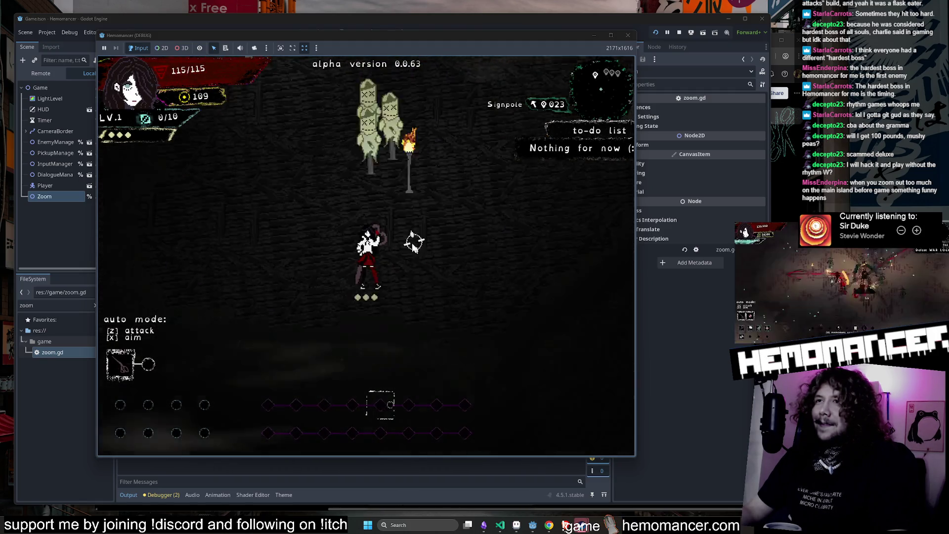
Zoom the game camera out to show the whole hub island, then back in.
{"action": "scroll", "coordinate": [412, 244], "scroll_direction": "down", "scroll_amount": 2}
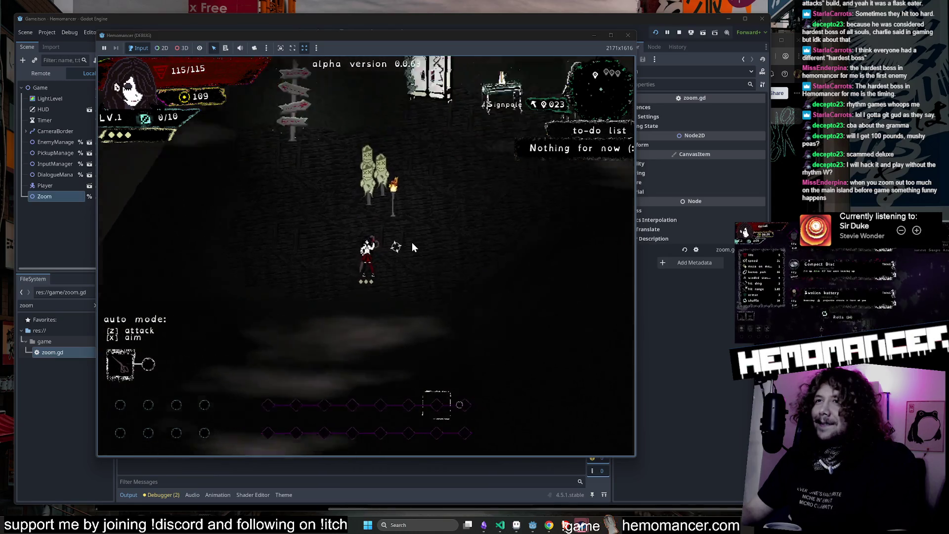
{"action": "scroll", "coordinate": [414, 247], "scroll_direction": "down", "scroll_amount": 3}
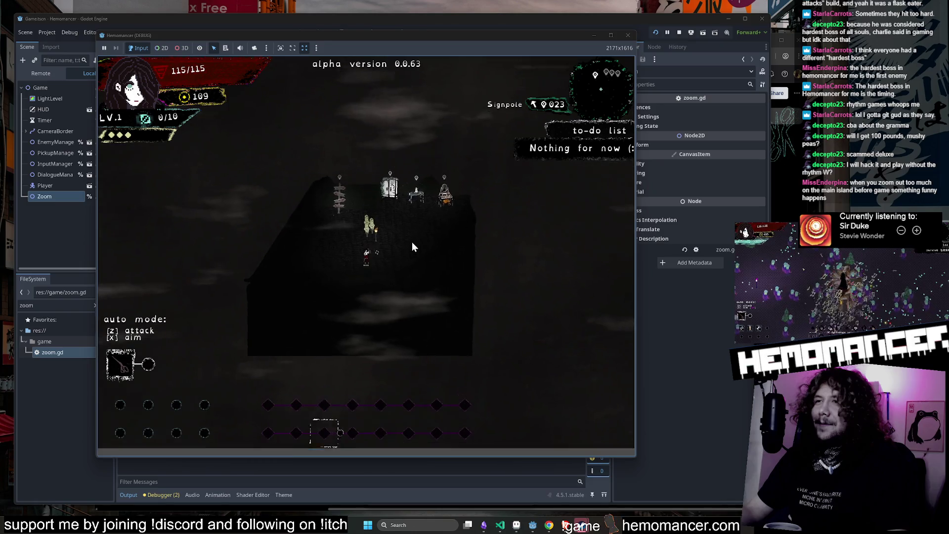
{"action": "scroll", "coordinate": [413, 245], "scroll_direction": "up", "scroll_amount": 5}
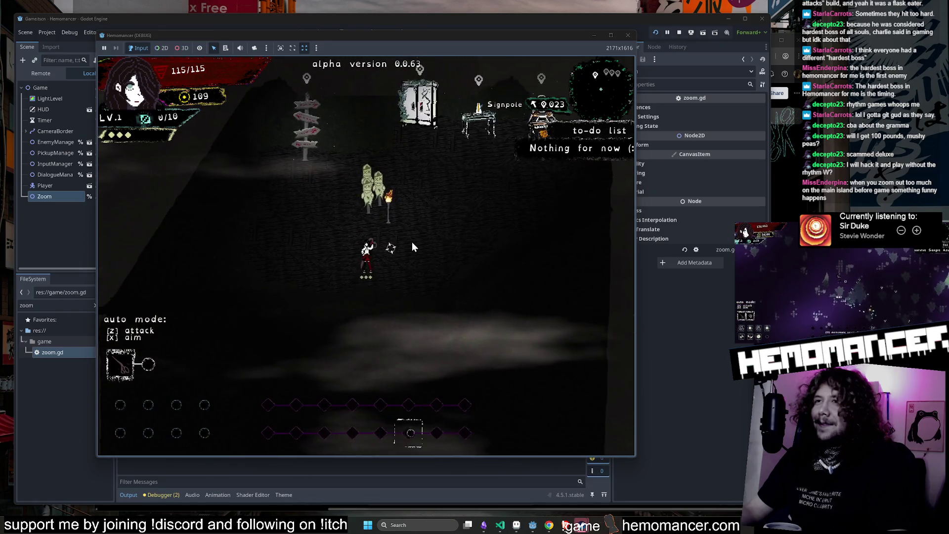
{"action": "scroll", "coordinate": [413, 246], "scroll_direction": "down", "scroll_amount": 5}
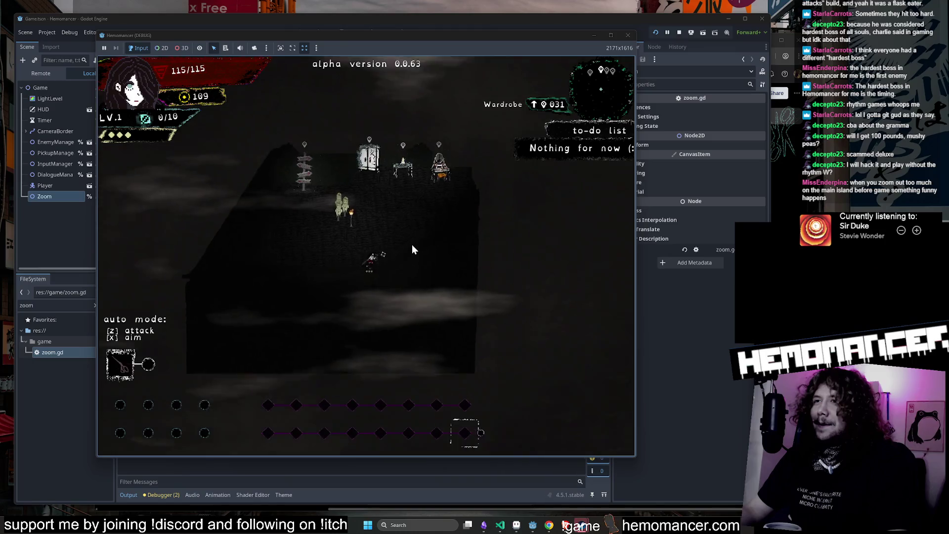
{"action": "scroll", "coordinate": [414, 250], "scroll_direction": "up", "scroll_amount": 5}
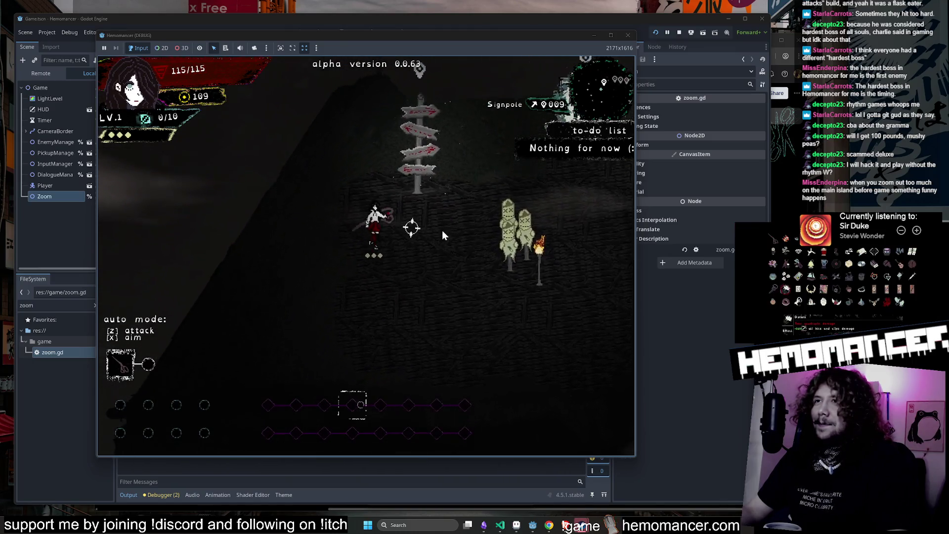
Walk across the hub past the Metronome and back toward the signpole.
{"action": "key", "text": "s"}
{"action": "key", "text": "d"}
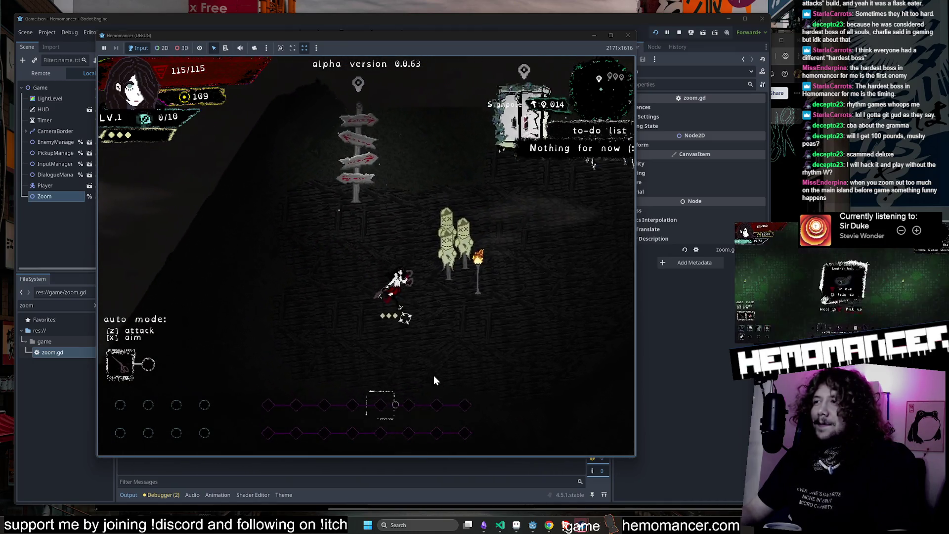
{"action": "key", "text": "w"}
{"action": "key", "text": "d"}
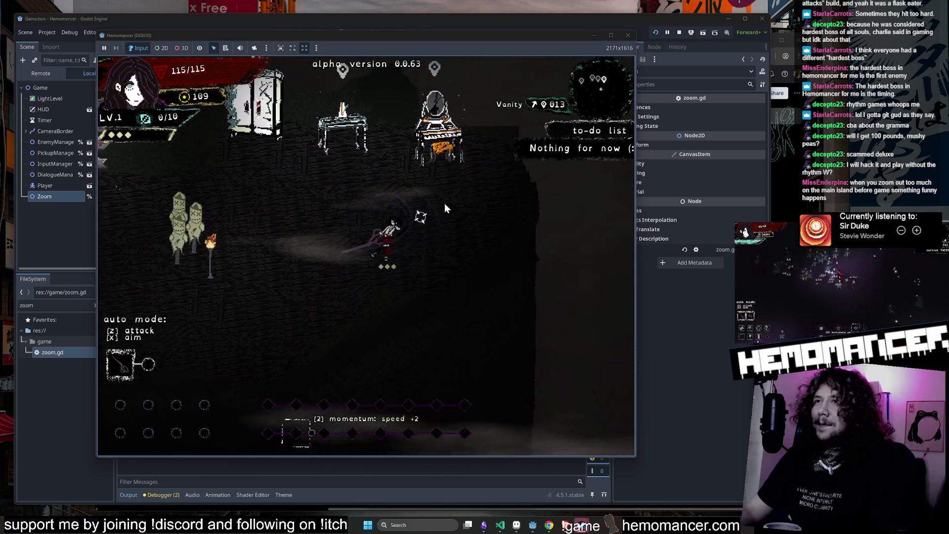
{"action": "key", "text": "a"}
{"action": "key", "text": "a"}
{"action": "key", "text": "s"}
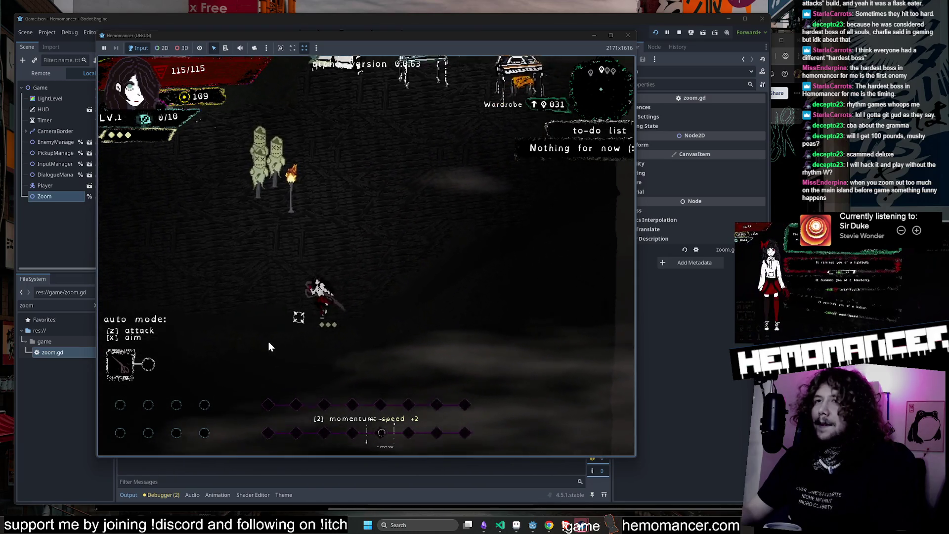
{"action": "key", "text": "w"}
{"action": "key", "text": "a"}
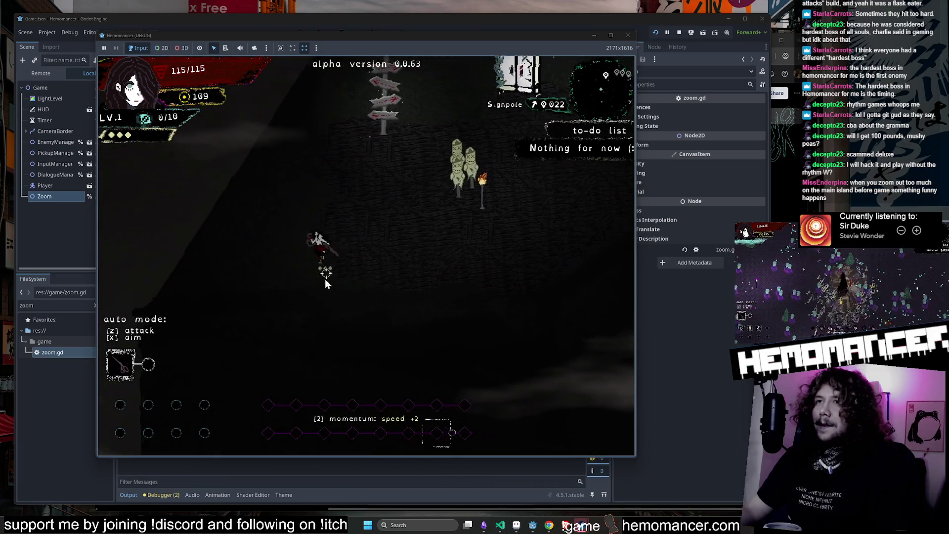
Hit a nearby enemy, walk to the signpost and travel to Cheag Amar.
{"action": "key", "text": "w"}
{"action": "key", "text": "d"}
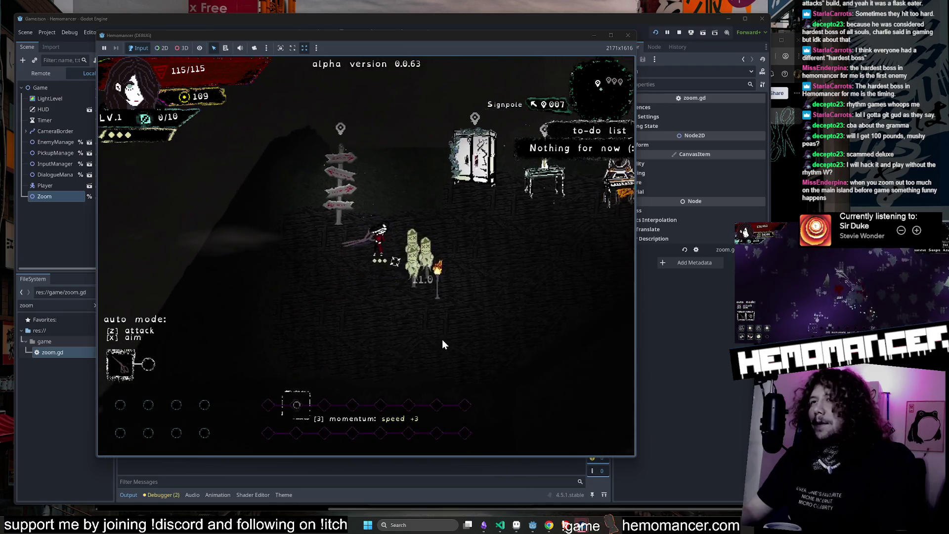
{"action": "key", "text": "w"}
{"action": "key", "text": "a"}
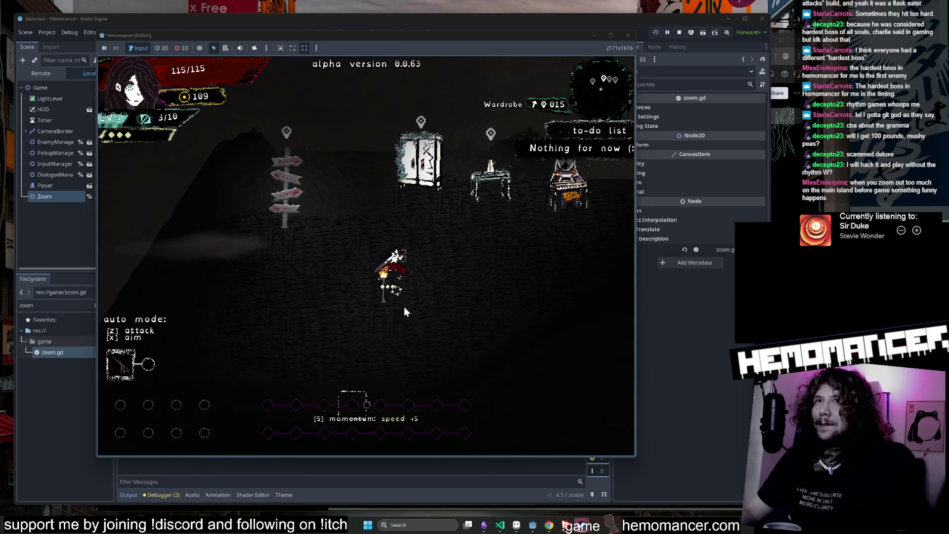
{"action": "key", "text": "e"}
{"action": "key", "text": "z"}
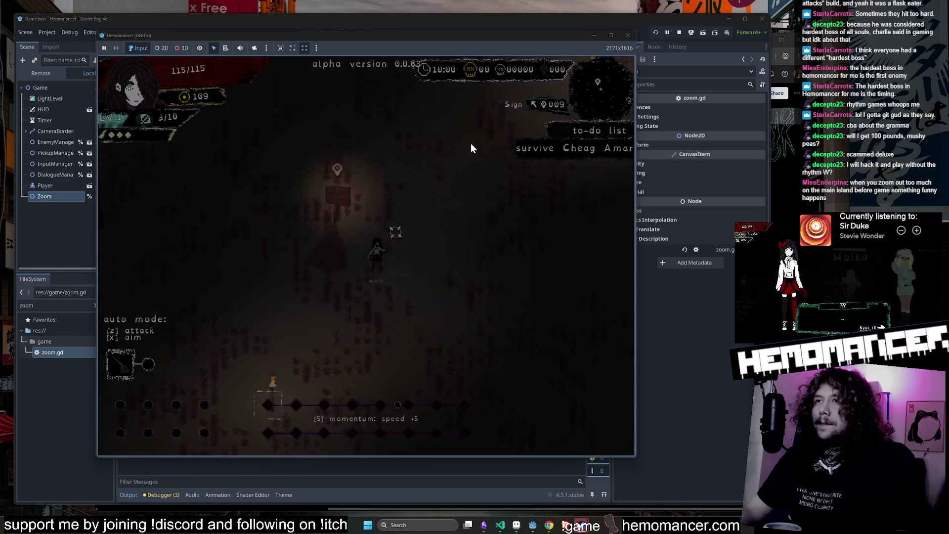
Fight northward through Cheag Amar until reaching level 2 and pick a level-up reward.
{"action": "key", "text": "w"}
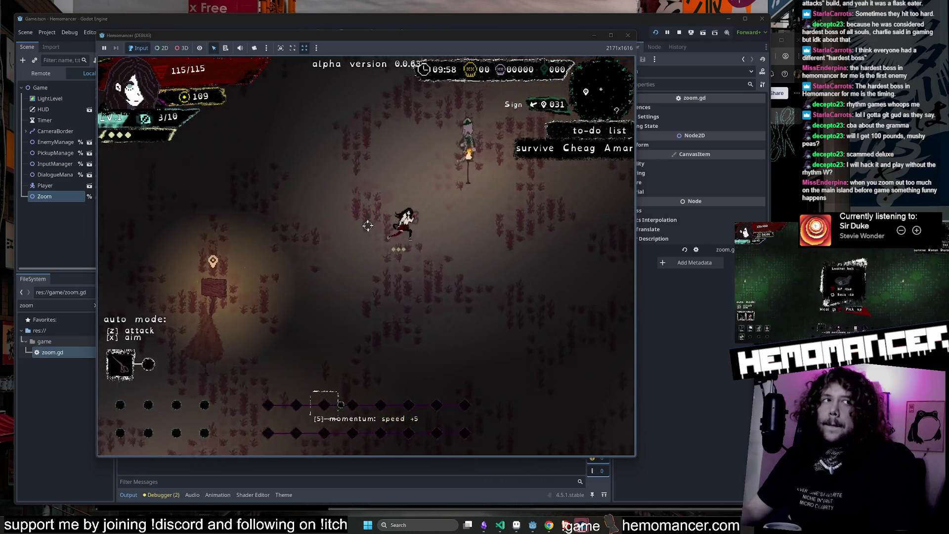
{"action": "key", "text": "w"}
{"action": "key", "text": "d"}
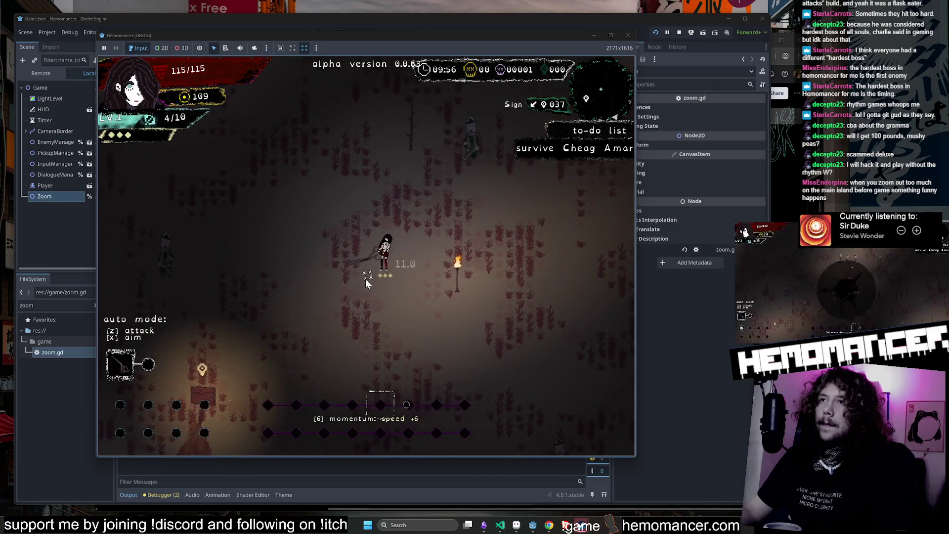
{"action": "key", "text": "w"}
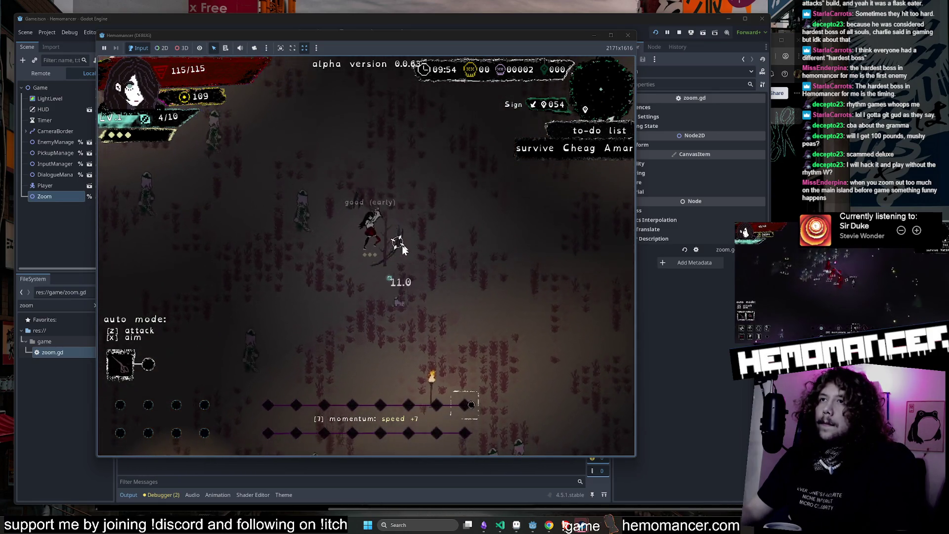
{"action": "key", "text": "w"}
{"action": "key", "text": "a"}
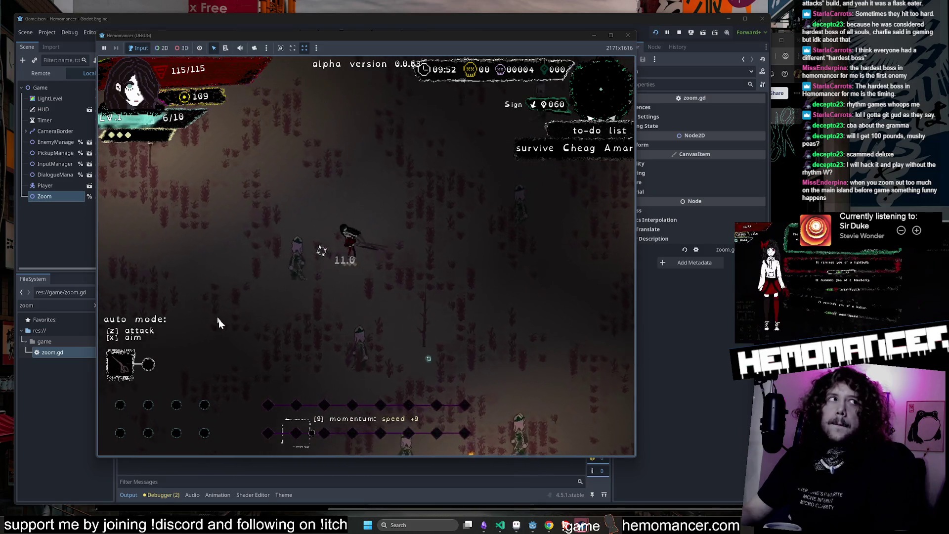
{"action": "key", "text": "w"}
{"action": "key", "text": "a"}
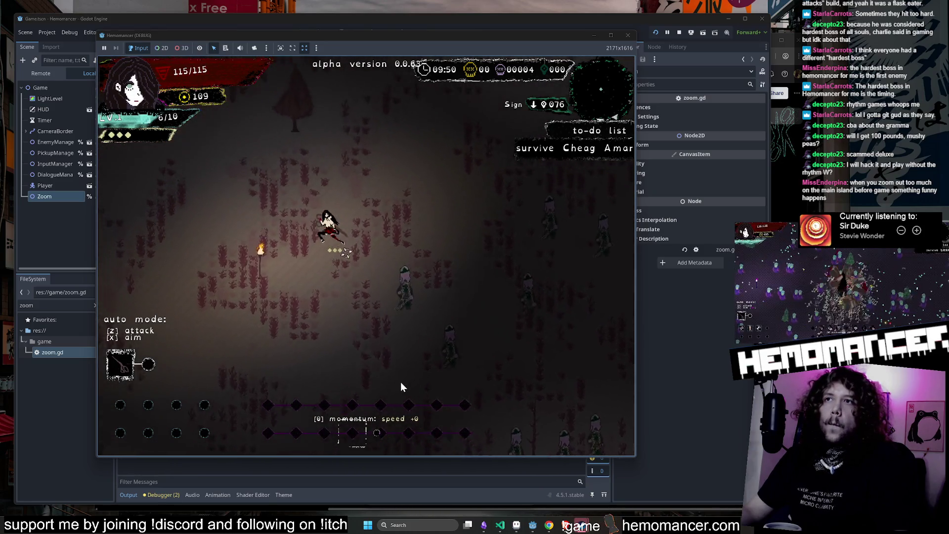
{"action": "key", "text": "d"}
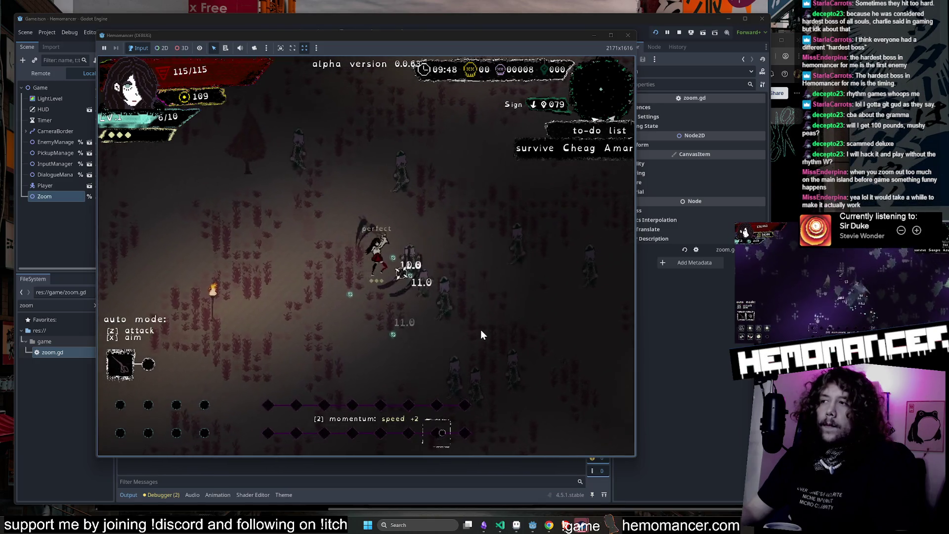
{"action": "key", "text": "a"}
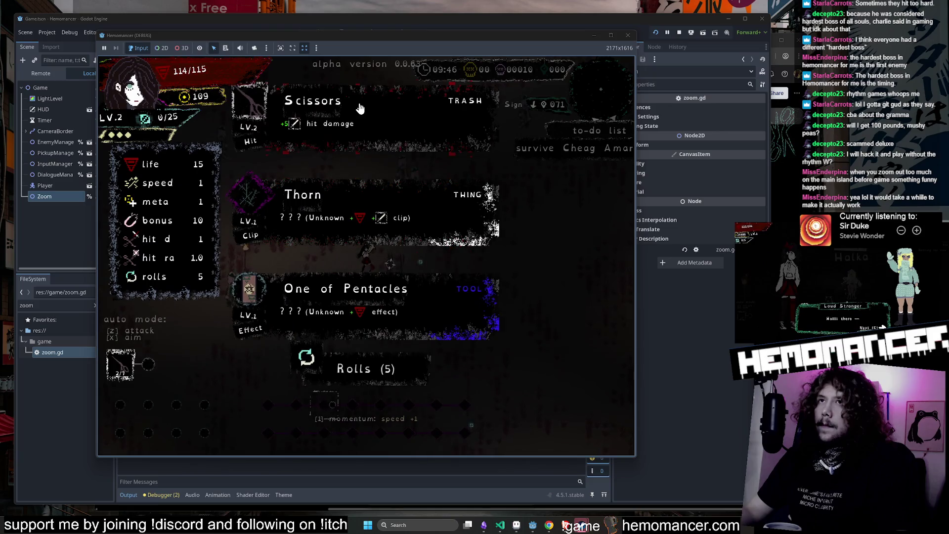
{"action": "left_click", "coordinate": [488, 234]}
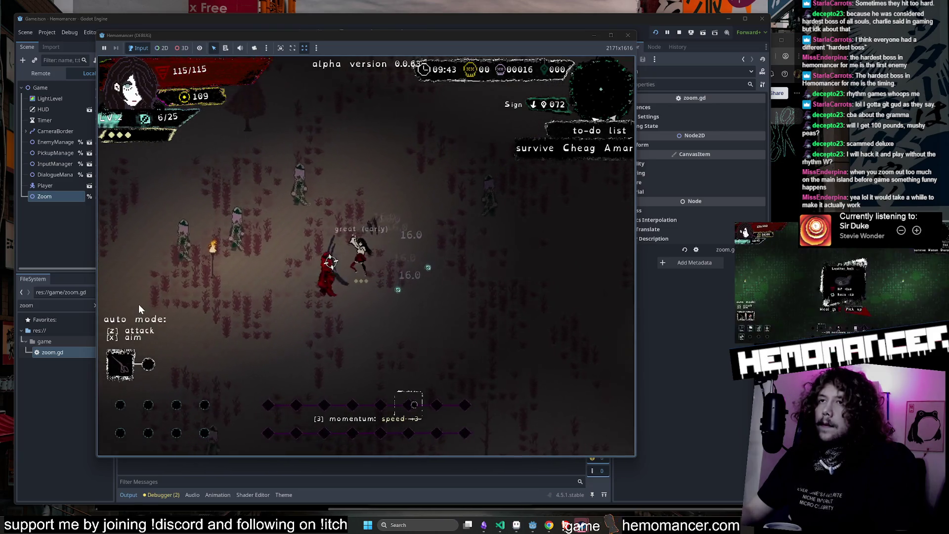
Keep moving around and fighting enemies after the level-up.
{"action": "key", "text": "a"}
{"action": "key", "text": "a"}
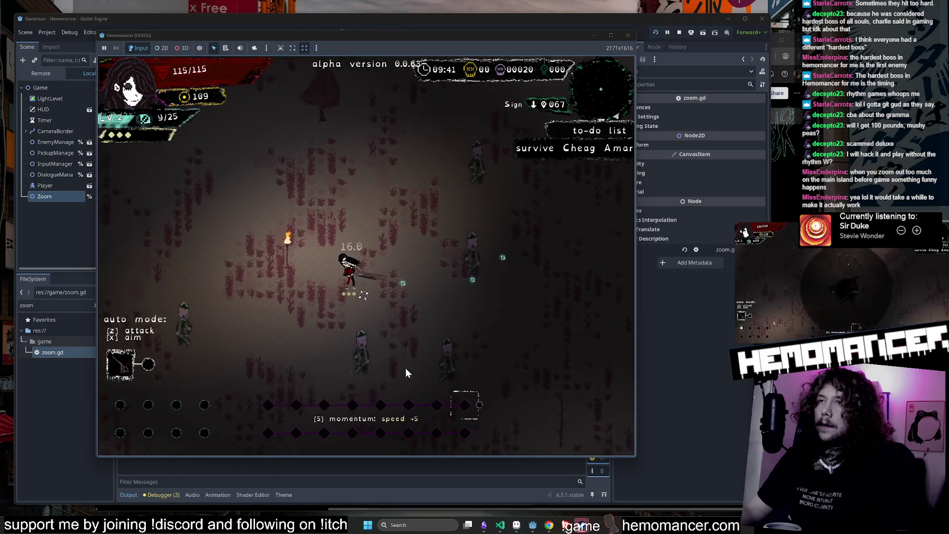
{"action": "key", "text": "s"}
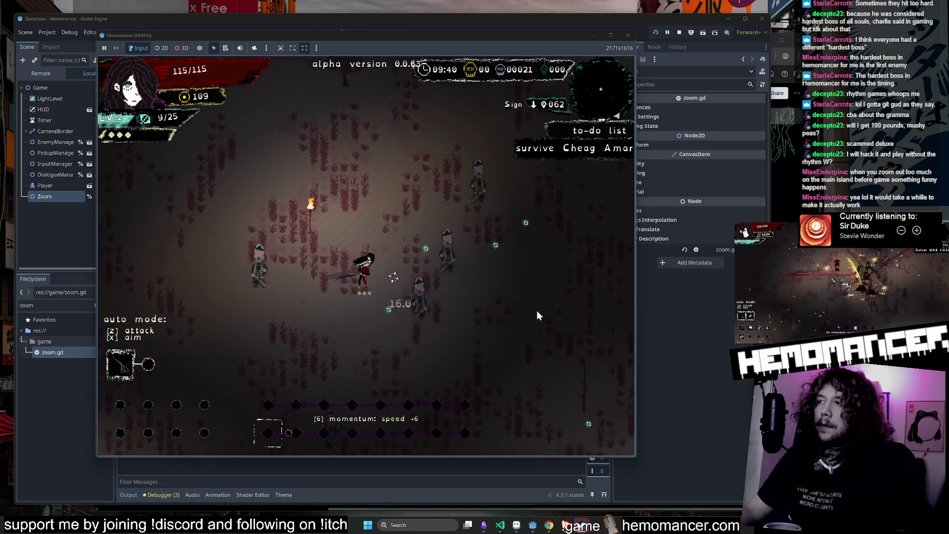
{"action": "key", "text": "d"}
{"action": "key", "text": "w"}
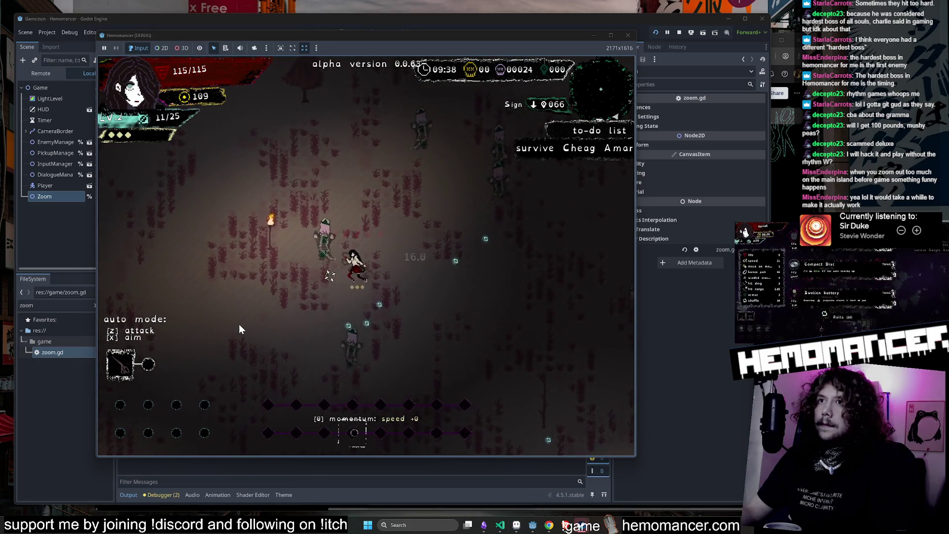
{"action": "key", "text": "s"}
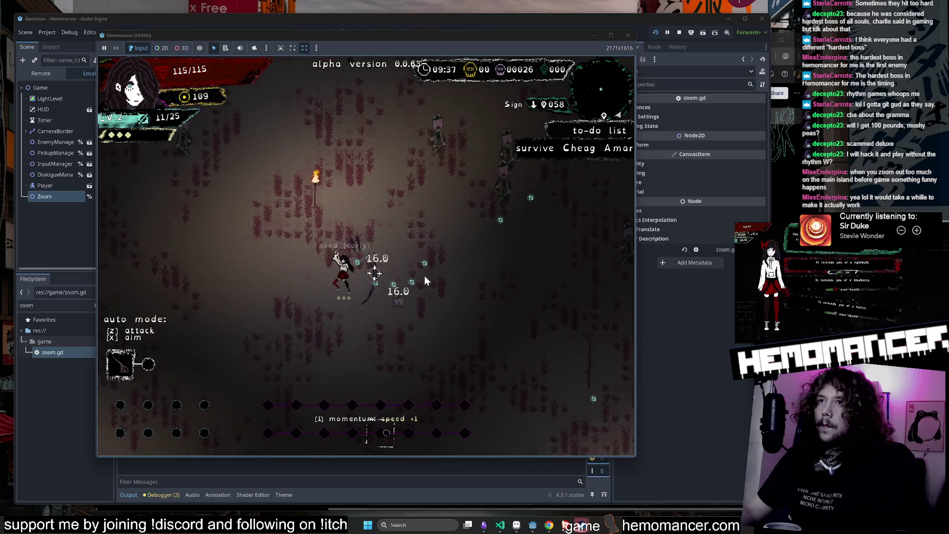
{"action": "key", "text": "w"}
{"action": "key", "text": "d"}
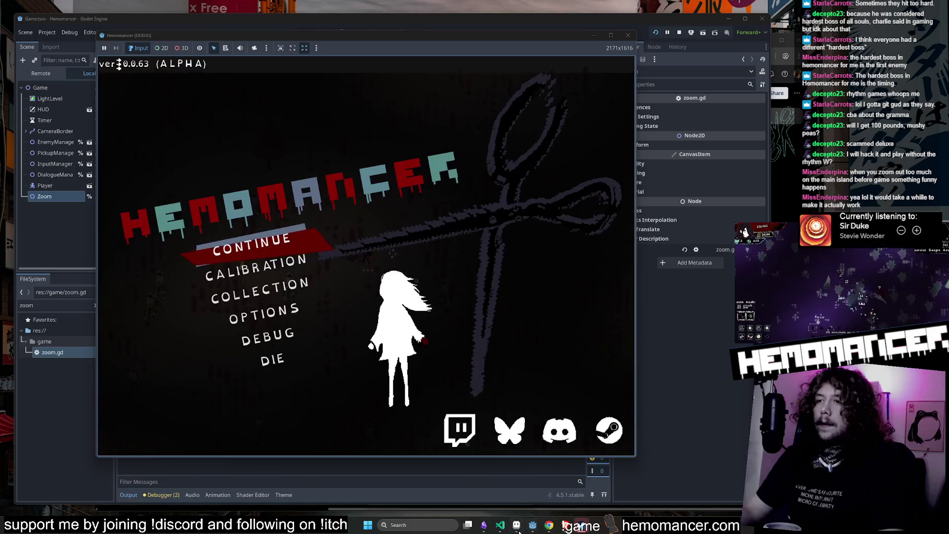
Look over the scissors attack animation in Aseprite, minimize it, and close the Hemomancer debug window.
{"action": "left_click", "coordinate": [516, 527]}
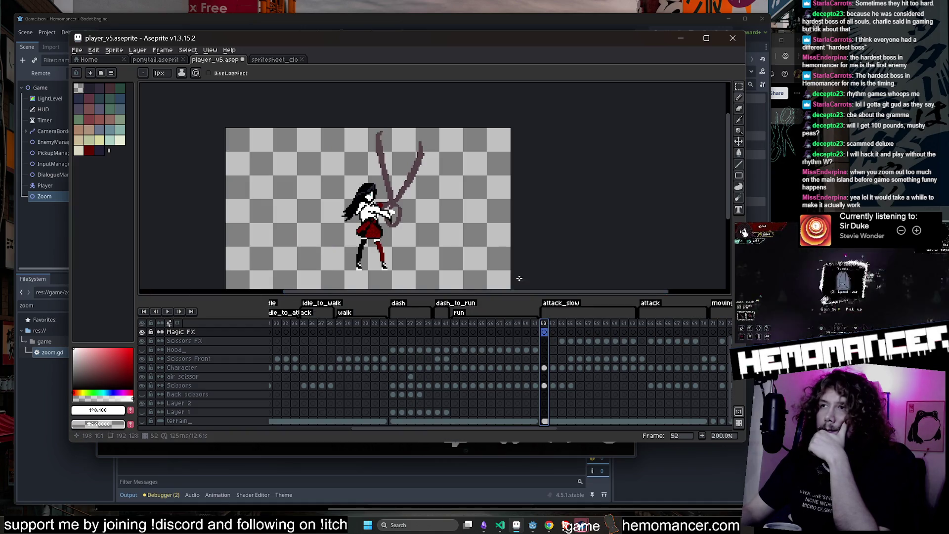
{"action": "mouse_move", "coordinate": [536, 204]}
{"action": "left_mouse_down"}
{"action": "mouse_move", "coordinate": [564, 184]}
{"action": "mouse_move", "coordinate": [561, 174]}
{"action": "left_mouse_up"}
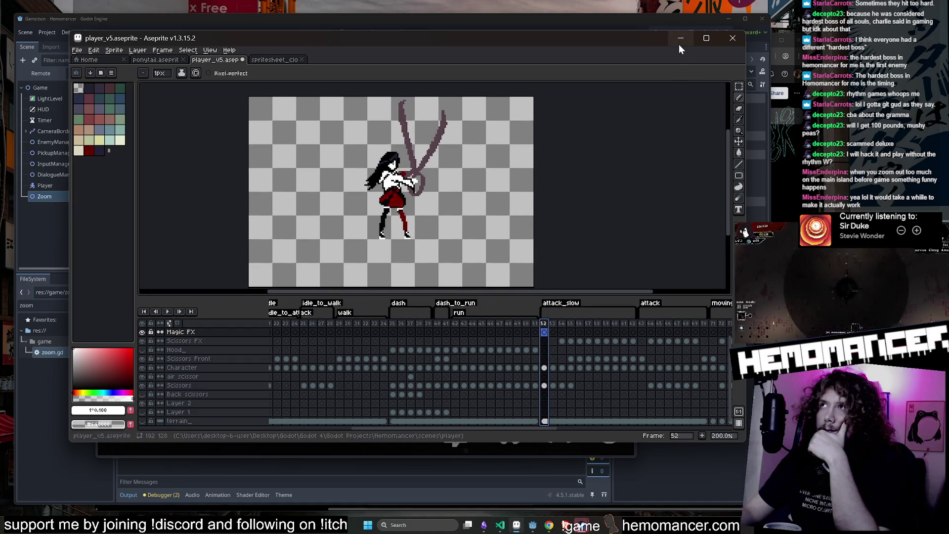
{"action": "left_click", "coordinate": [679, 45]}
{"action": "left_click", "coordinate": [628, 36]}
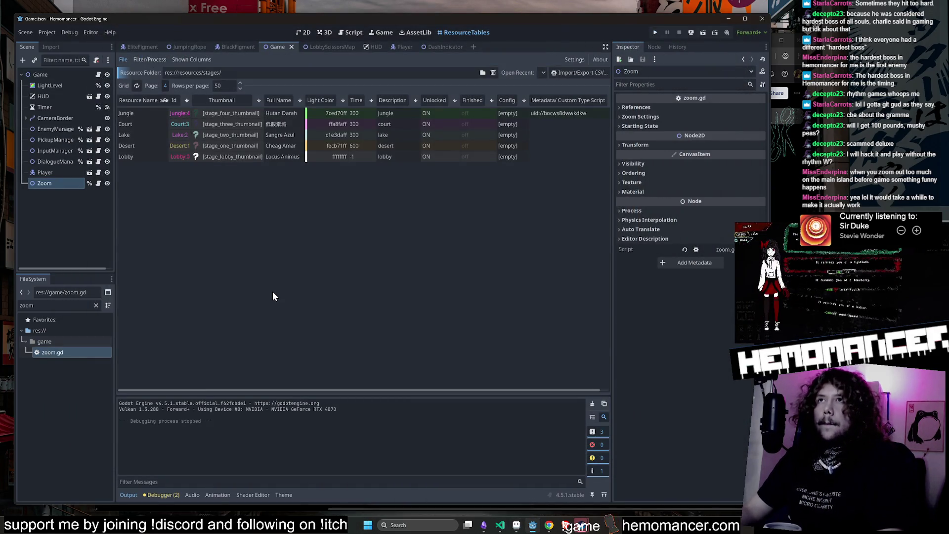
Open input_manager.gd and uncomment the game_attack_slow check on lines 84–86.
{"action": "key", "text": "ctrl+alt+o"}
{"action": "type", "text": "input"}
{"action": "key", "text": "Return"}
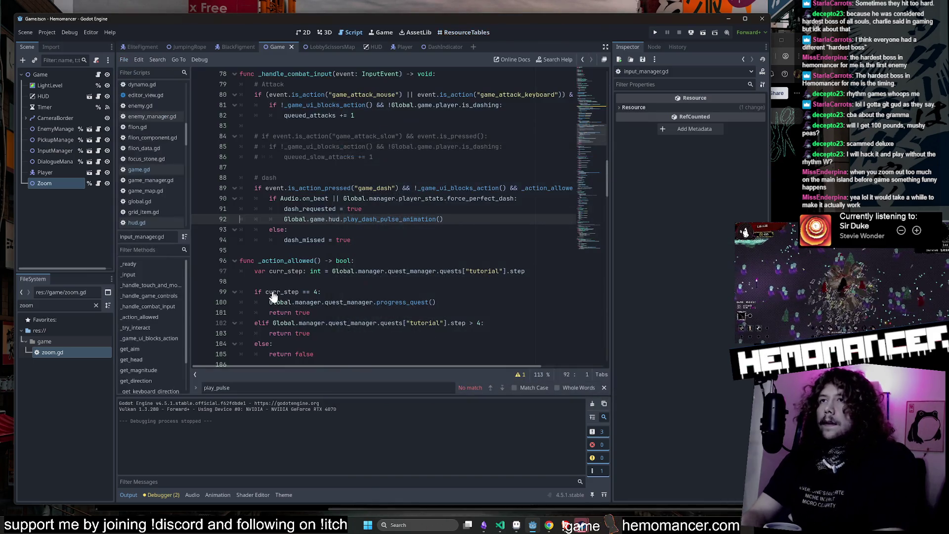
{"action": "left_click", "coordinate": [408, 178]}
{"action": "type", "text": "attack_slow"}
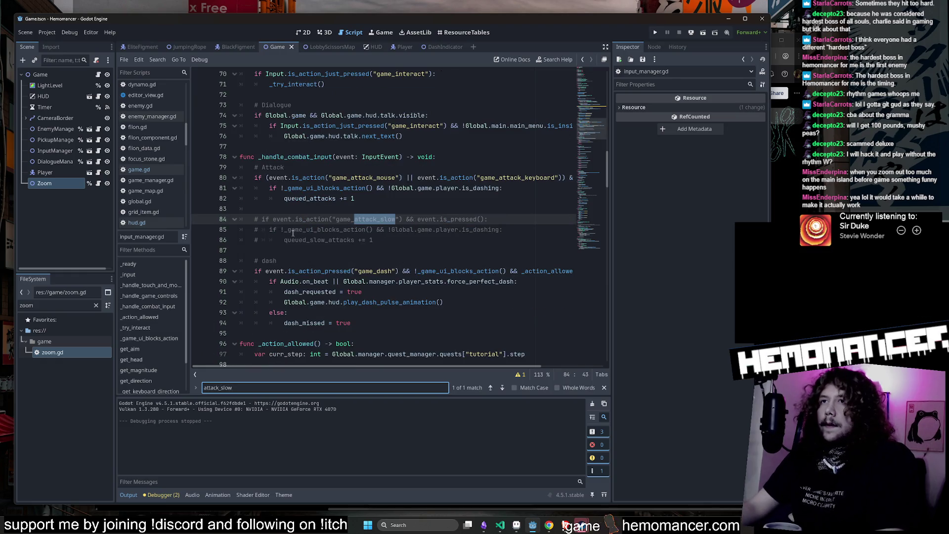
{"action": "key", "text": "Down"}
{"action": "key", "text": "Down"}
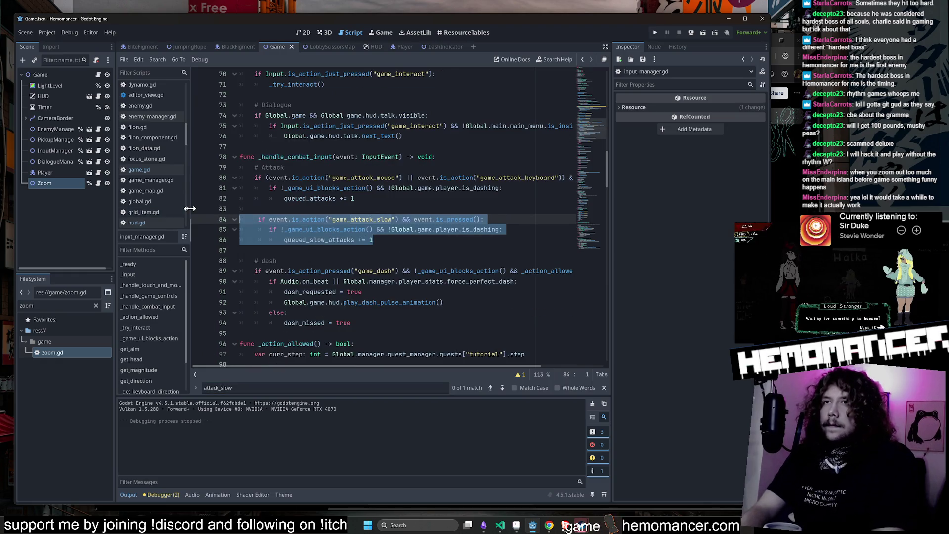
Test-run the game, stop the failed run, and check the input_manager reference in game.gd.
{"action": "key", "text": "F5"}
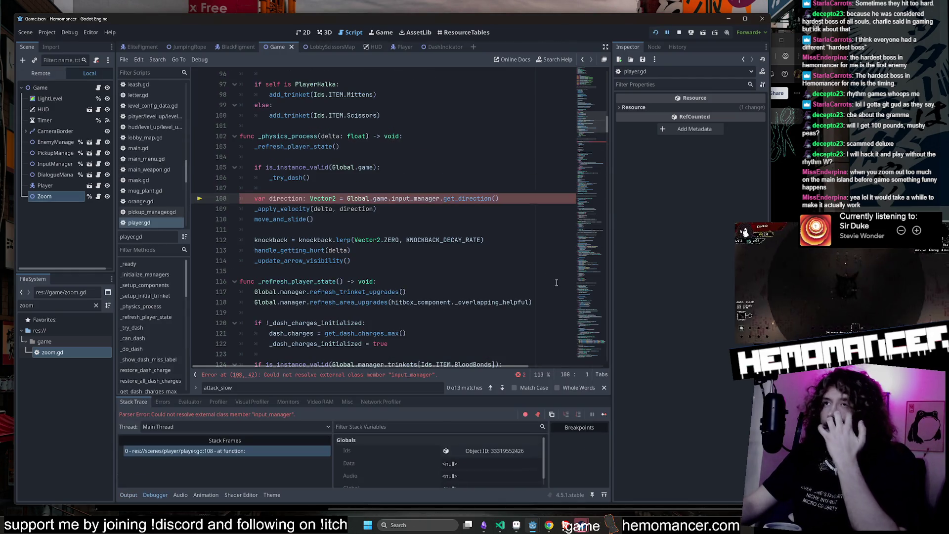
{"action": "left_click", "coordinate": [679, 32]}
{"action": "left_click", "coordinate": [422, 200], "text": "ctrl"}
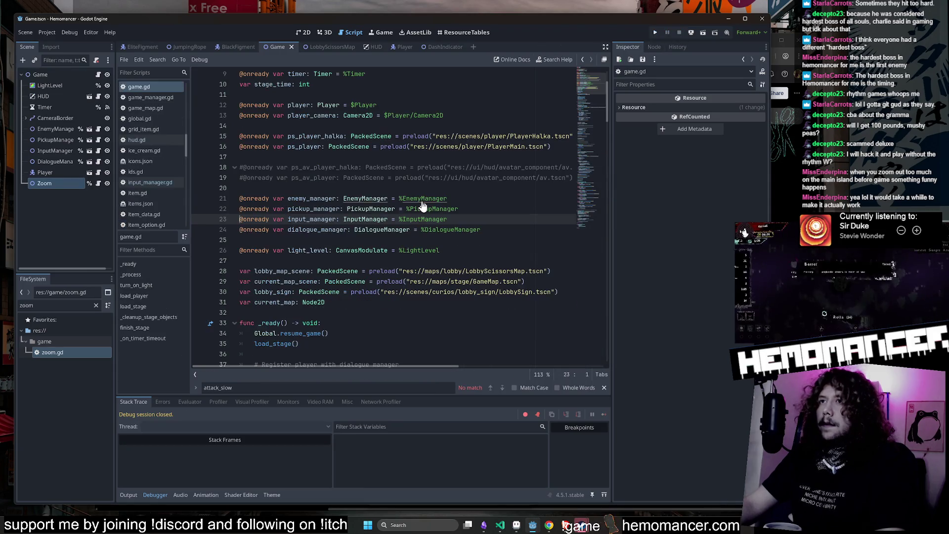
{"action": "left_click", "coordinate": [354, 219], "text": "ctrl"}
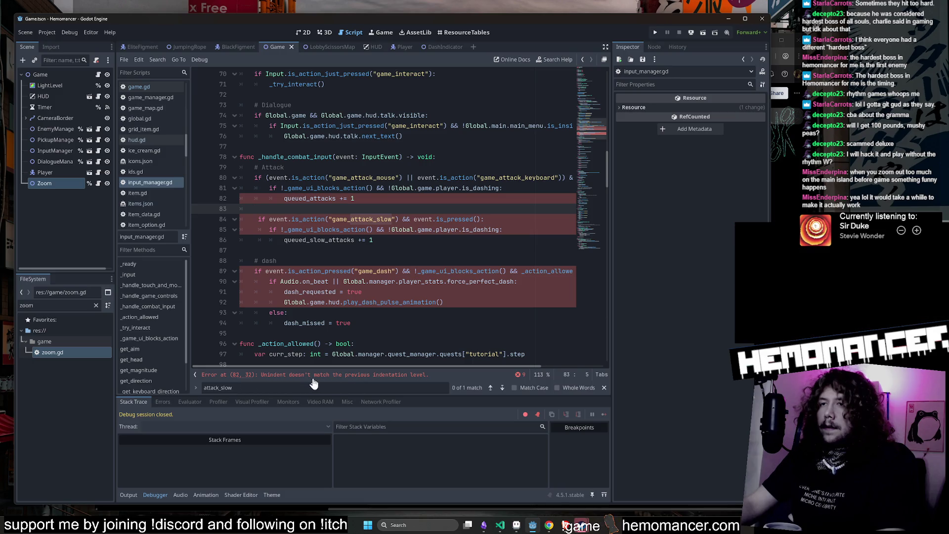
Re-indent the slow-attack check, add var queued_slow_attacks: int = 0 at line 14, and rerun.
{"action": "left_click_drag", "start_coordinate": [404, 250], "coordinate": [302, 230]}
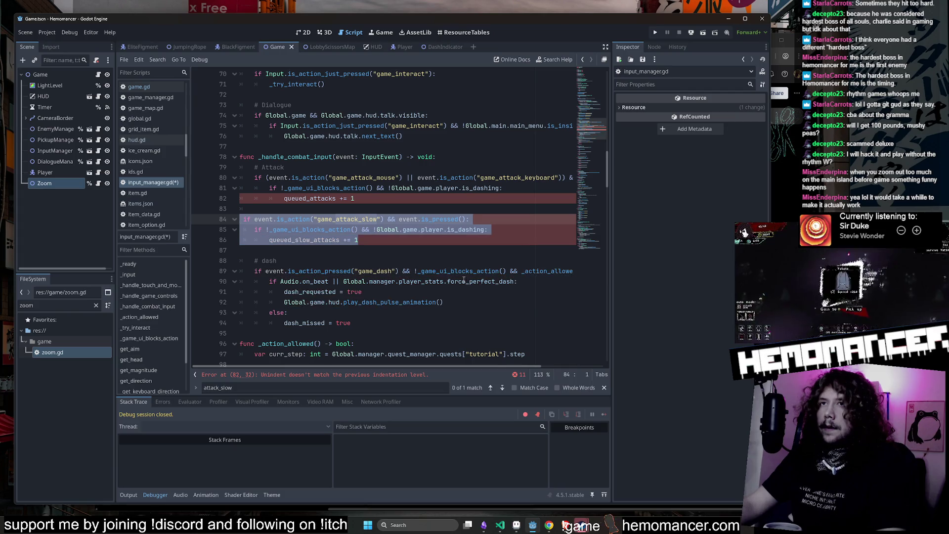
{"action": "key", "text": "Tab"}
{"action": "left_click", "coordinate": [379, 245]}
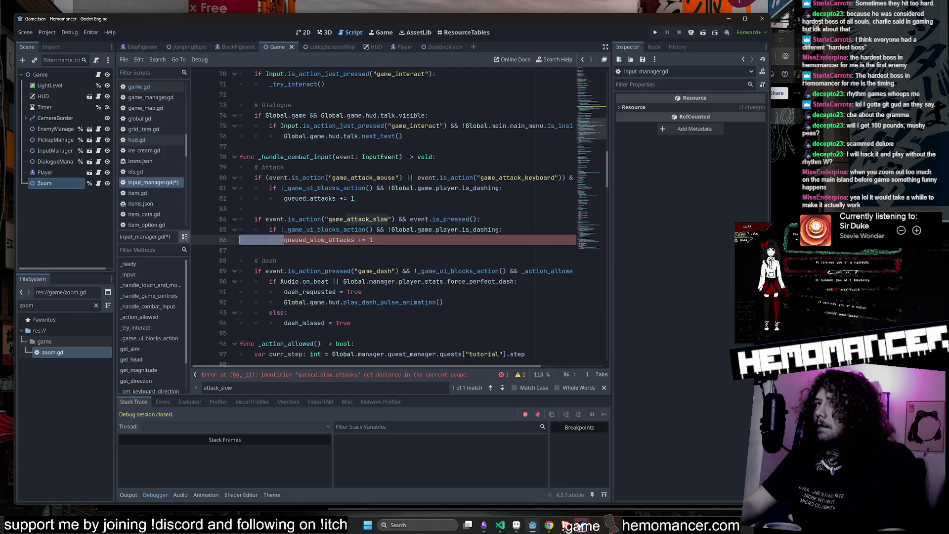
{"action": "key", "text": "Right"}
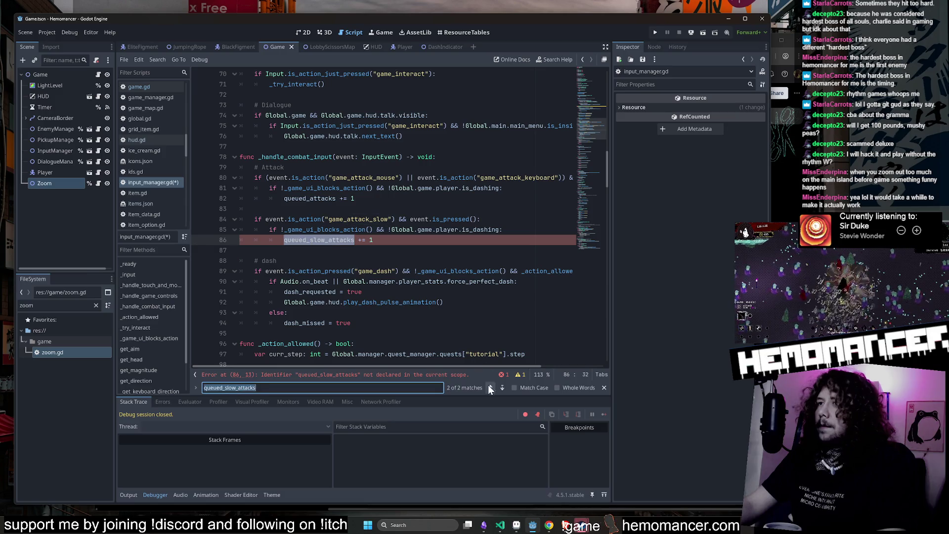
{"action": "left_click", "coordinate": [491, 387]}
{"action": "left_click", "coordinate": [228, 211]}
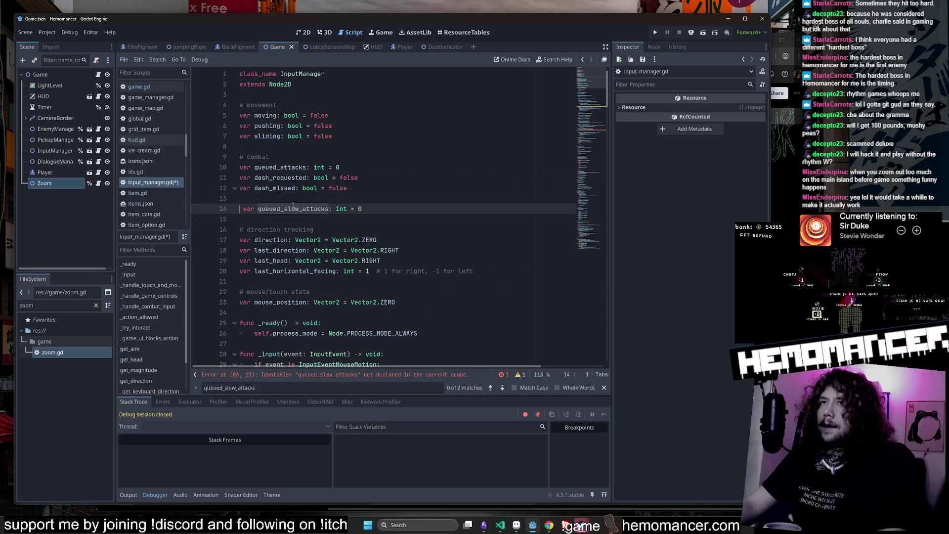
{"action": "key", "text": "F5"}
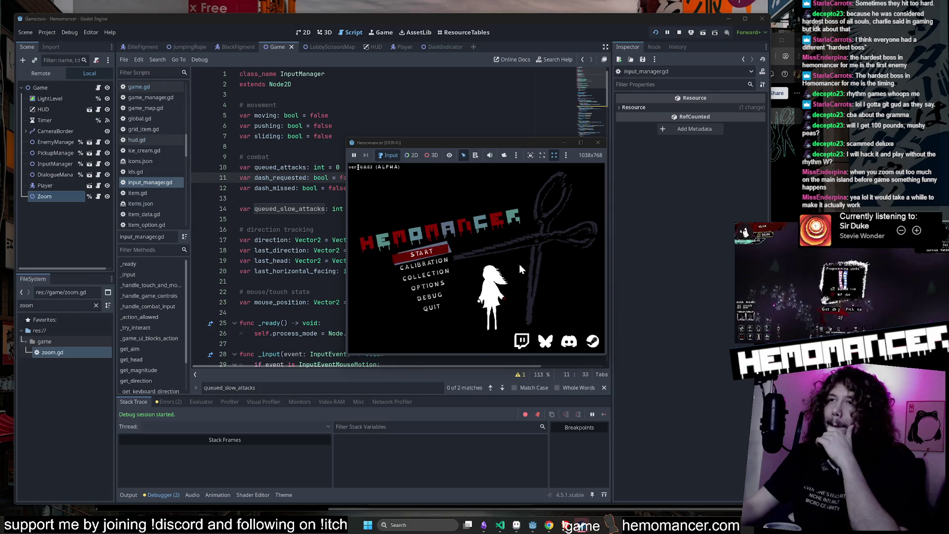
Enlarge the game window, start a new run, try an attack toward the lower left, then close it.
{"action": "left_click_drag", "start_coordinate": [349, 354], "coordinate": [128, 458]}
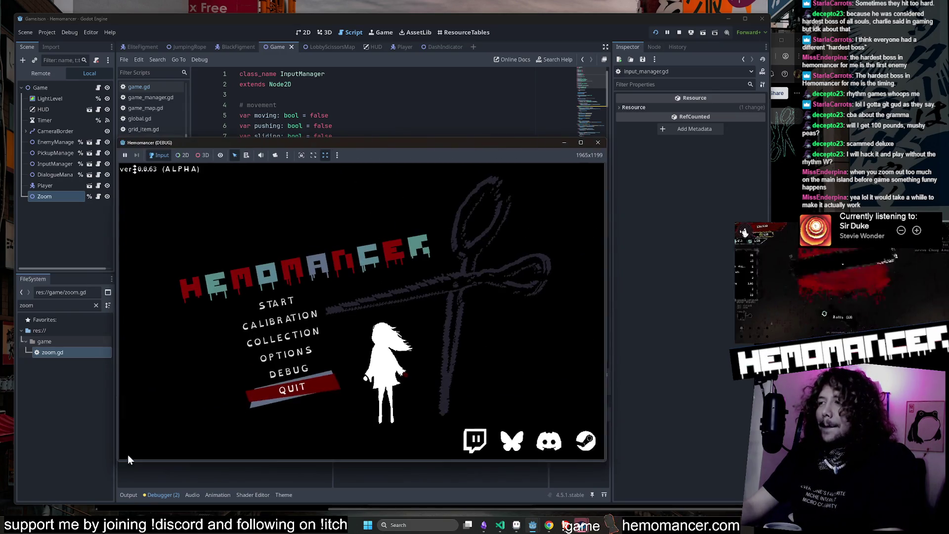
{"action": "left_click", "coordinate": [281, 311]}
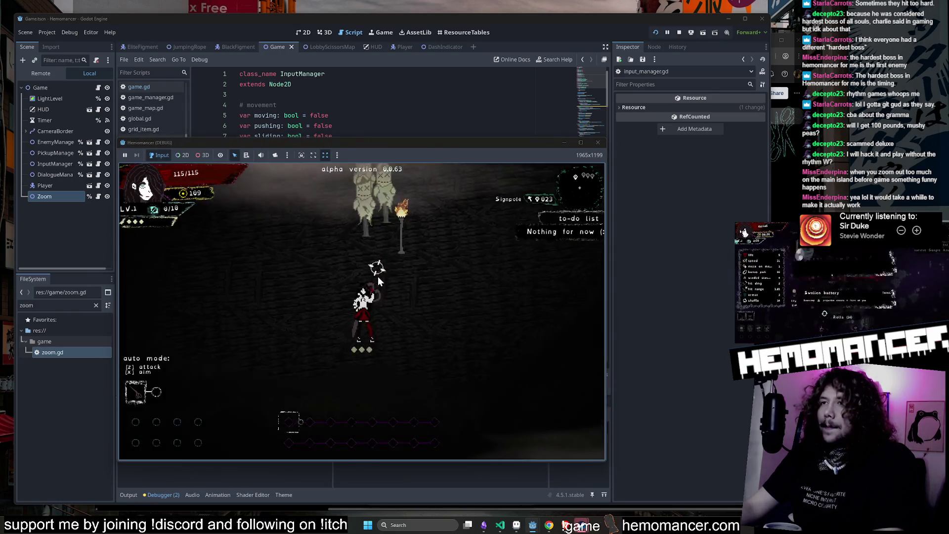
{"action": "key", "text": "a"}
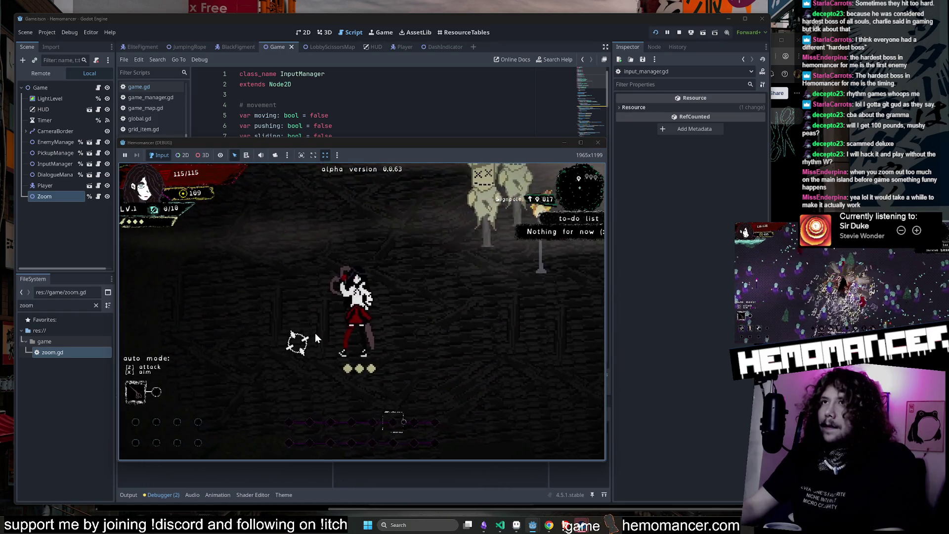
{"action": "left_click", "coordinate": [315, 333]}
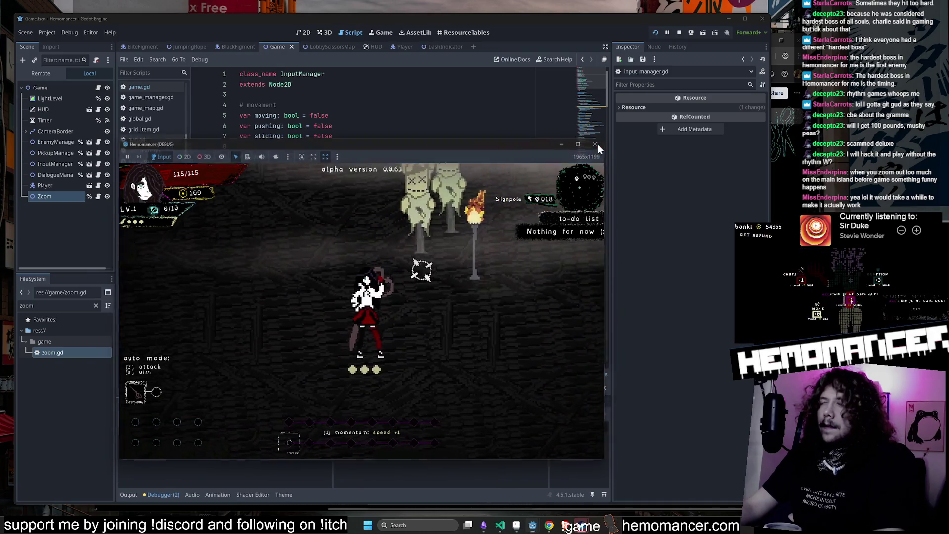
{"action": "left_click", "coordinate": [598, 144]}
Find the uses of queued_slow_attacks and game_attack_slow in input_manager.gd.
{"action": "double_click", "coordinate": [294, 210]}
{"action": "key", "text": "ctrl+c"}
{"action": "key", "text": "ctrl+f"}
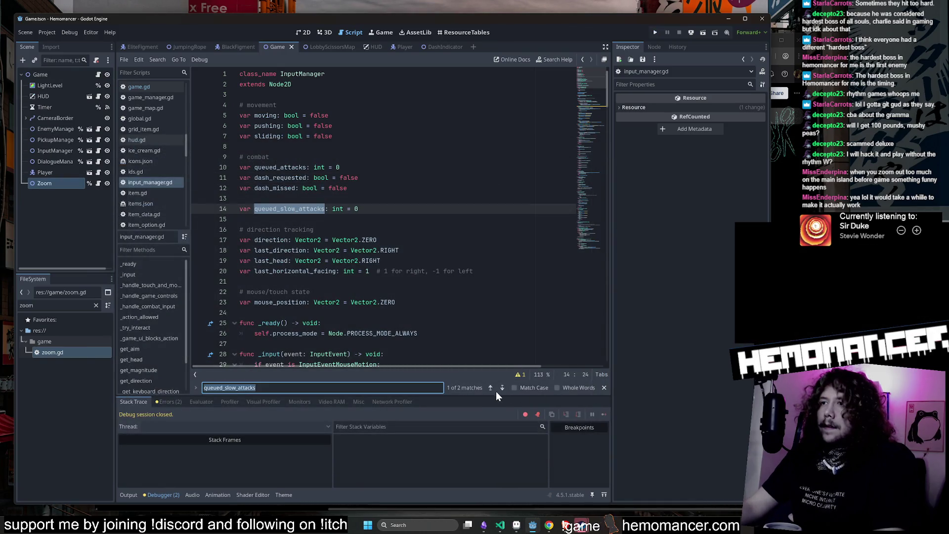
{"action": "left_click", "coordinate": [501, 389]}
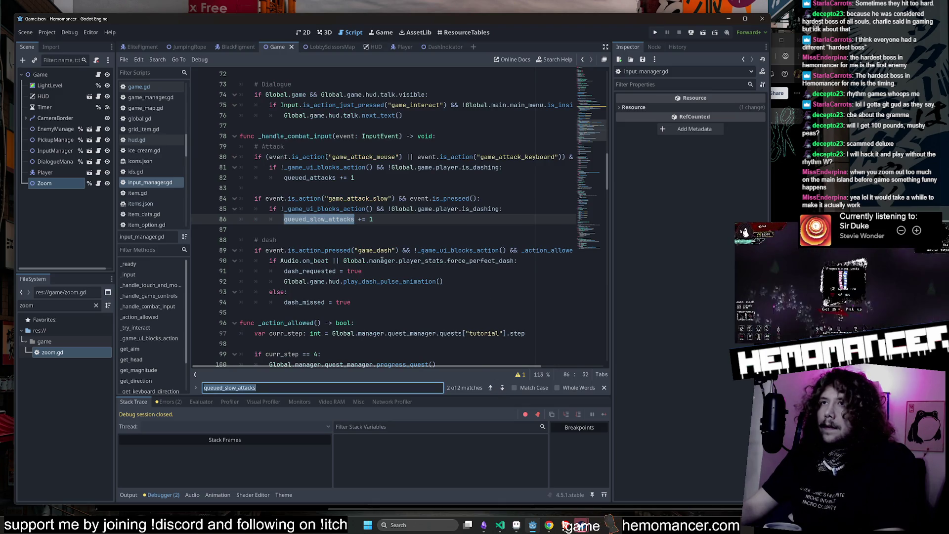
{"action": "double_click", "coordinate": [367, 198]}
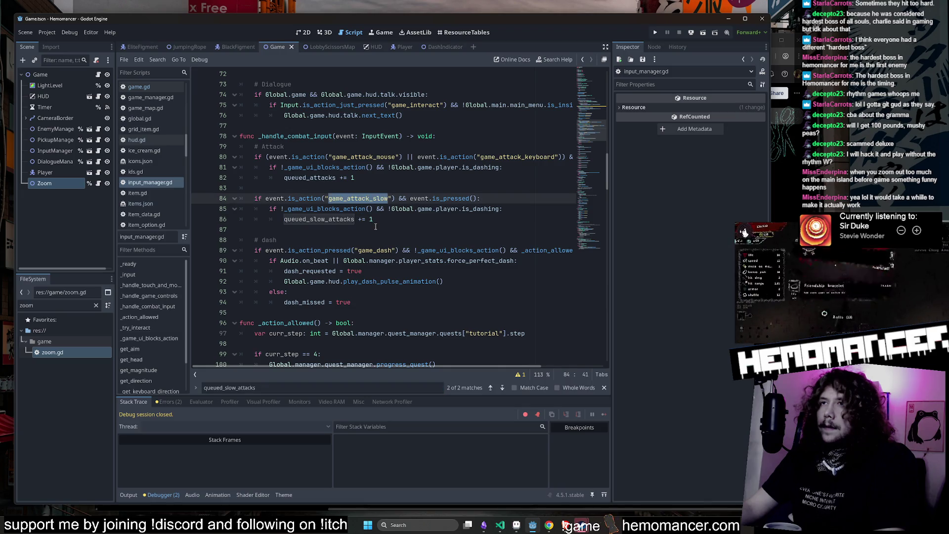
{"action": "left_click", "coordinate": [370, 179]}
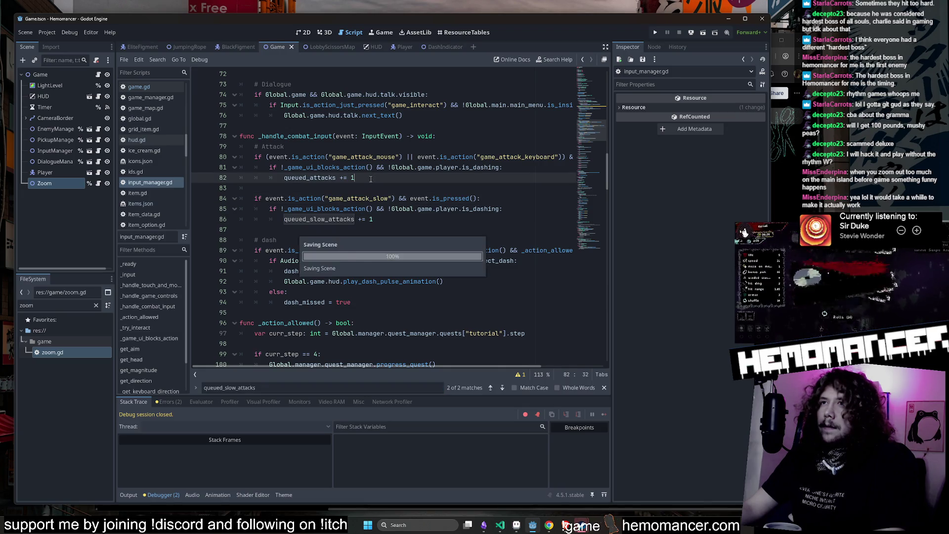
{"action": "double_click", "coordinate": [364, 198]}
{"action": "mouse_move", "coordinate": [550, 528]}
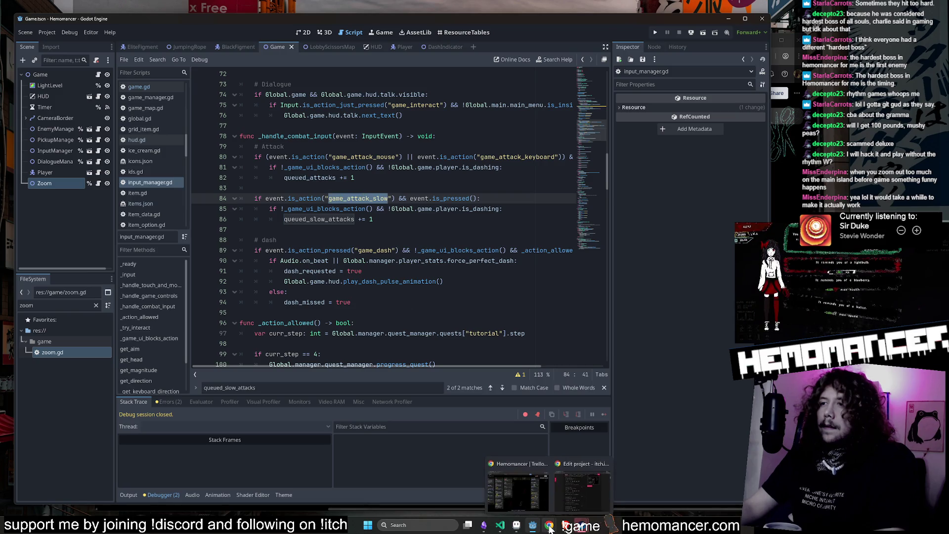
{"action": "left_click", "coordinate": [499, 526]}
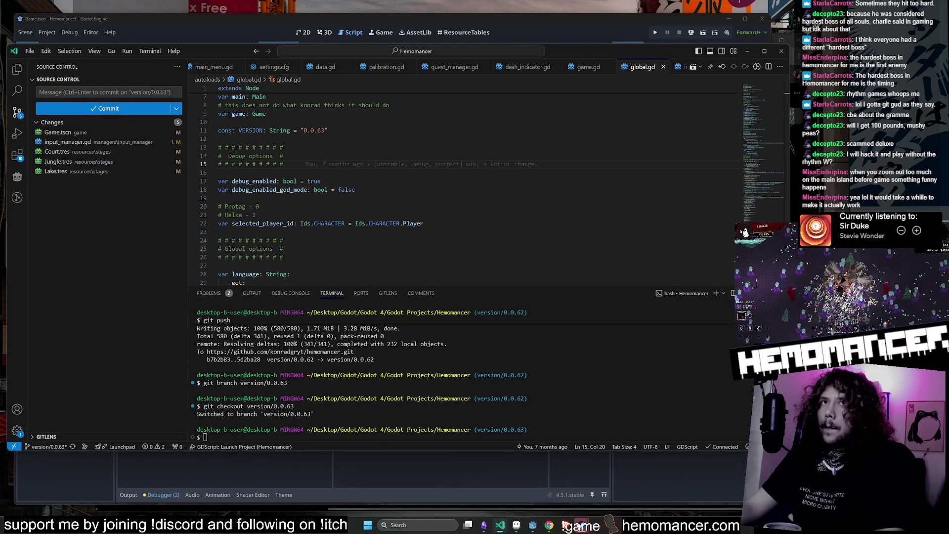
Search the project for game_attack_slow and review its matches in project.godot and input_manager.gd.
{"action": "left_click", "coordinate": [11, 97]}
{"action": "left_click", "coordinate": [110, 195]}
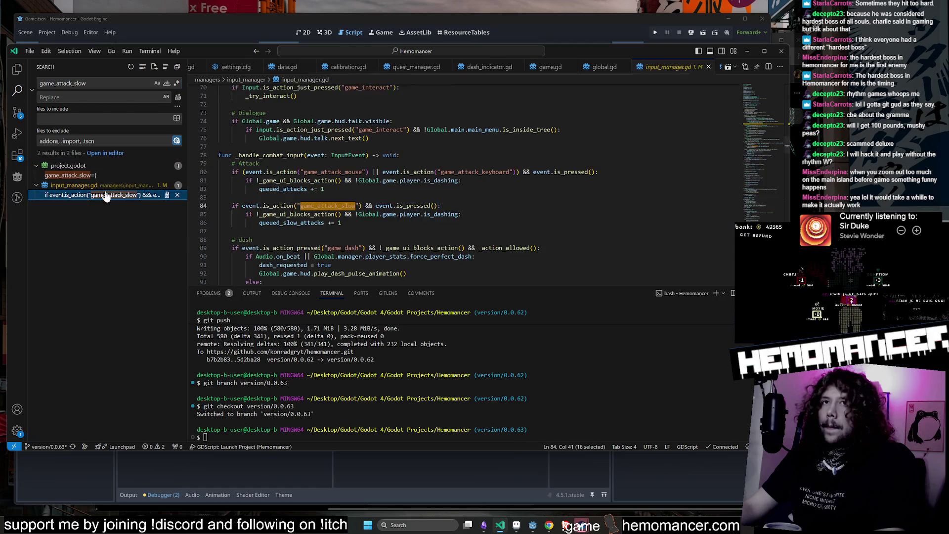
{"action": "left_click", "coordinate": [105, 175]}
{"action": "left_click", "coordinate": [105, 196]}
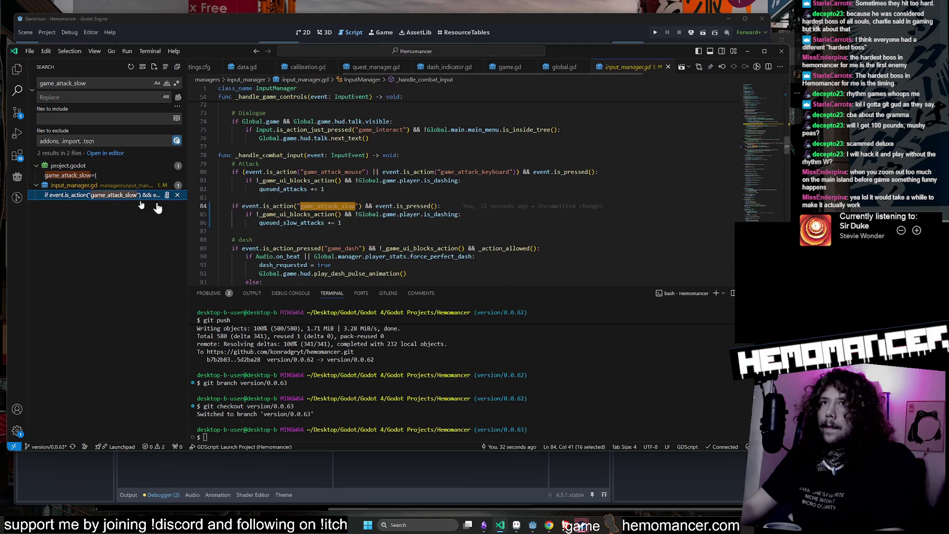
Find queued_slow_attacks in main_weapon.gd, uncomment lines 22–24, then return to Godot.
{"action": "key", "text": "ctrl+a"}
{"action": "key", "text": "ctrl+v"}
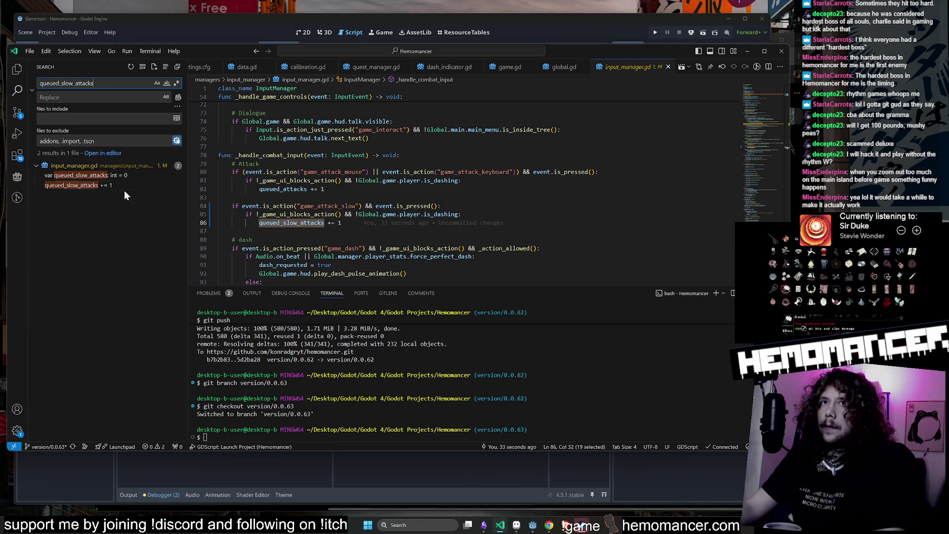
{"action": "left_click", "coordinate": [114, 205]}
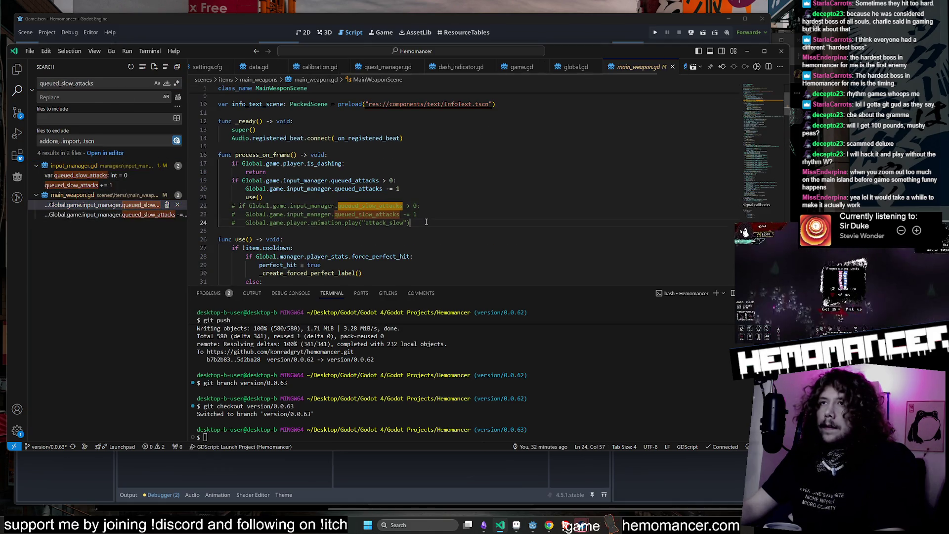
{"action": "left_click_drag", "start_coordinate": [426, 222], "coordinate": [106, 205]}
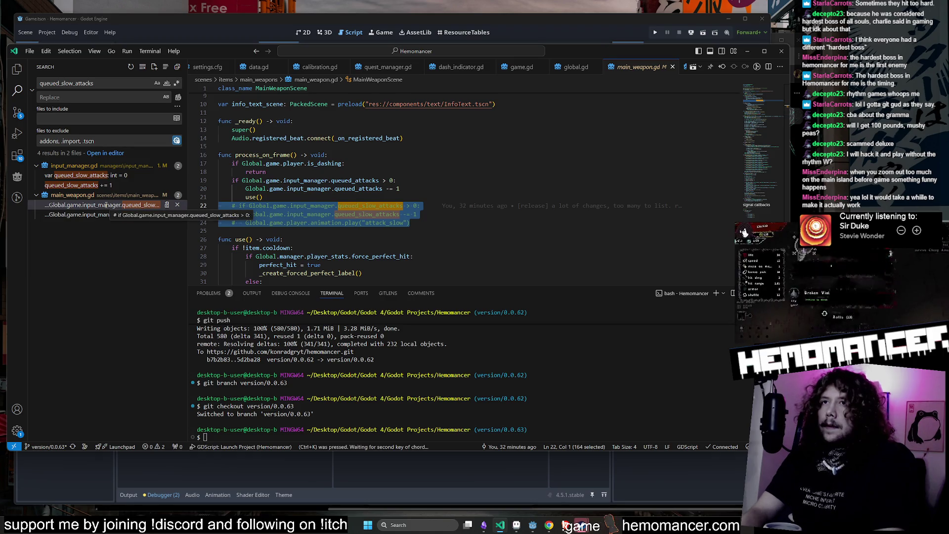
{"action": "key", "text": "Right"}
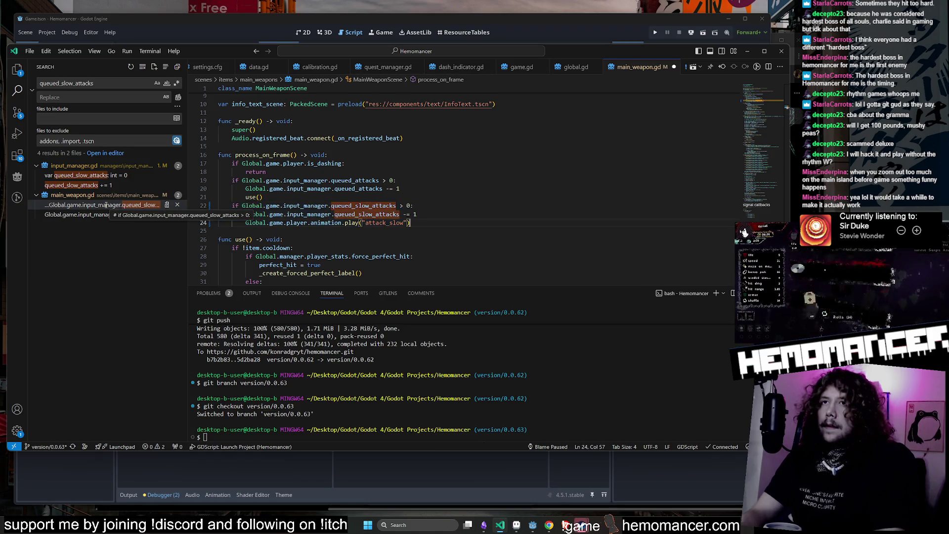
{"action": "left_click", "coordinate": [673, 66]}
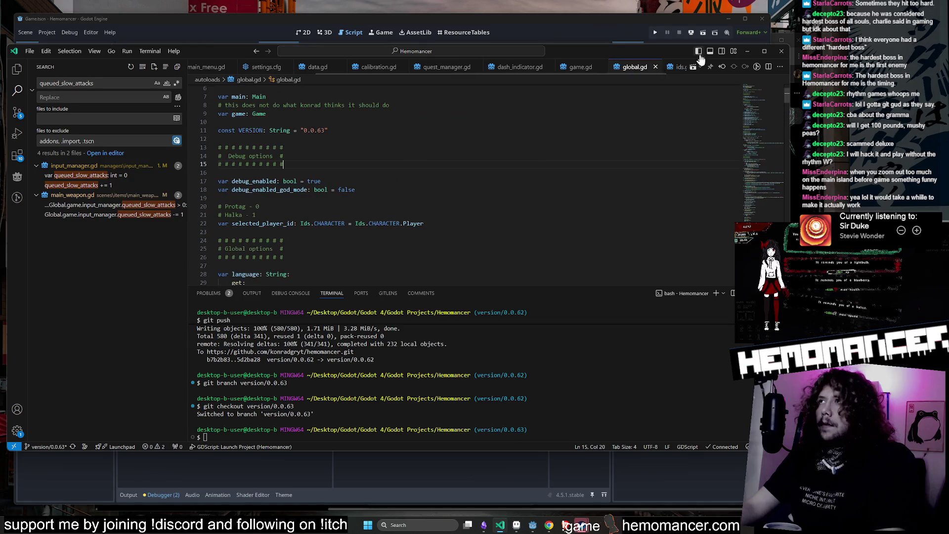
{"action": "left_click", "coordinate": [746, 51]}
{"action": "left_click", "coordinate": [396, 126]}
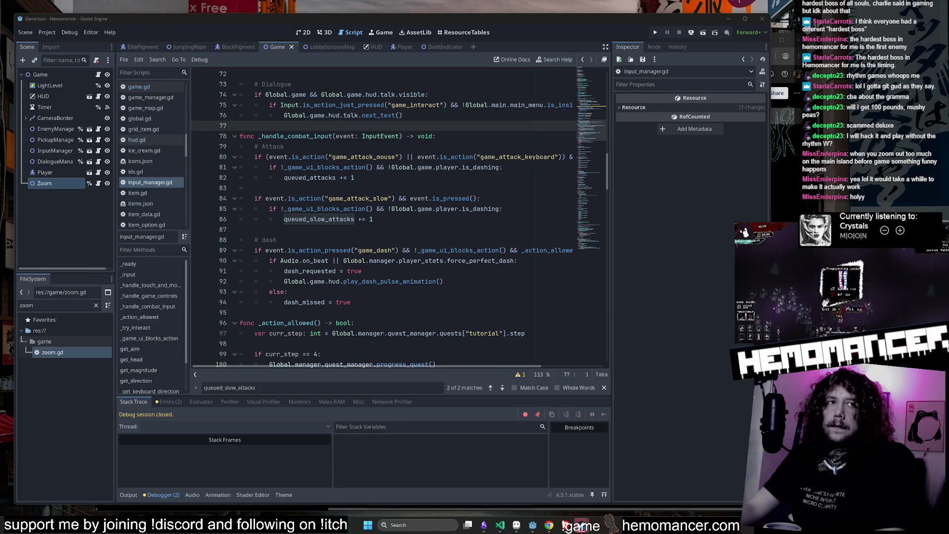
Run the game with F5, enlarge its debug window, and start from the title menu.
{"action": "left_click", "coordinate": [457, 178]}
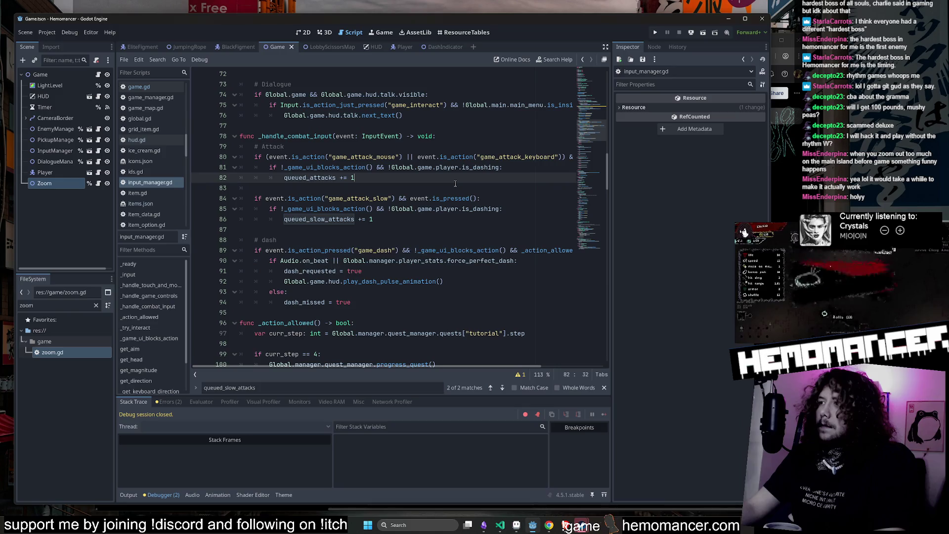
{"action": "key", "text": "F5"}
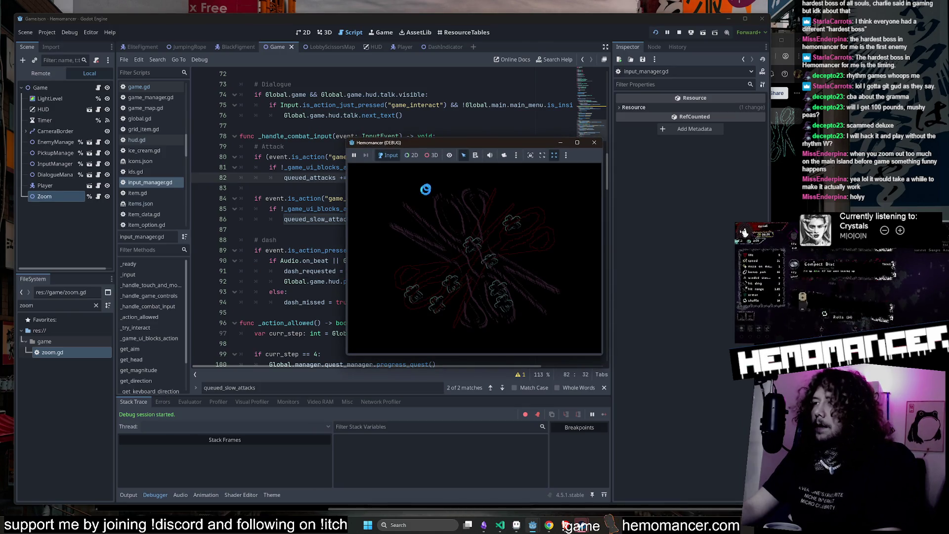
{"action": "mouse_move", "coordinate": [347, 354]}
{"action": "left_mouse_down"}
{"action": "mouse_move", "coordinate": [319, 352]}
{"action": "mouse_move", "coordinate": [314, 382]}
{"action": "mouse_move", "coordinate": [195, 435]}
{"action": "mouse_move", "coordinate": [120, 483]}
{"action": "left_mouse_up"}
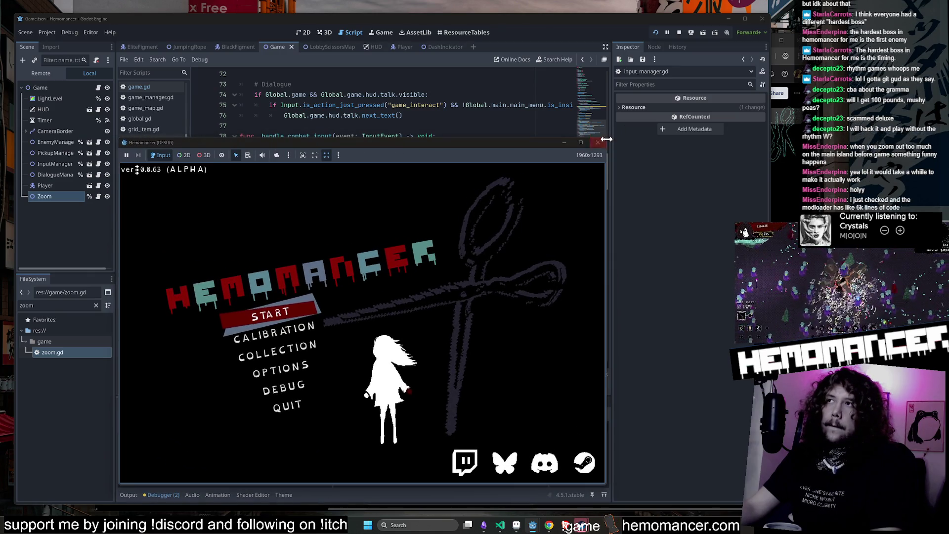
{"action": "mouse_move", "coordinate": [608, 139]}
{"action": "left_mouse_down"}
{"action": "mouse_move", "coordinate": [636, 94]}
{"action": "mouse_move", "coordinate": [682, 66]}
{"action": "left_mouse_up"}
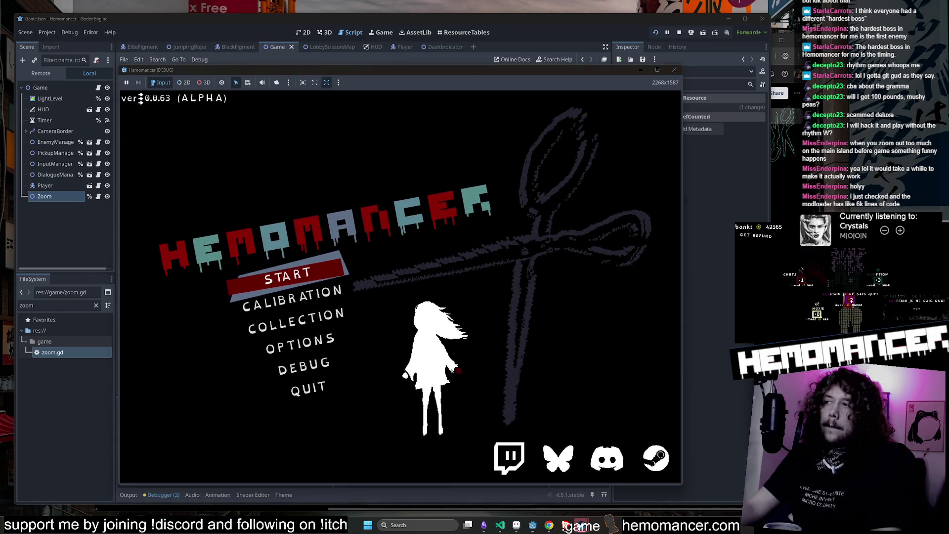
{"action": "left_click", "coordinate": [308, 277]}
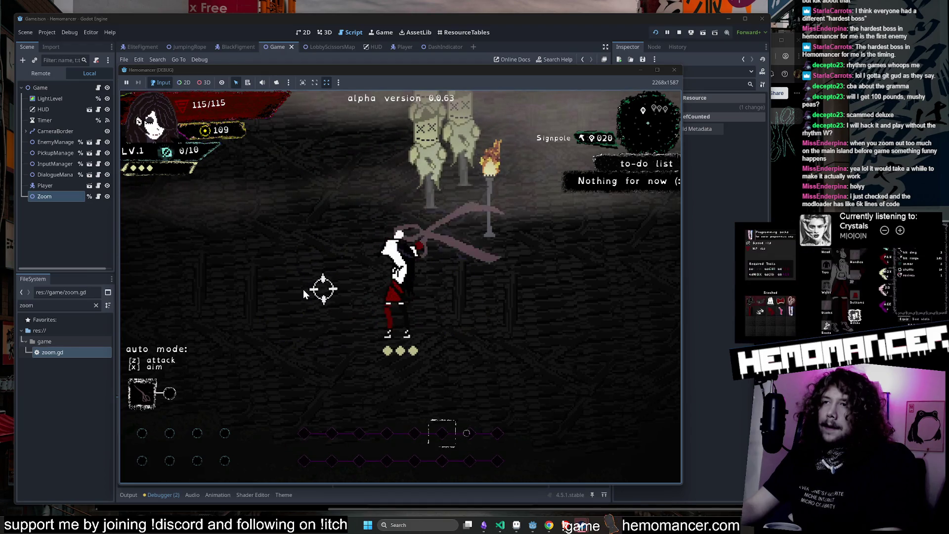
Slash the training dummies, then use the signpole to travel to Cheag Amar.
{"action": "key", "text": "a"}
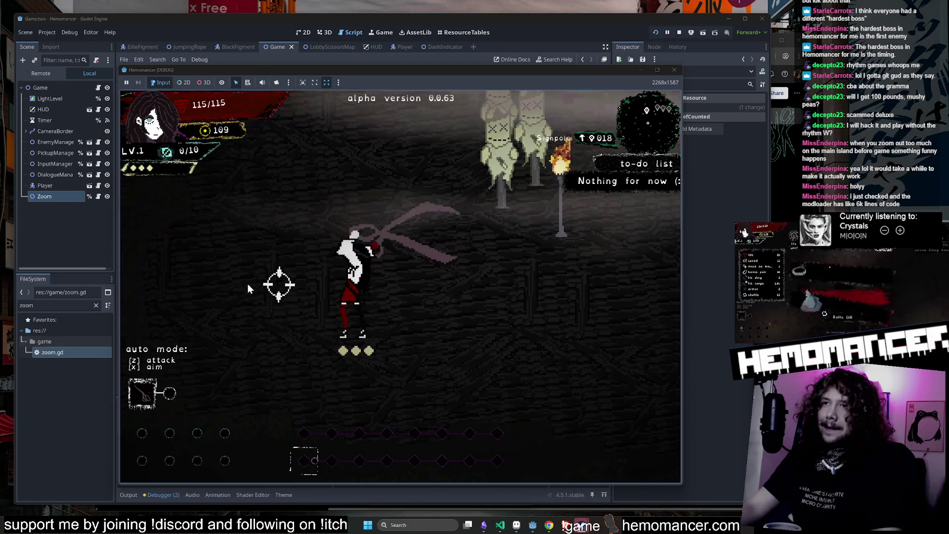
{"action": "key", "text": "w"}
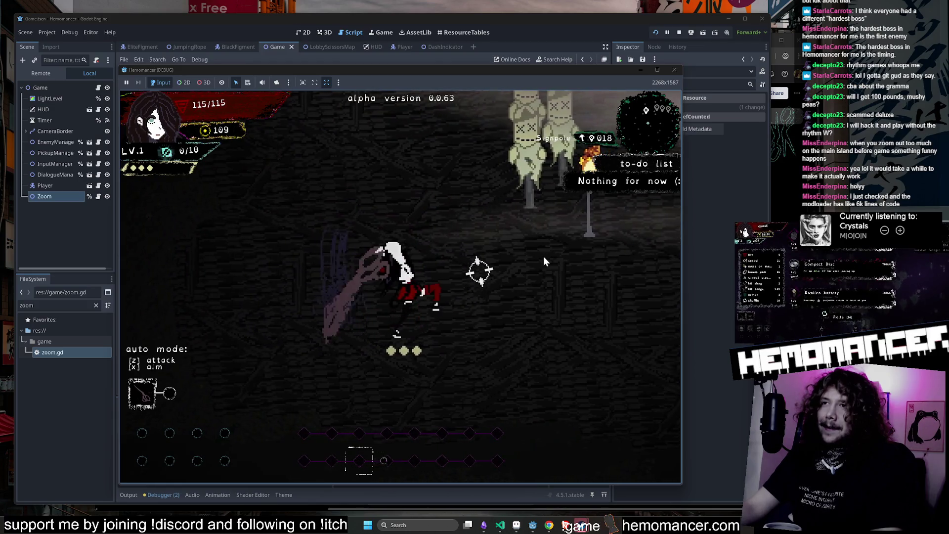
{"action": "key", "text": "w"}
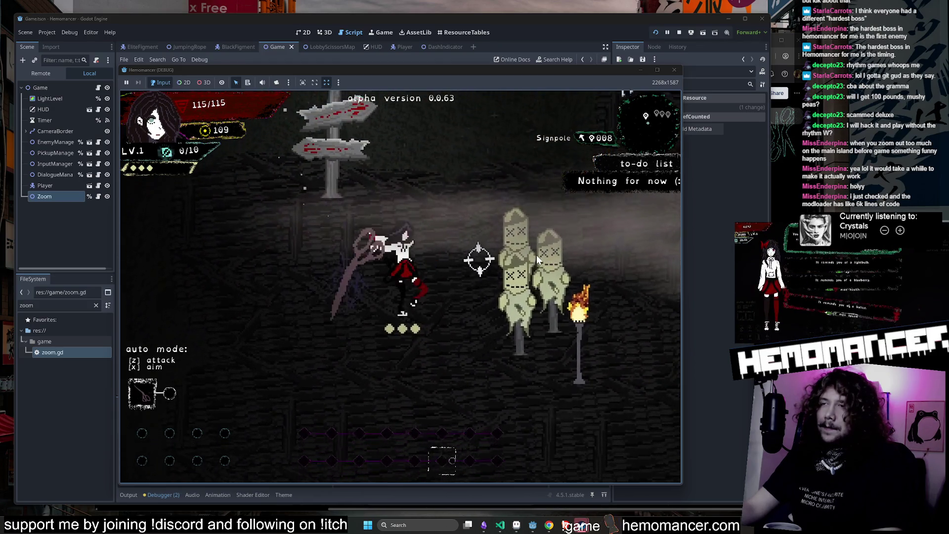
{"action": "key", "text": "s"}
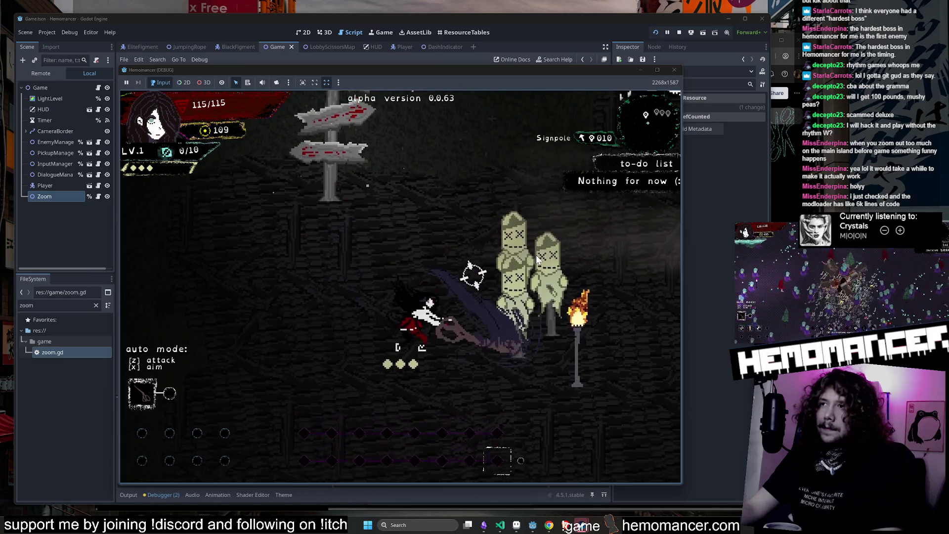
{"action": "key", "text": "d"}
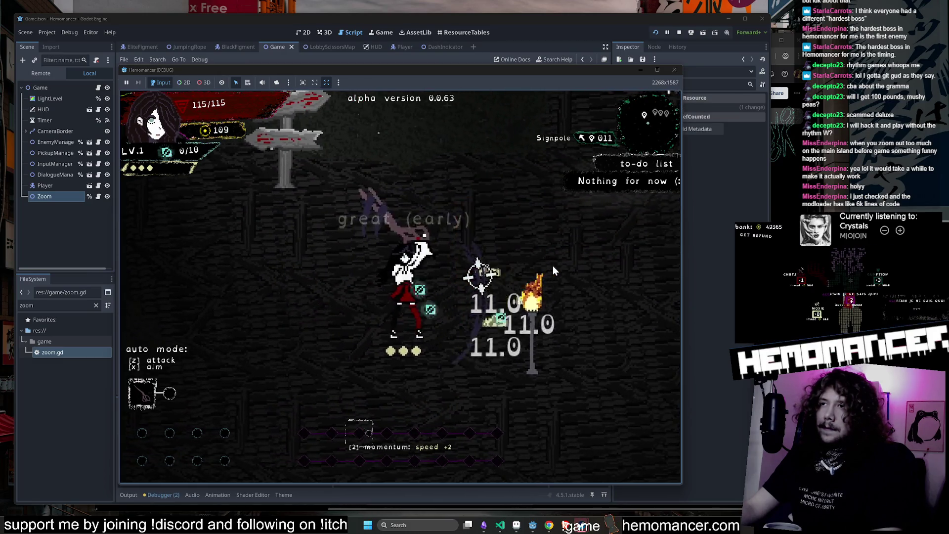
{"action": "key", "text": "d"}
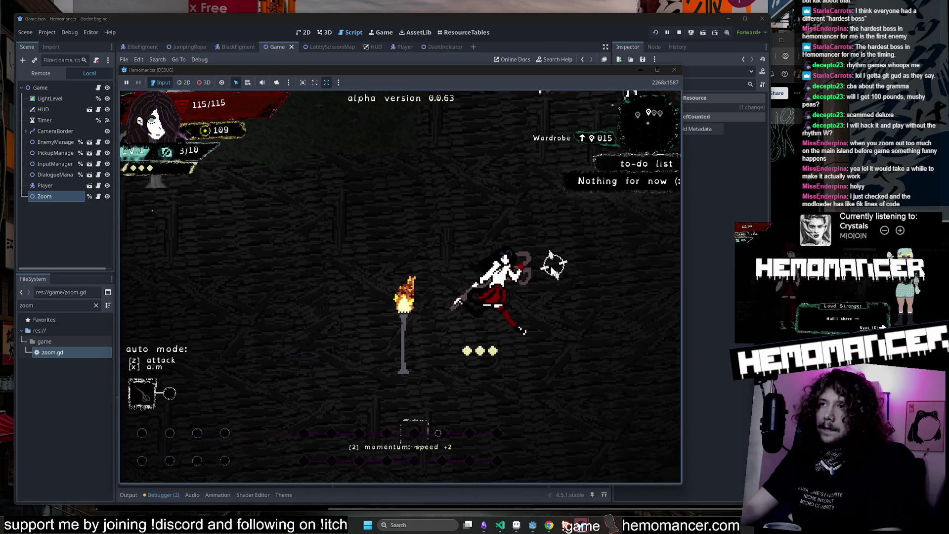
{"action": "key", "text": "a"}
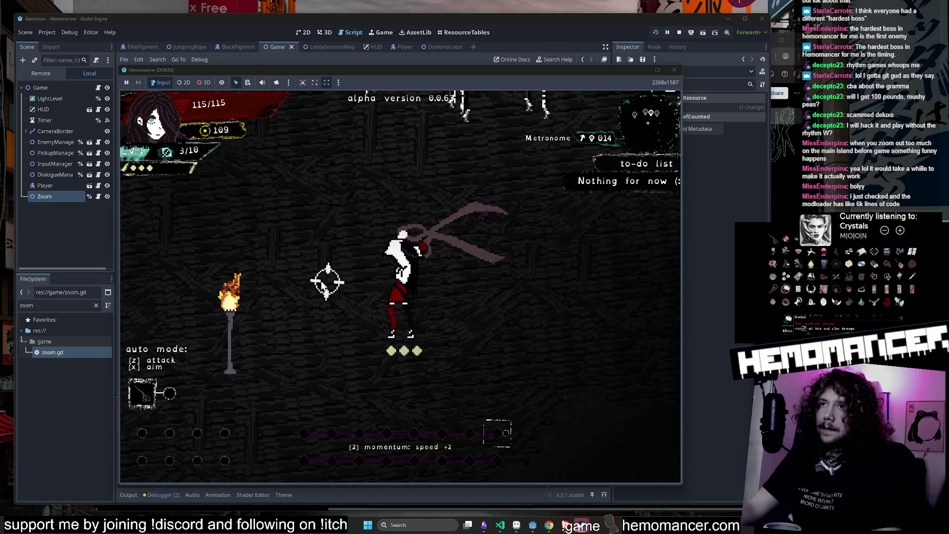
{"action": "key", "text": "a"}
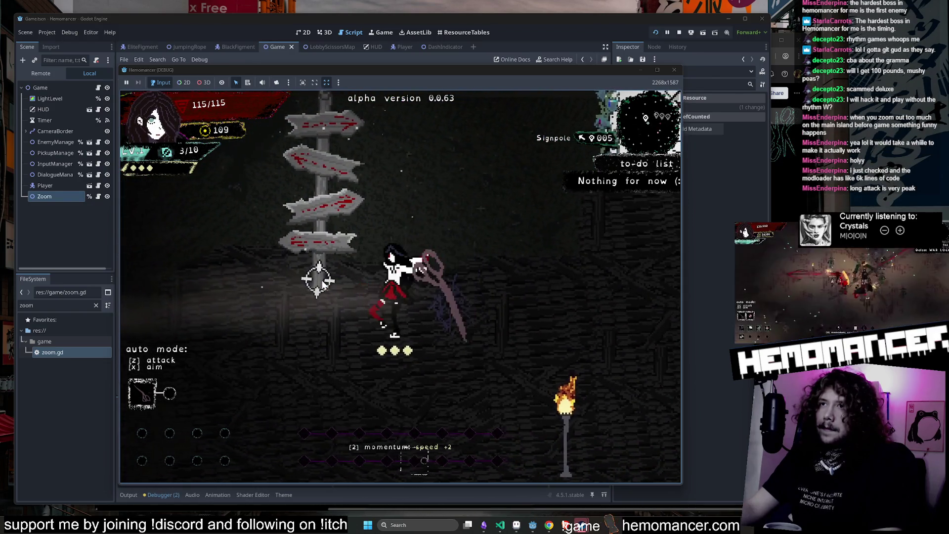
{"action": "key", "text": "e"}
{"action": "left_click", "coordinate": [381, 337]}
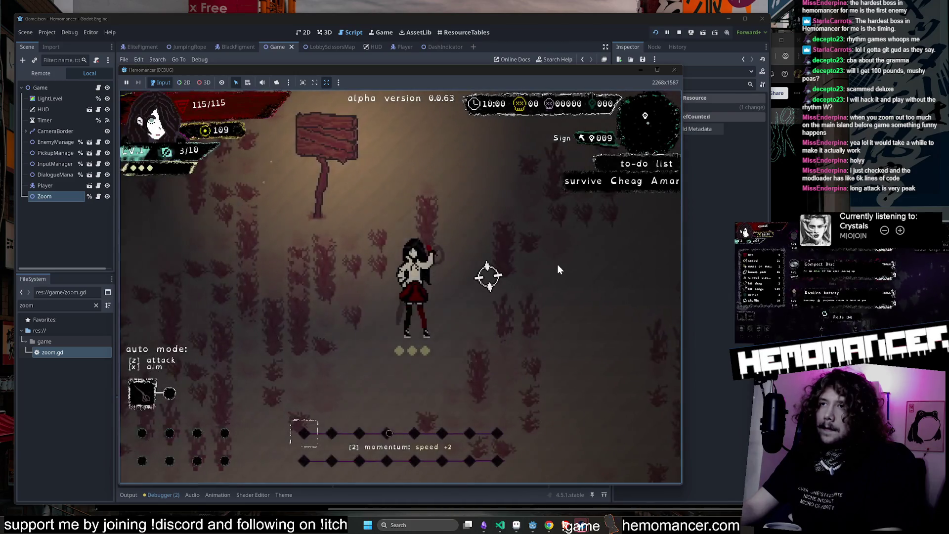
Fight the Cheag Amar enemies and take Scissors as the level-up reward.
{"action": "key", "text": "a"}
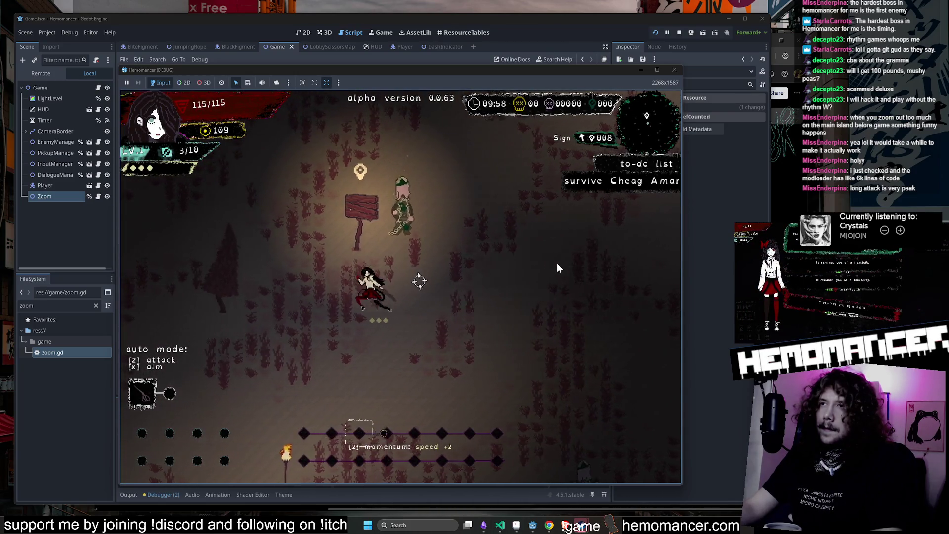
{"action": "key", "text": "d"}
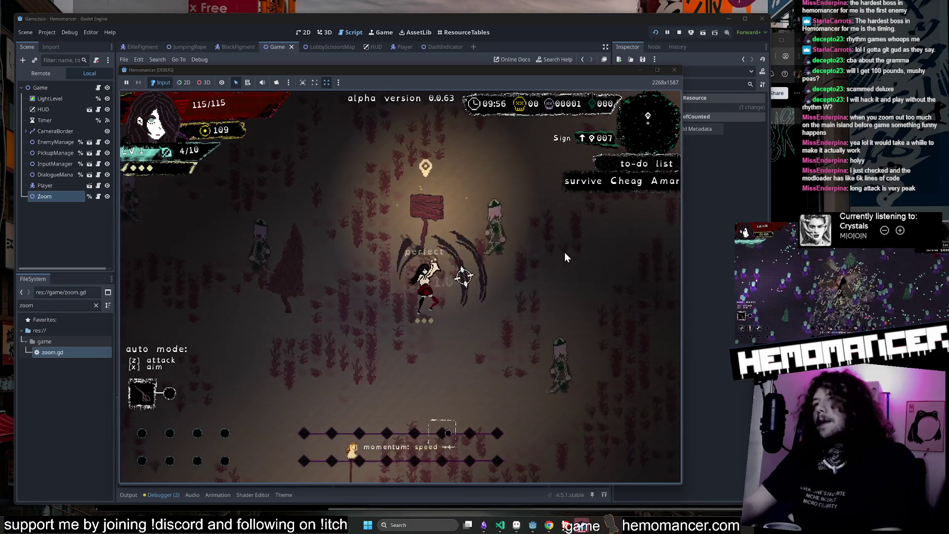
{"action": "key", "text": "a"}
{"action": "key", "text": "s"}
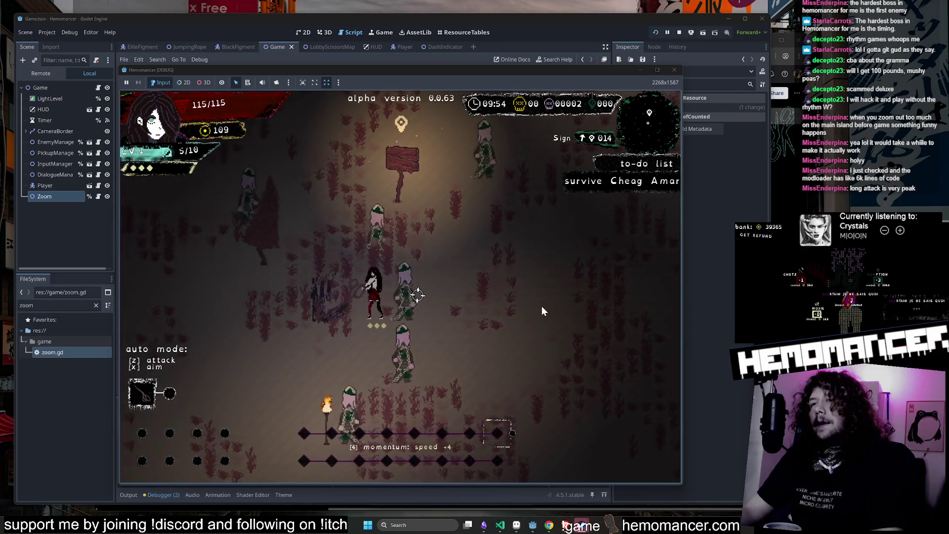
{"action": "key", "text": "a"}
{"action": "key", "text": "w"}
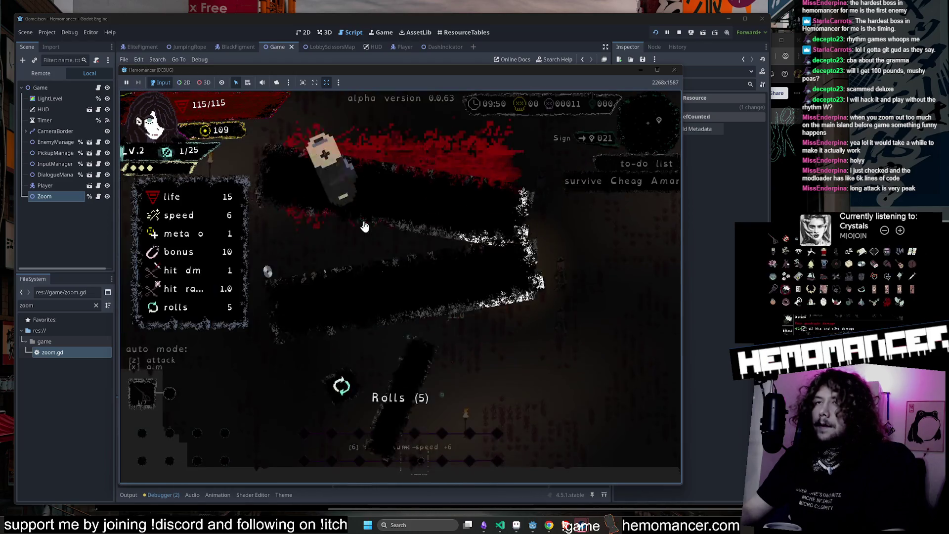
{"action": "left_click", "coordinate": [403, 332]}
Keep fighting the enemy waves while moving up through the level.
{"action": "key", "text": "a"}
{"action": "key", "text": "w"}
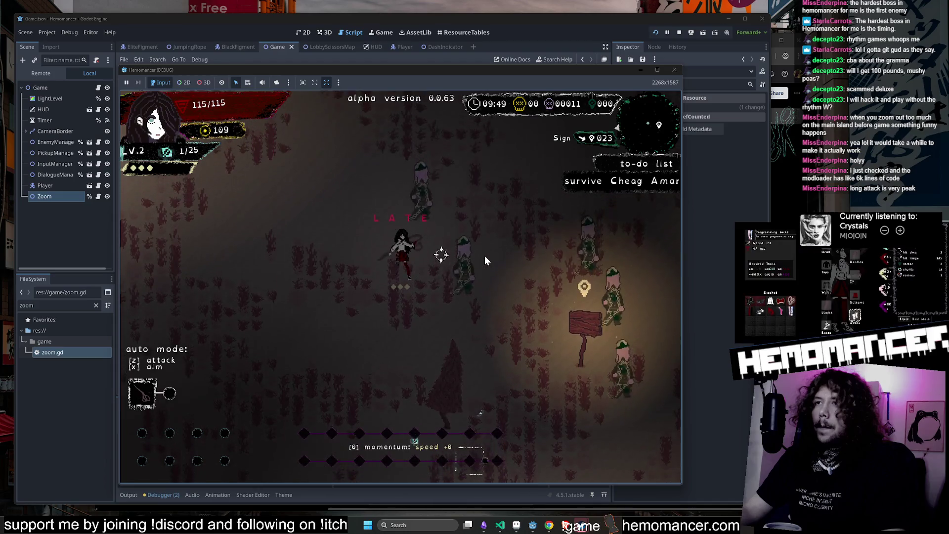
{"action": "key", "text": "d"}
{"action": "key", "text": "w"}
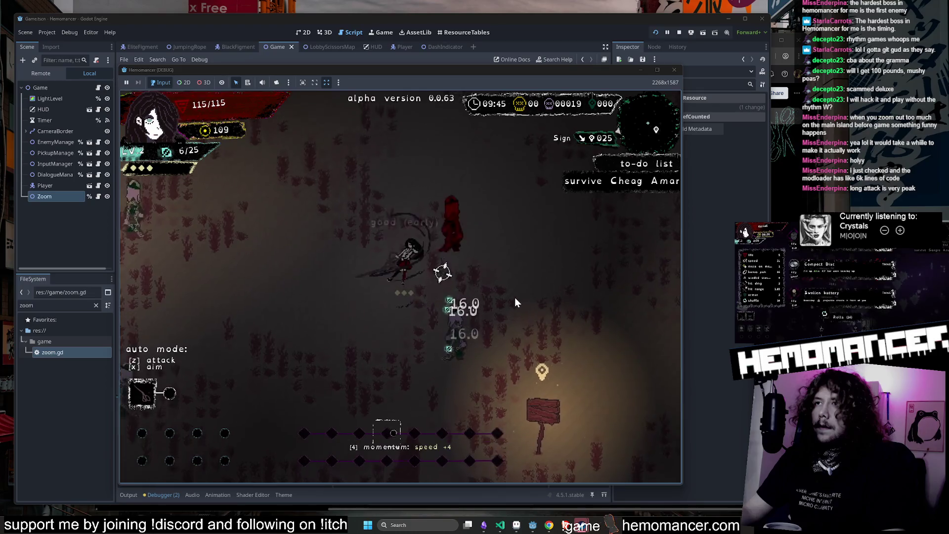
{"action": "key", "text": "w"}
{"action": "key", "text": "w"}
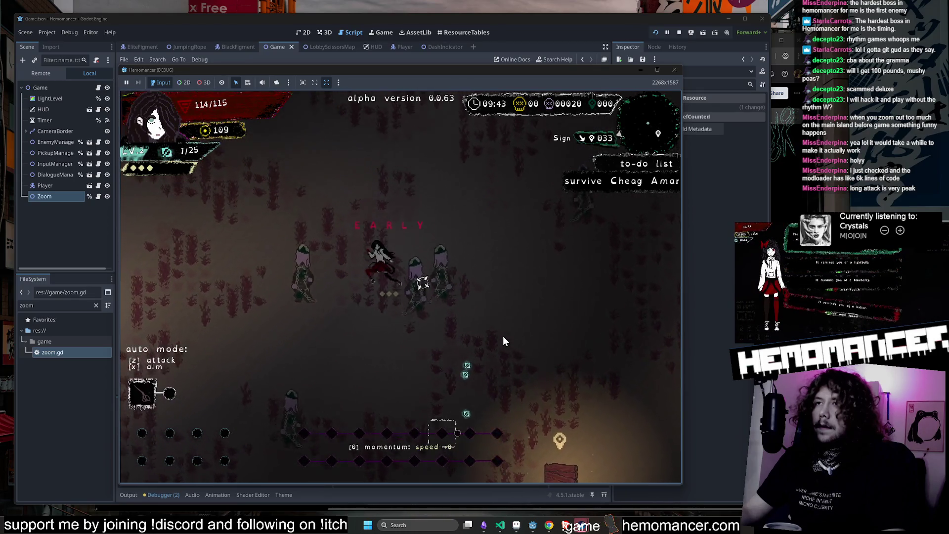
{"action": "key", "text": "w"}
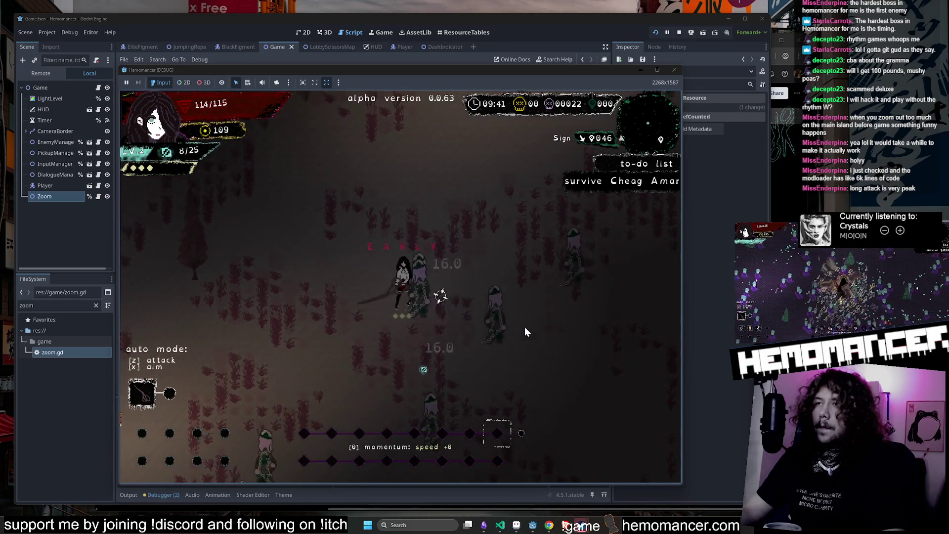
{"action": "key", "text": "s"}
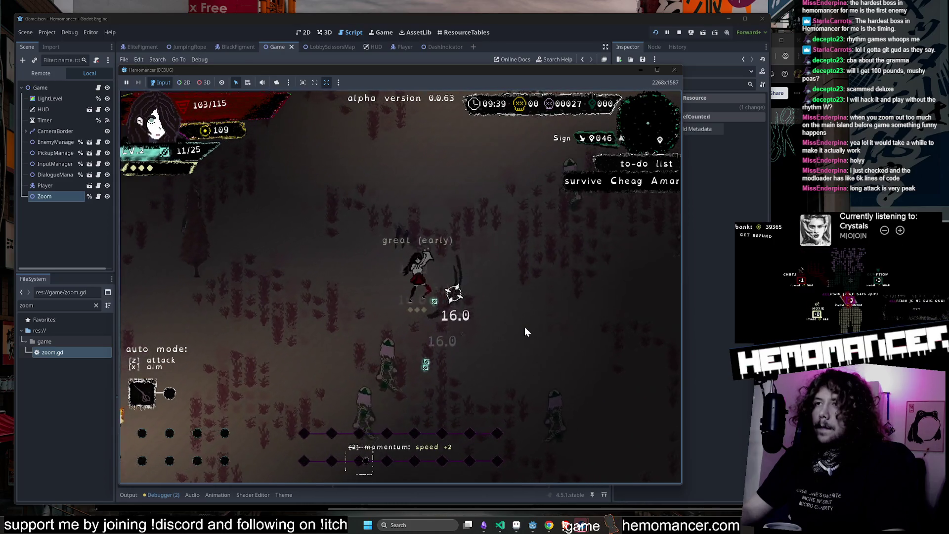
{"action": "key", "text": "w"}
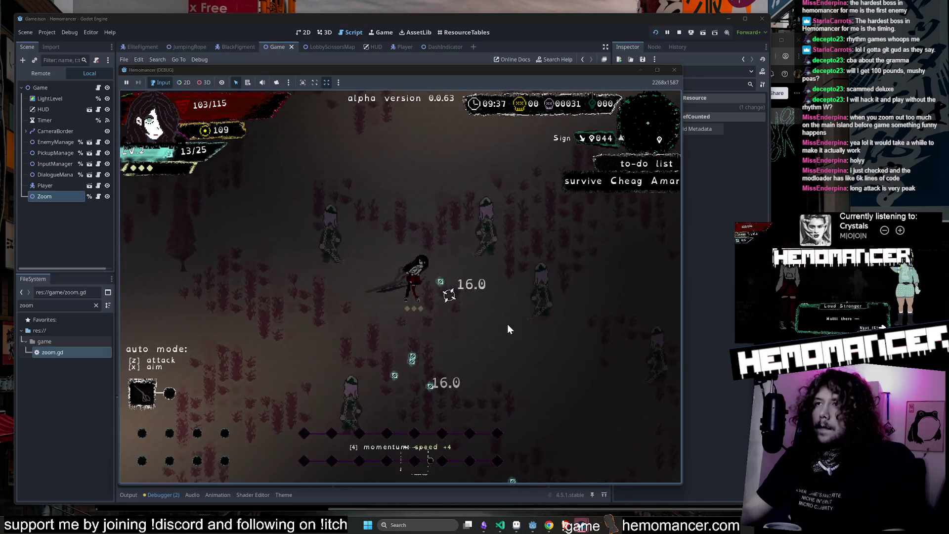
{"action": "key", "text": "w"}
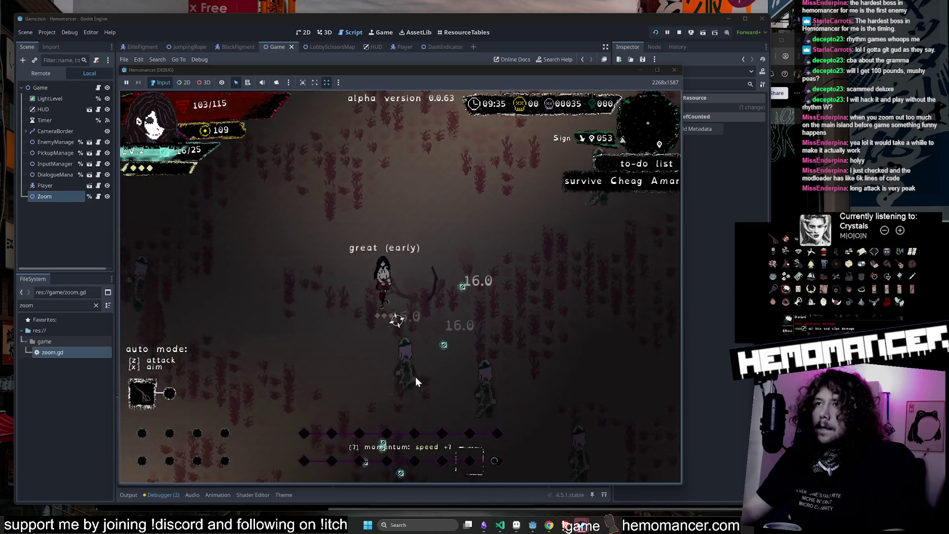
{"action": "key", "text": "w"}
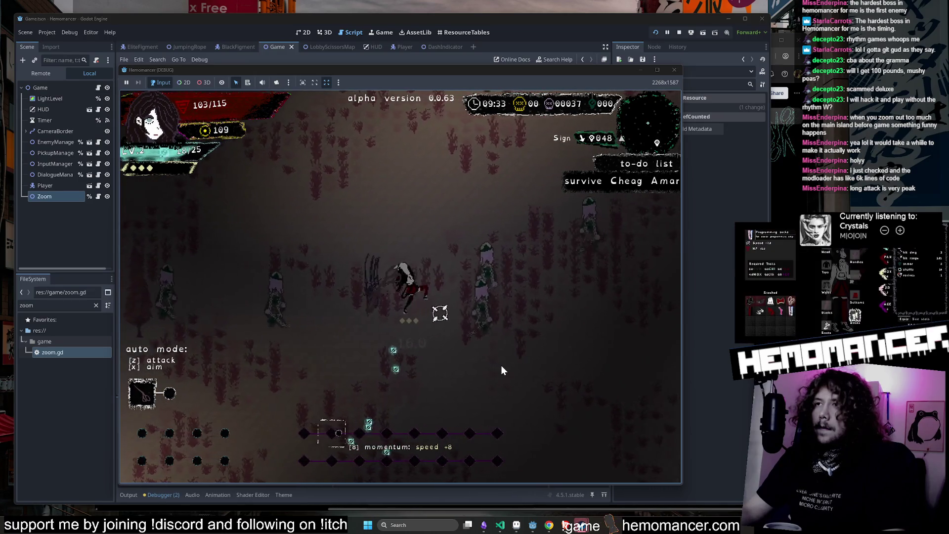
{"action": "key", "text": "w"}
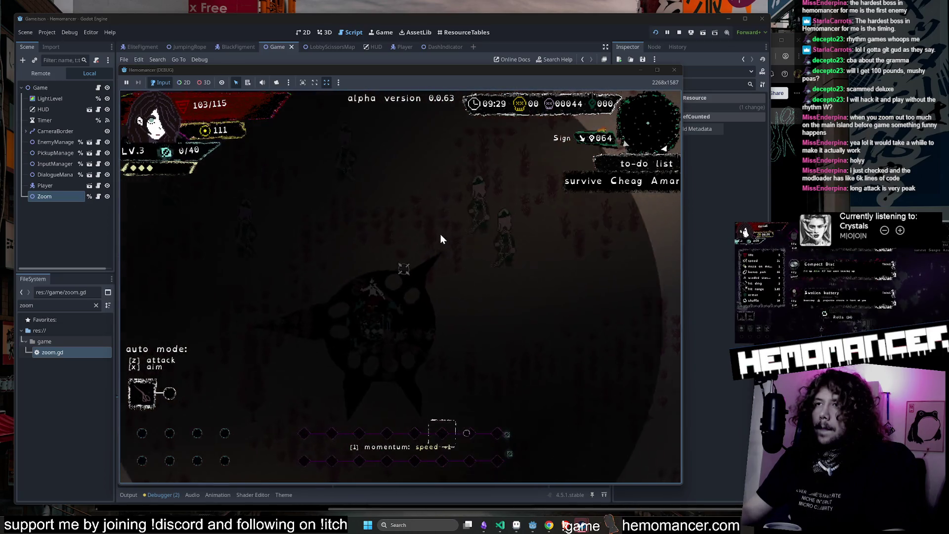
Reroll the rewards, take the Bouncing projectile, fight on, then close the game window.
{"action": "left_click", "coordinate": [396, 398]}
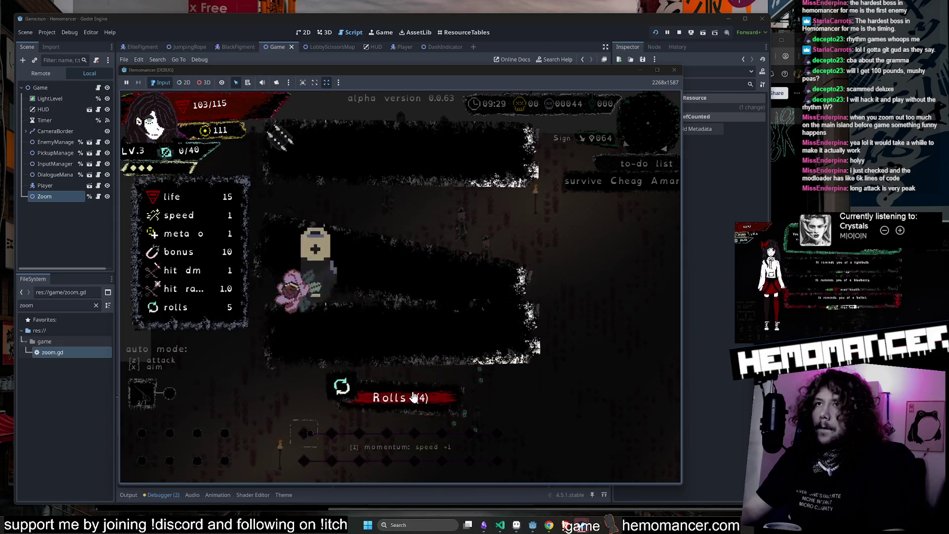
{"action": "left_click", "coordinate": [479, 253]}
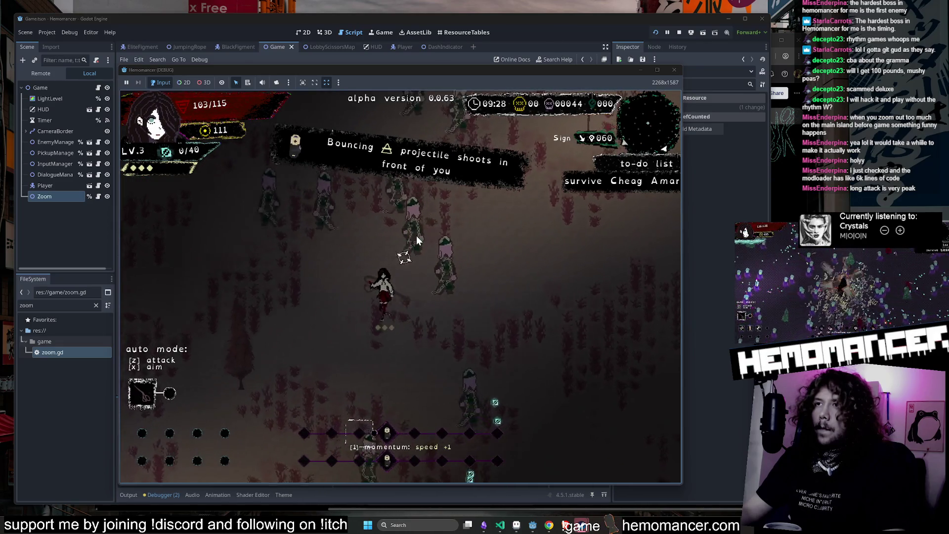
{"action": "key", "text": "a"}
{"action": "key", "text": "a"}
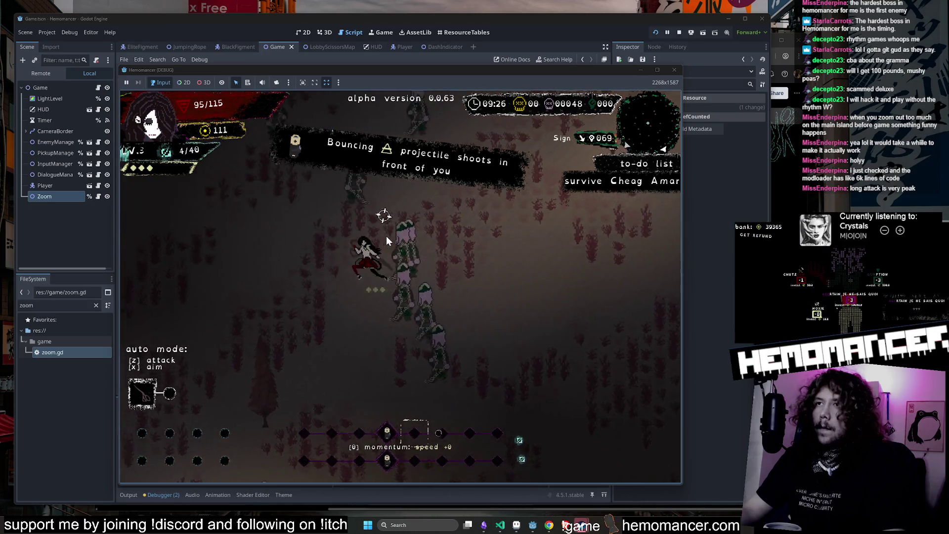
{"action": "key", "text": "d"}
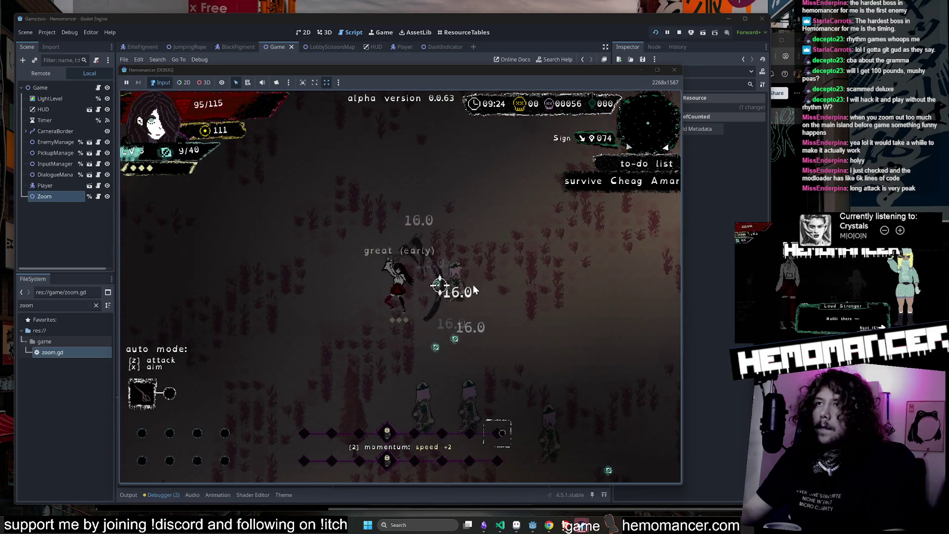
{"action": "key", "text": "d"}
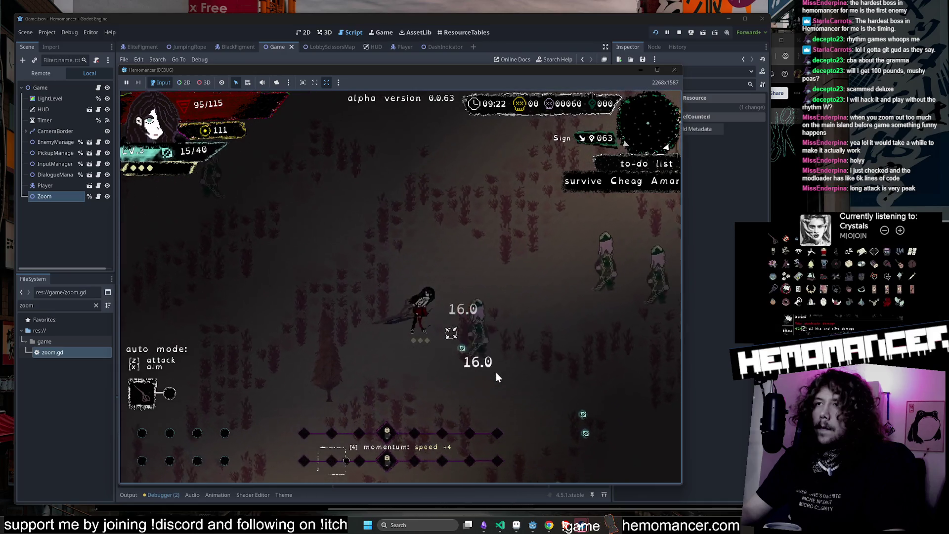
{"action": "key", "text": "d"}
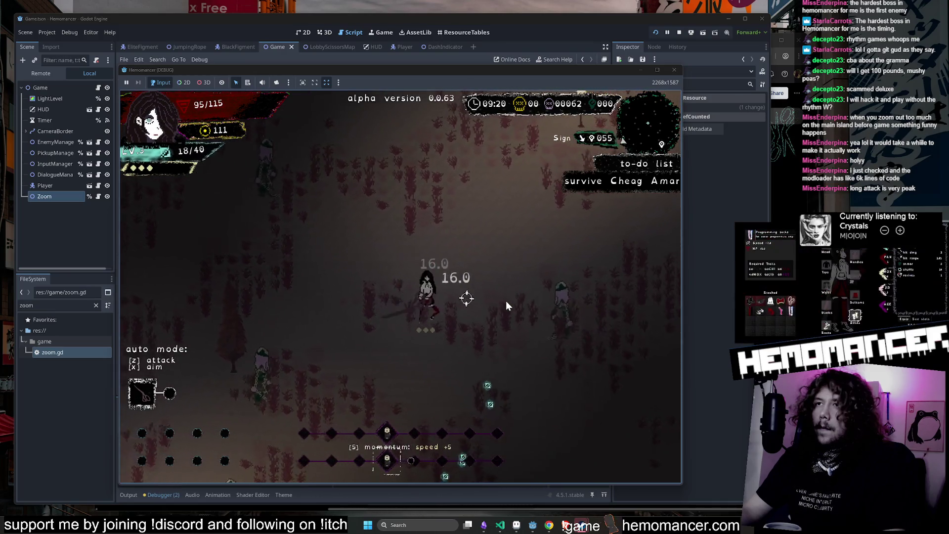
{"action": "key", "text": "d"}
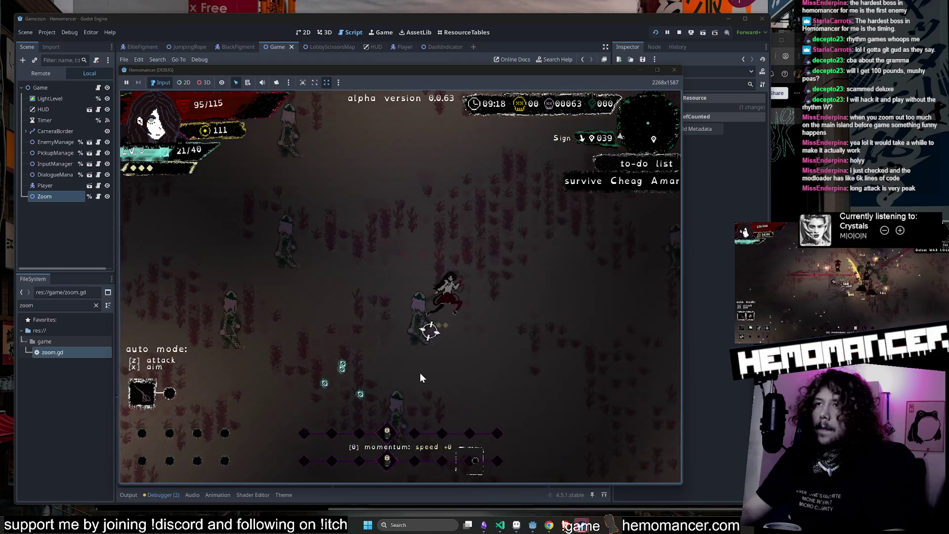
{"action": "key", "text": "d"}
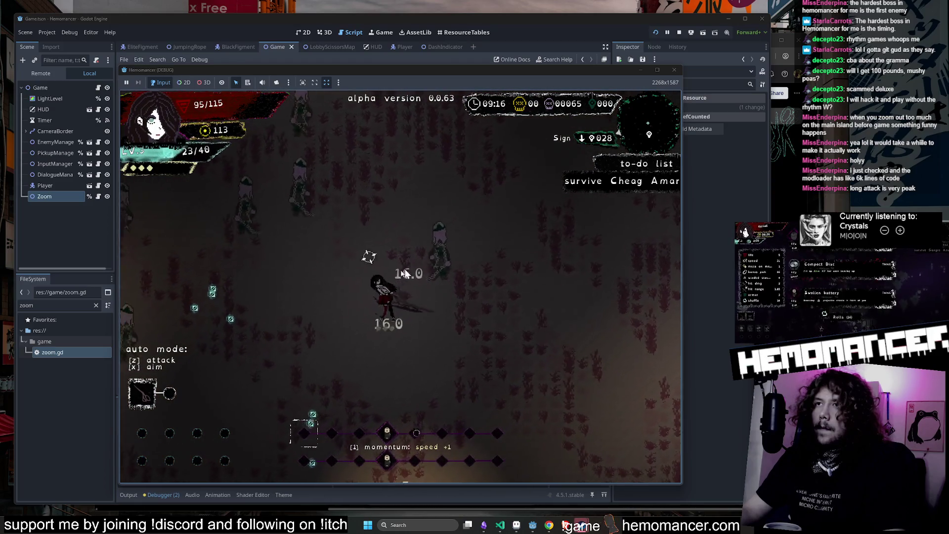
{"action": "key", "text": "d"}
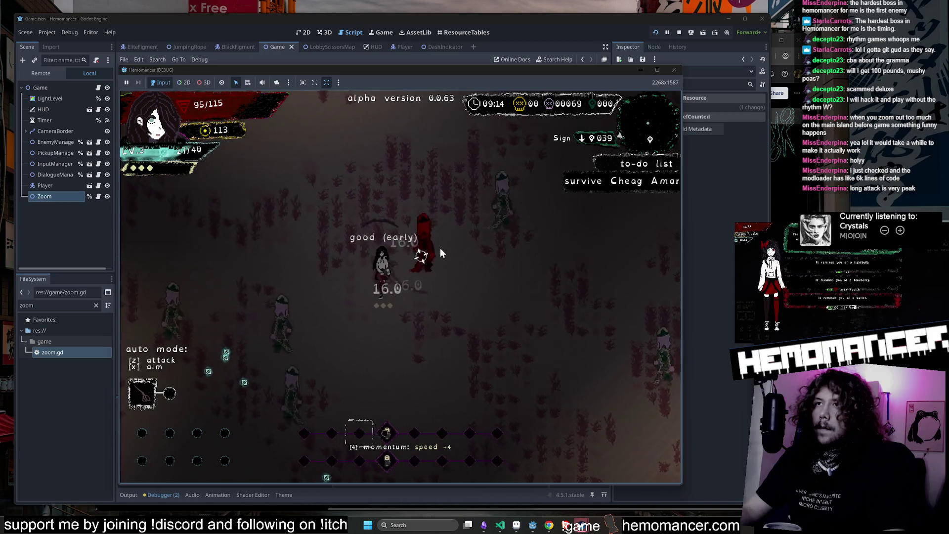
{"action": "key", "text": "d"}
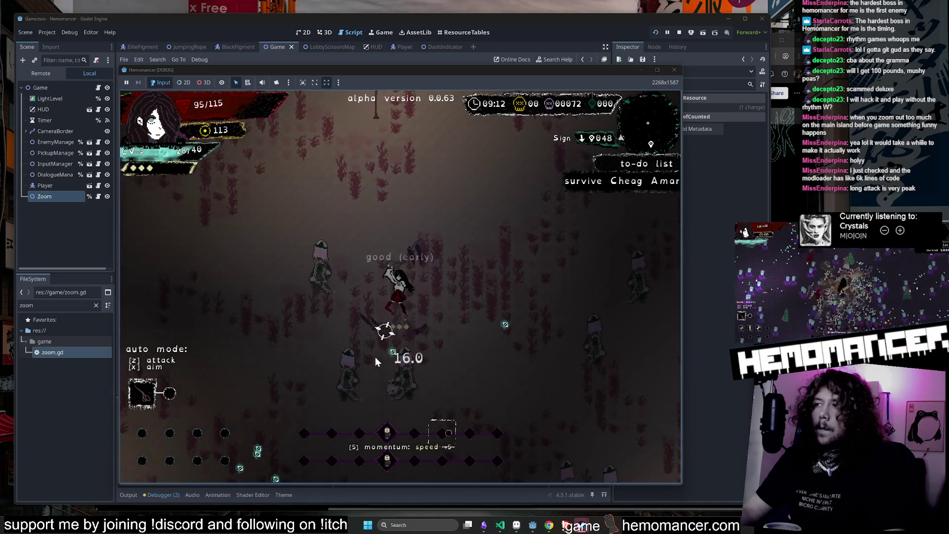
{"action": "key", "text": "w"}
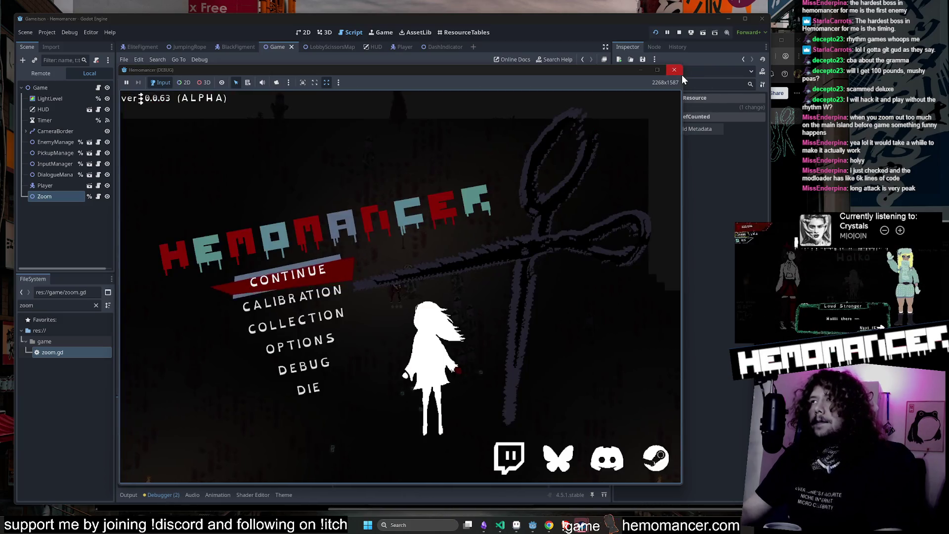
{"action": "left_click", "coordinate": [677, 74]}
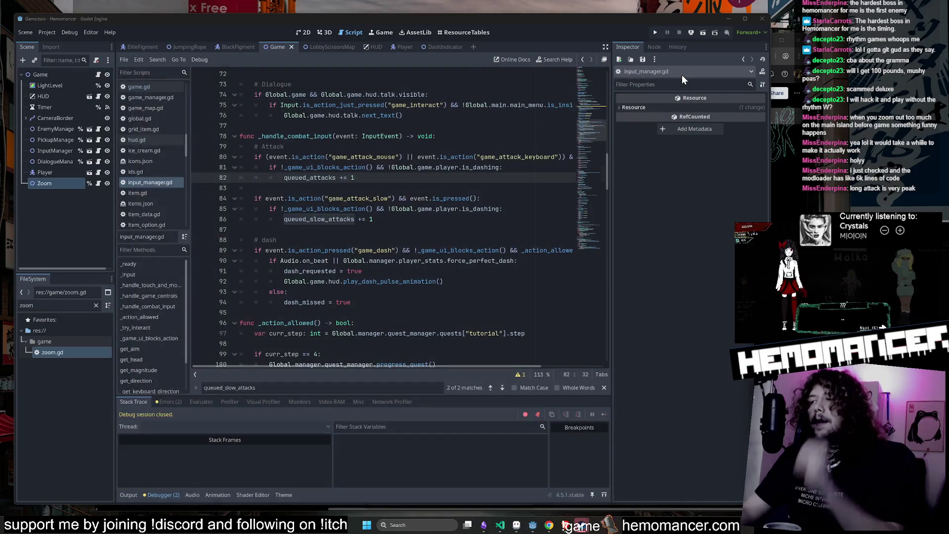
Clear the FileSystem filter and open ScissorsSlash.tscn from res://scenes/attacks/scissors_slash.
{"action": "left_click", "coordinate": [95, 305]}
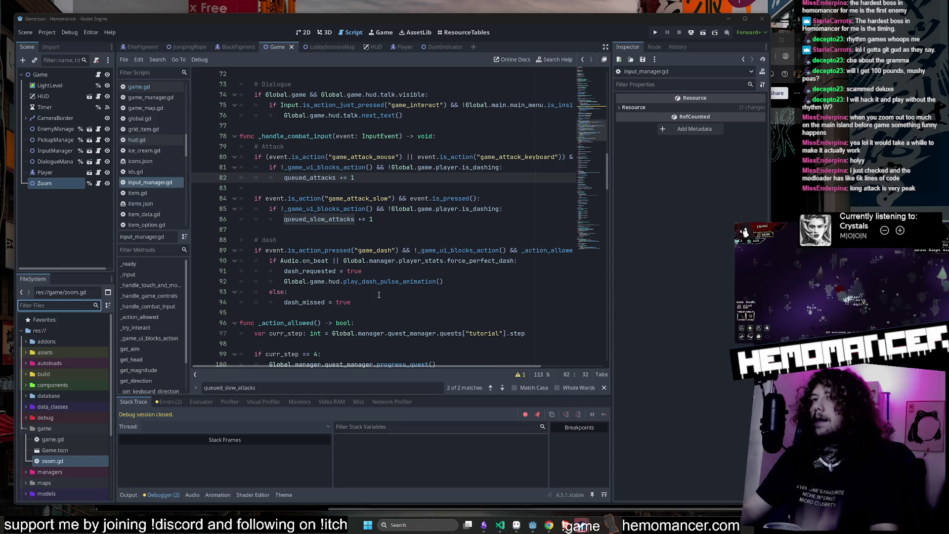
{"action": "double_click", "coordinate": [58, 429]}
{"action": "scroll", "coordinate": [58, 443], "scroll_direction": "down", "scroll_amount": 3}
{"action": "left_click", "coordinate": [66, 416]}
{"action": "double_click", "coordinate": [67, 417]}
{"action": "left_click", "coordinate": [66, 429]}
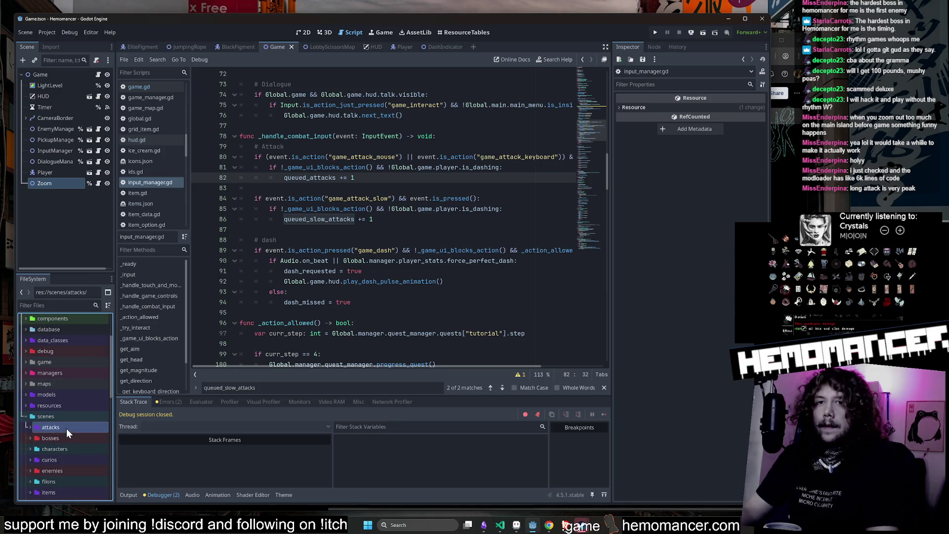
{"action": "double_click", "coordinate": [66, 428]}
{"action": "scroll", "coordinate": [69, 417], "scroll_direction": "down", "scroll_amount": 5}
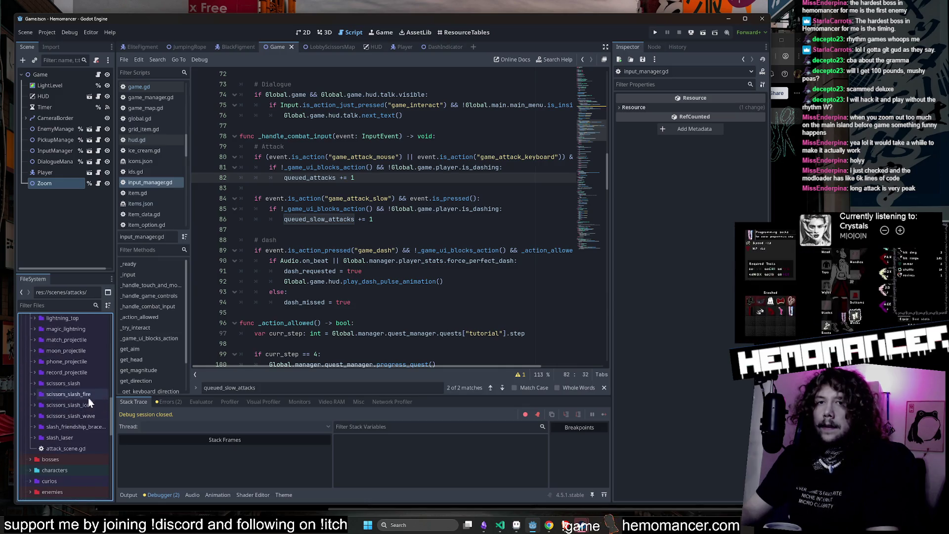
{"action": "left_click", "coordinate": [74, 405]}
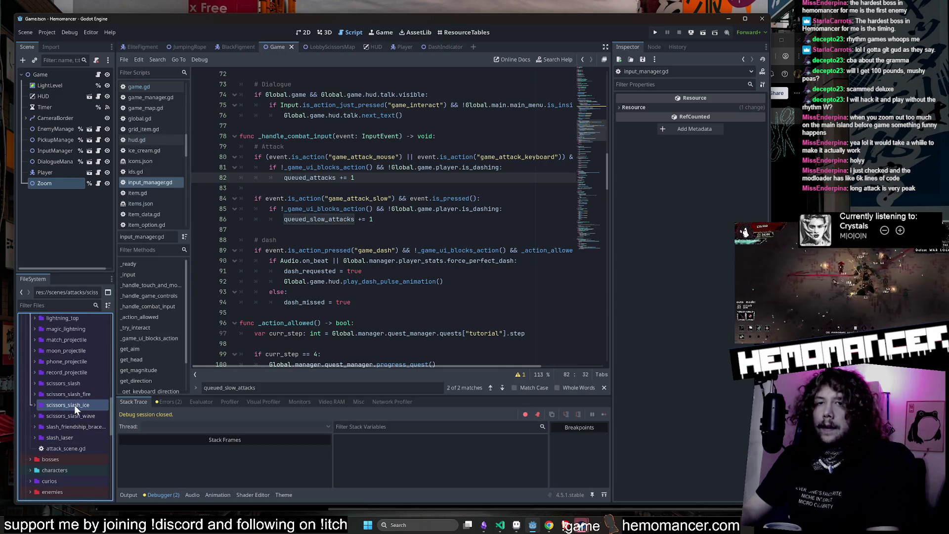
{"action": "double_click", "coordinate": [76, 383]}
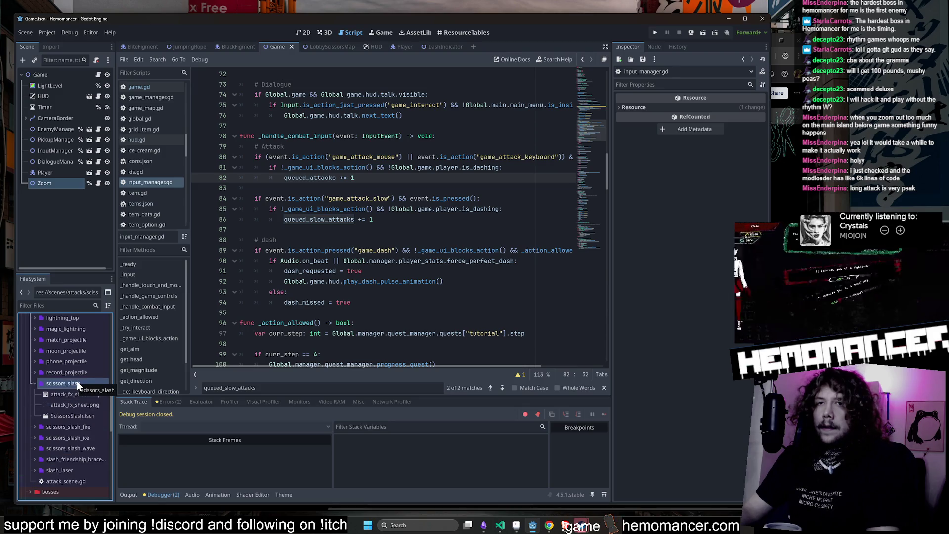
{"action": "double_click", "coordinate": [76, 416]}
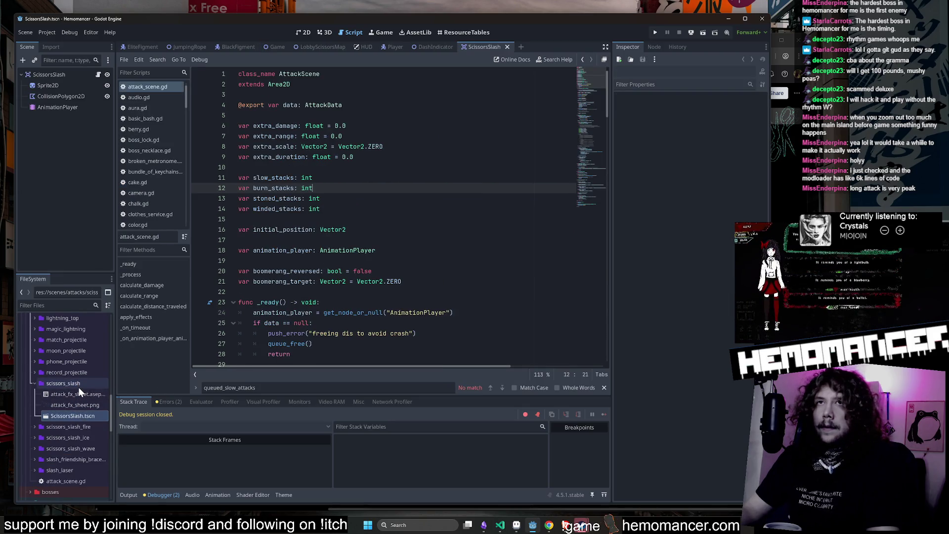
Expand res://autoloads and open the ids.gd script.
{"action": "scroll", "coordinate": [79, 387], "scroll_direction": "up", "scroll_amount": 10}
{"action": "left_click", "coordinate": [73, 362]}
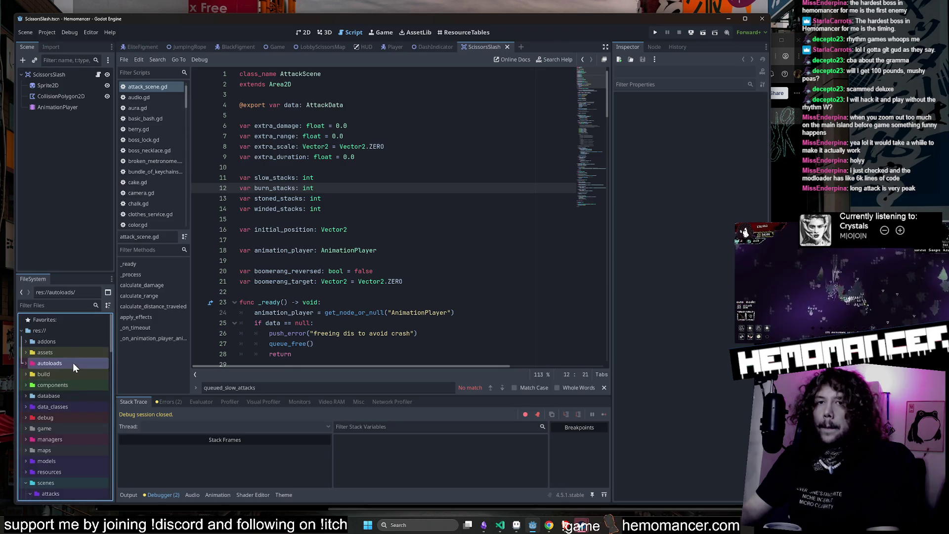
{"action": "double_click", "coordinate": [73, 363]}
{"action": "double_click", "coordinate": [63, 408]}
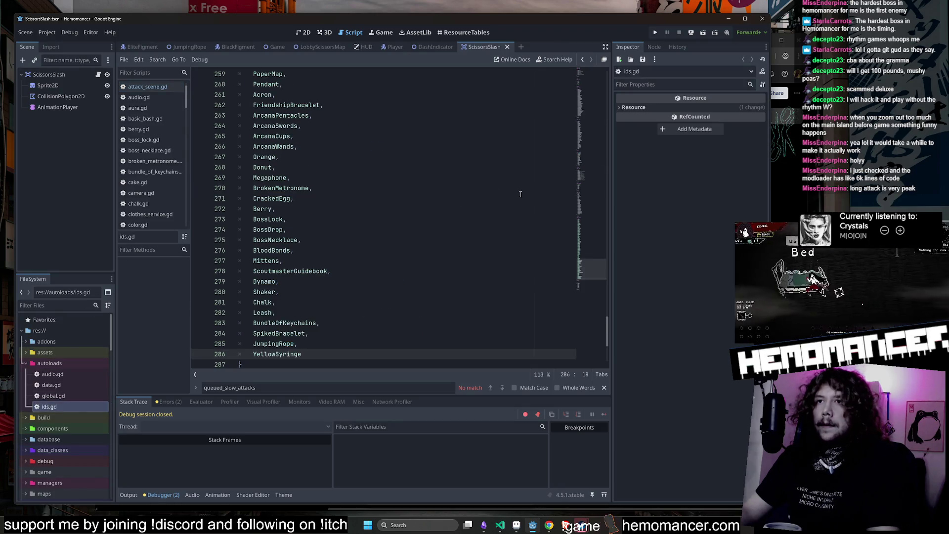
Scroll through the script's enums up to the ITEM list, then switch to the browser.
{"action": "scroll", "coordinate": [520, 195], "scroll_direction": "down", "scroll_amount": 5}
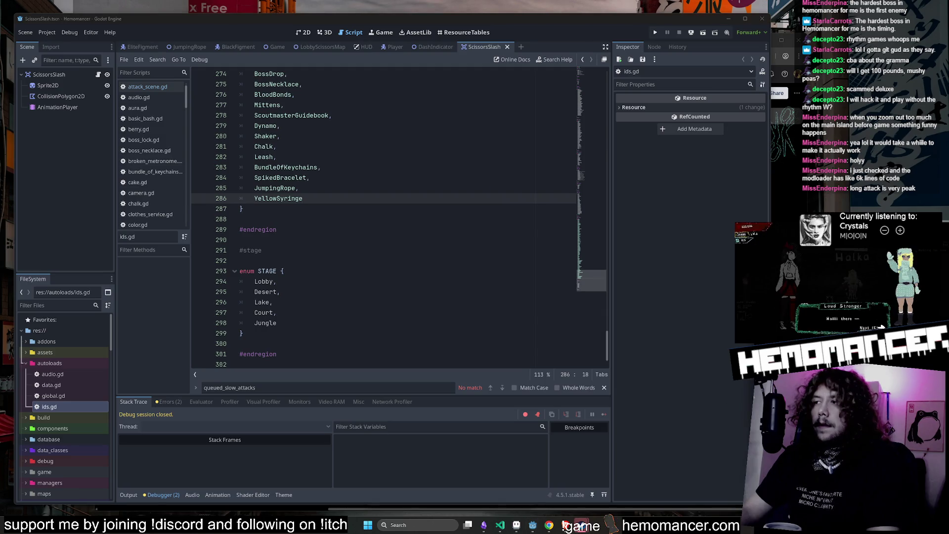
{"action": "left_click", "coordinate": [441, 287]}
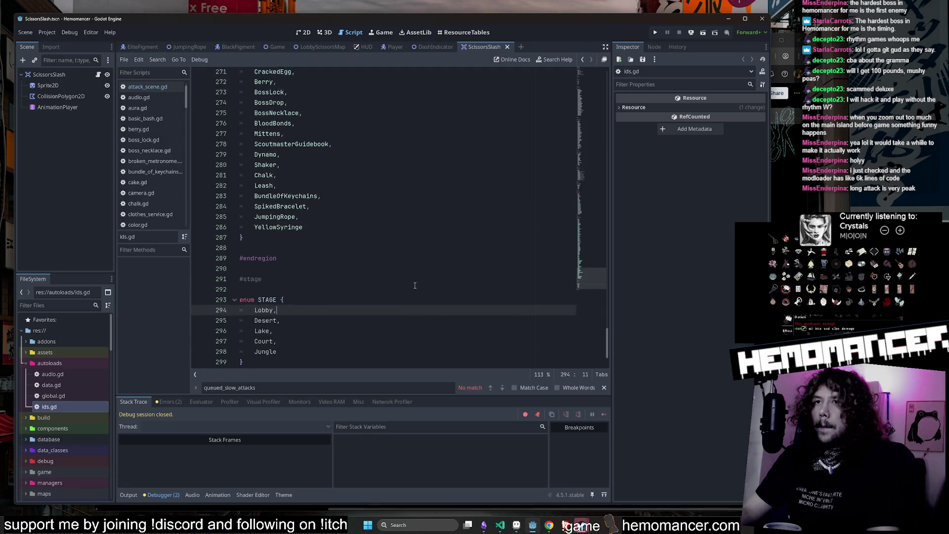
{"action": "scroll", "coordinate": [430, 286], "scroll_direction": "up", "scroll_amount": 5}
{"action": "scroll", "coordinate": [420, 285], "scroll_direction": "down", "scroll_amount": 5}
{"action": "scroll", "coordinate": [415, 285], "scroll_direction": "up", "scroll_amount": 8}
{"action": "scroll", "coordinate": [414, 285], "scroll_direction": "up", "scroll_amount": 19}
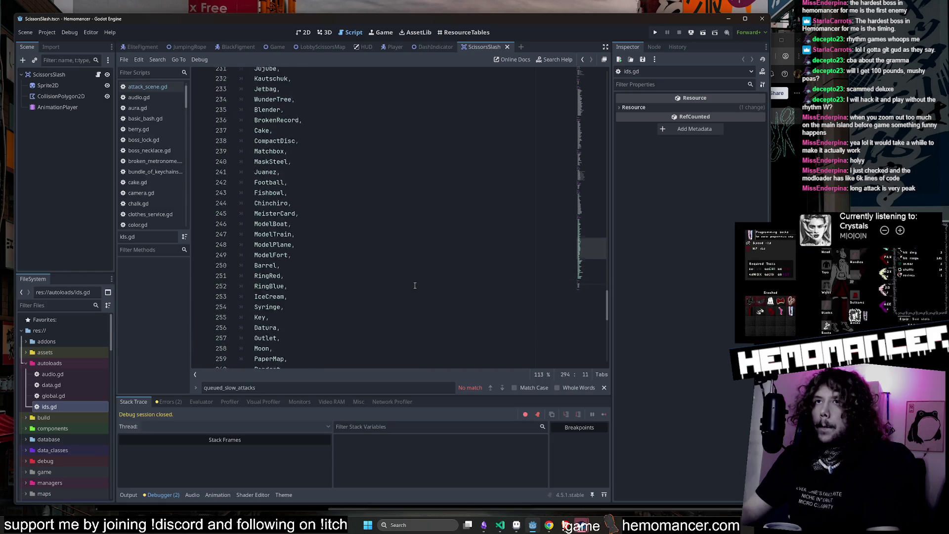
{"action": "scroll", "coordinate": [415, 285], "scroll_direction": "up", "scroll_amount": 4}
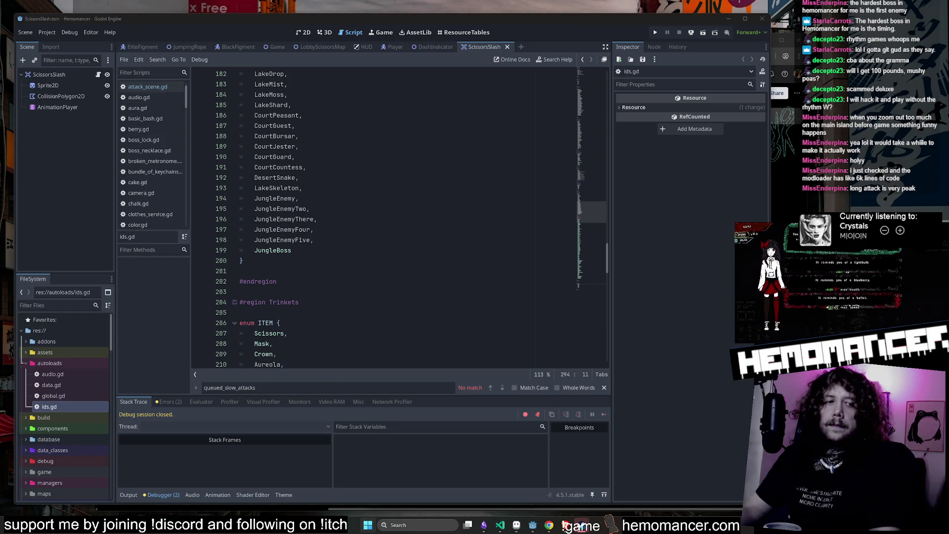
{"action": "key", "text": "alt+Tab"}
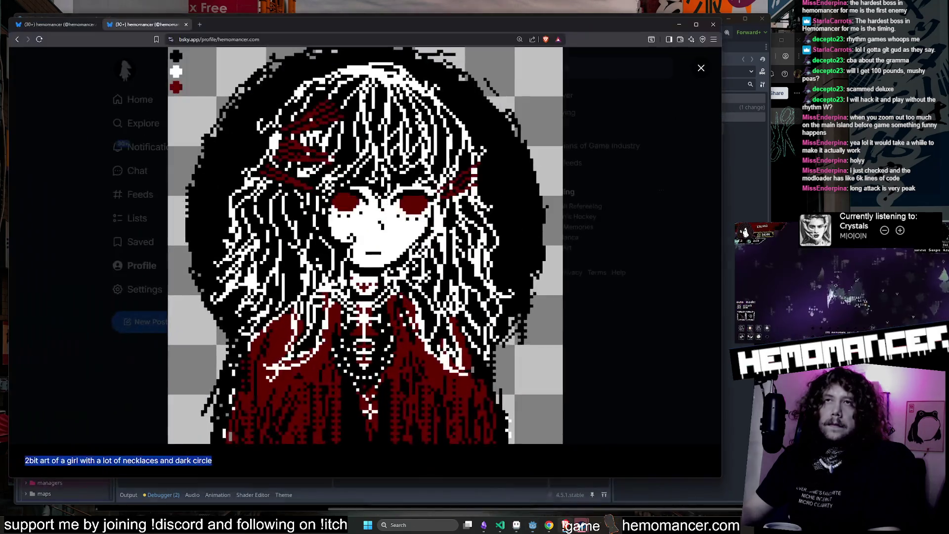
Close the enlarged portrait and open the Valentine's pixel-art post on its own page.
{"action": "left_click", "coordinate": [86, 93]}
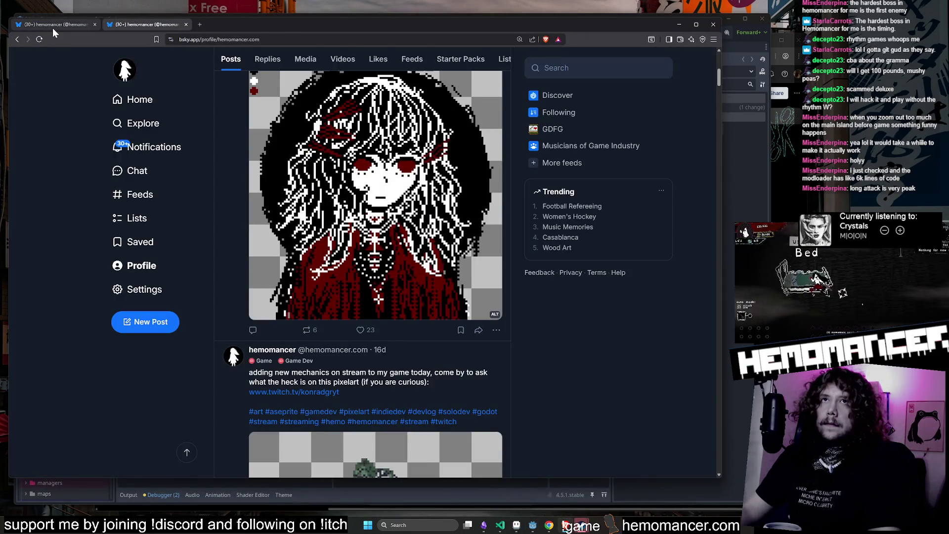
{"action": "left_click", "coordinate": [52, 25]}
{"action": "scroll", "coordinate": [414, 170], "scroll_direction": "down", "scroll_amount": 10}
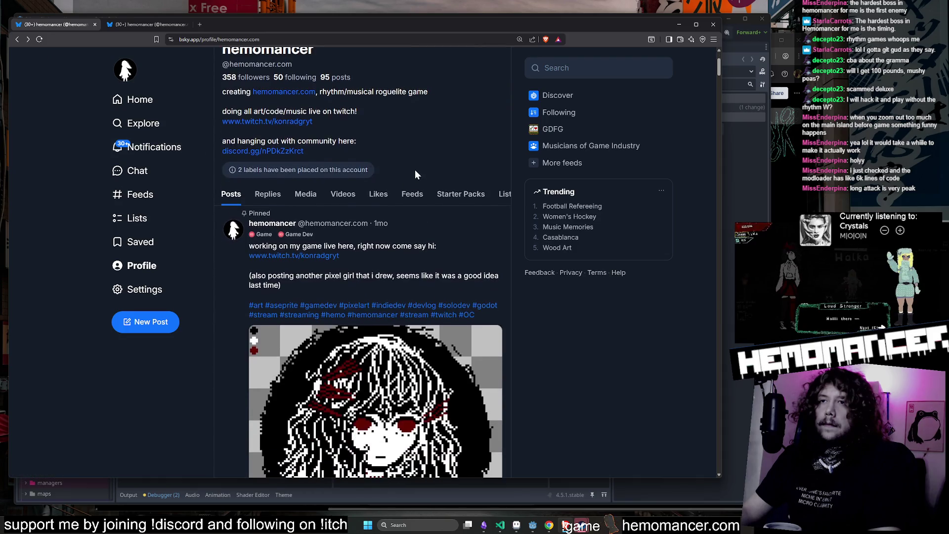
{"action": "left_click", "coordinate": [434, 190]}
{"action": "scroll", "coordinate": [427, 175], "scroll_direction": "down", "scroll_amount": 3}
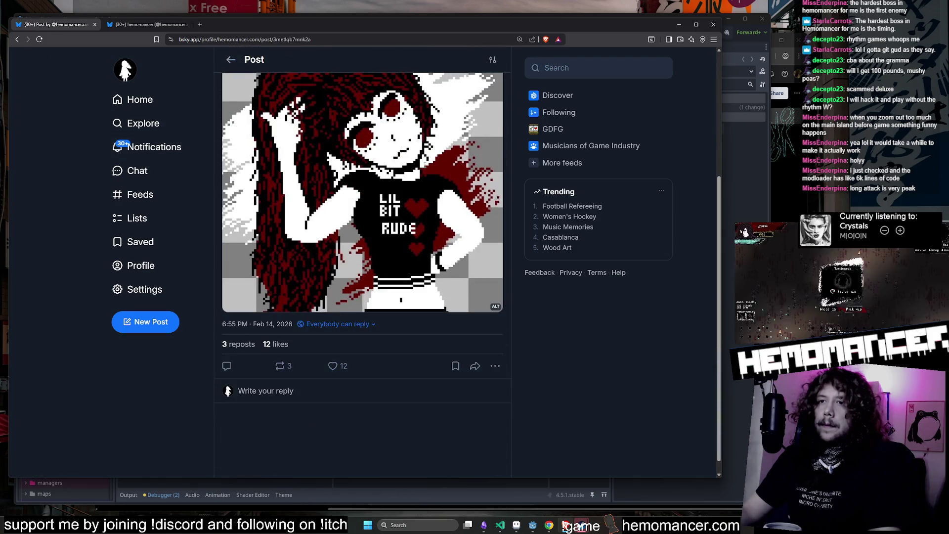
{"action": "scroll", "coordinate": [316, 410], "scroll_direction": "up", "scroll_amount": 2}
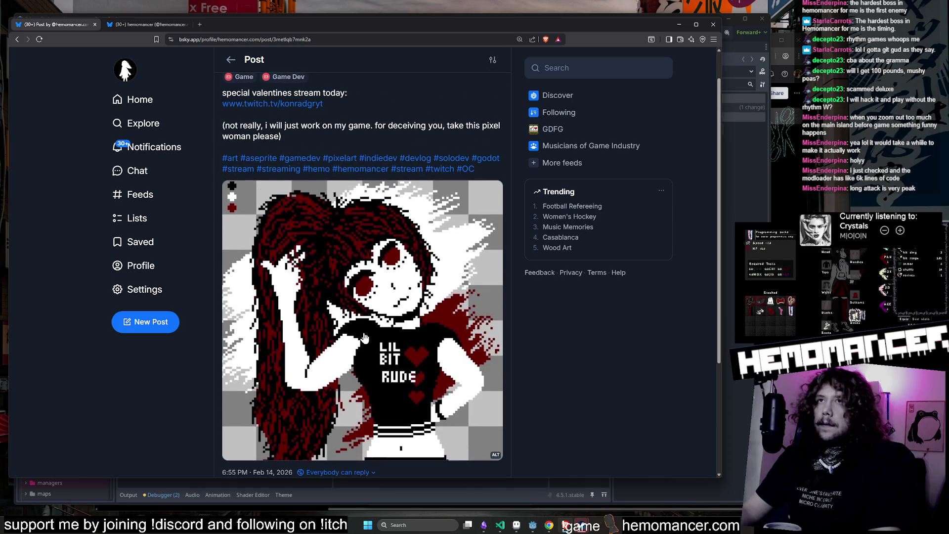
{"action": "scroll", "coordinate": [346, 435], "scroll_direction": "down", "scroll_amount": 2}
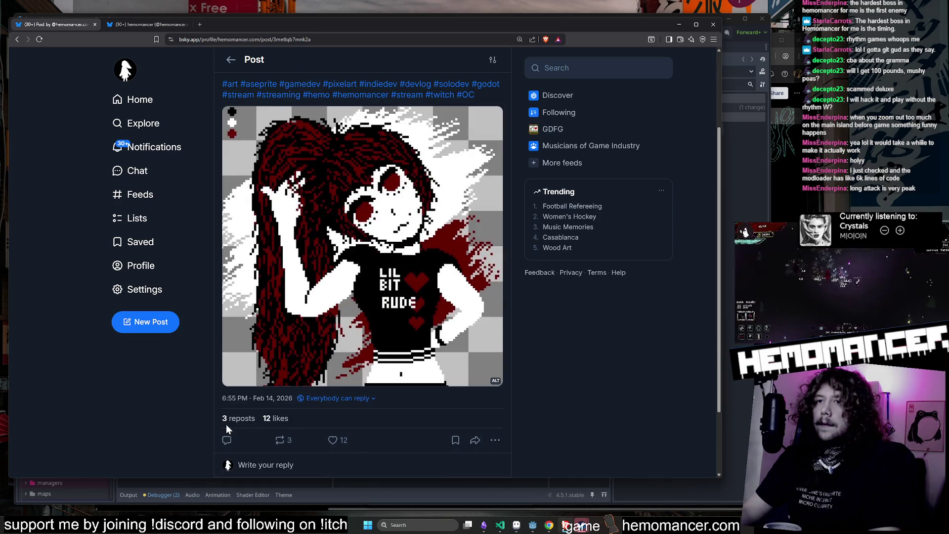
{"action": "scroll", "coordinate": [564, 378], "scroll_direction": "up", "scroll_amount": 1}
{"action": "scroll", "coordinate": [489, 111], "scroll_direction": "up", "scroll_amount": 2}
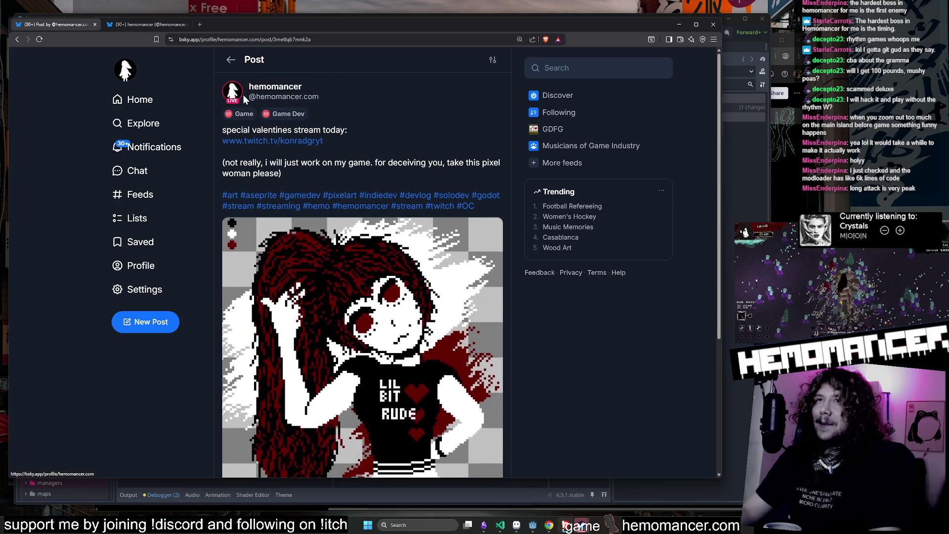
Open the author's hemomancer profile, review its LIVE status details, then hide the Trello window.
{"action": "left_click", "coordinate": [280, 93]}
{"action": "left_click", "coordinate": [253, 129]}
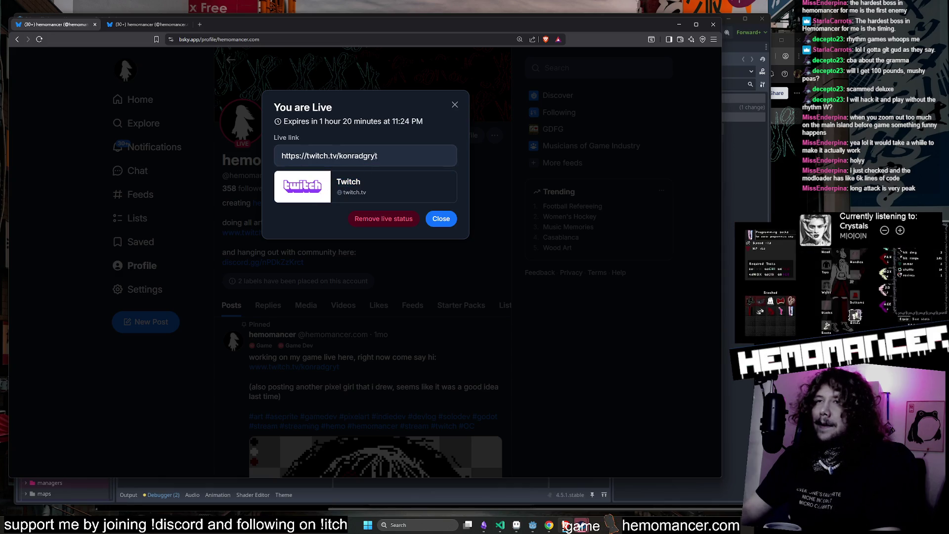
{"action": "left_click", "coordinate": [194, 148]}
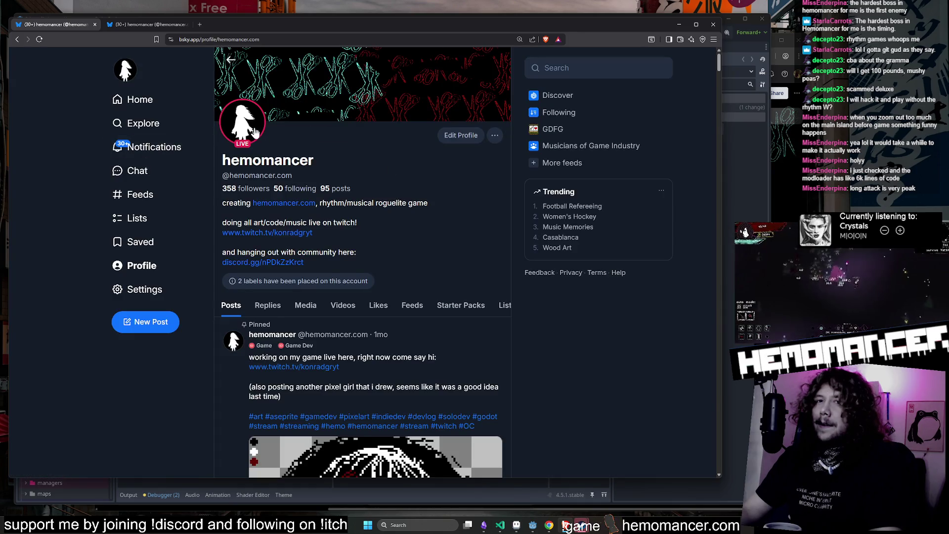
{"action": "left_click", "coordinate": [255, 132]}
{"action": "left_click", "coordinate": [455, 107]}
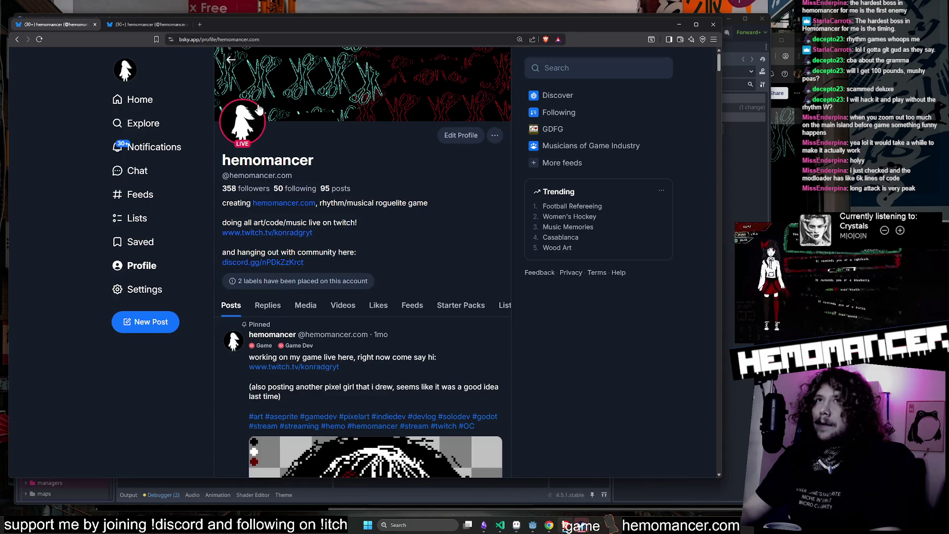
{"action": "left_click", "coordinate": [264, 41]}
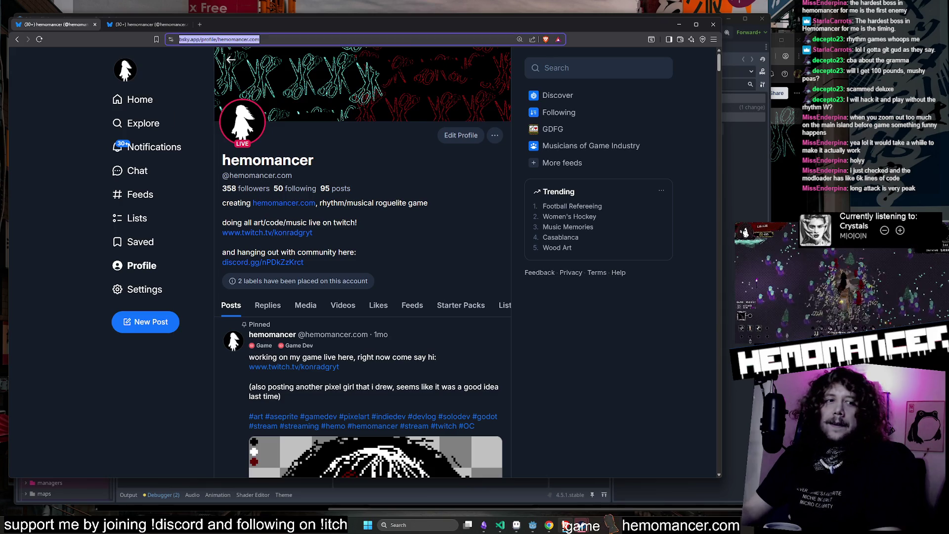
{"action": "left_click", "coordinate": [565, 523]}
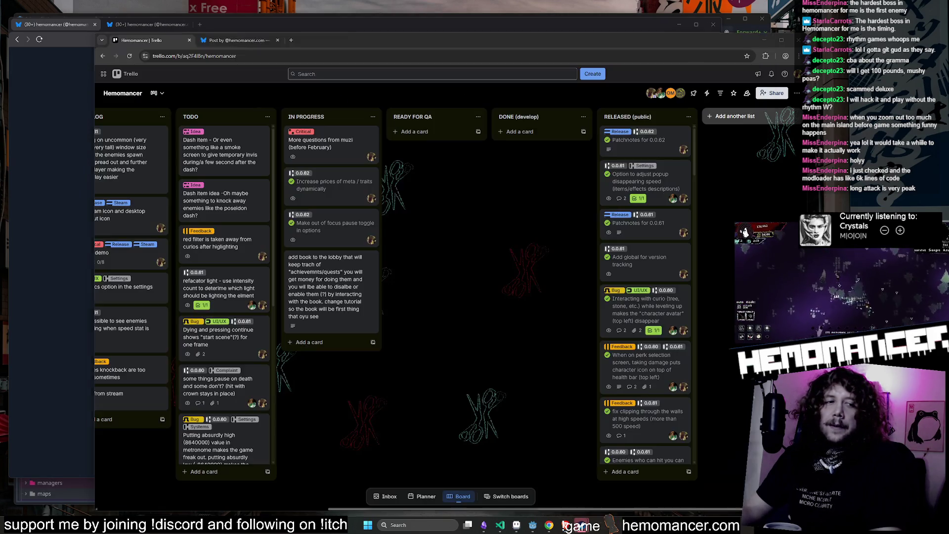
{"action": "key", "text": "super+Down"}
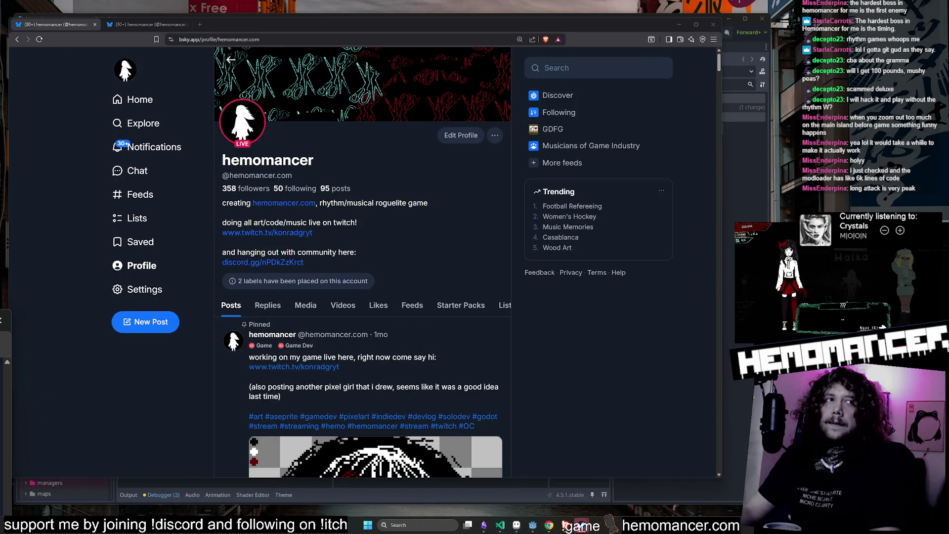
As a logged-out visitor, open the profile's Twitch stream in a new tab, then minimize the browser.
{"action": "left_click", "coordinate": [581, 525]}
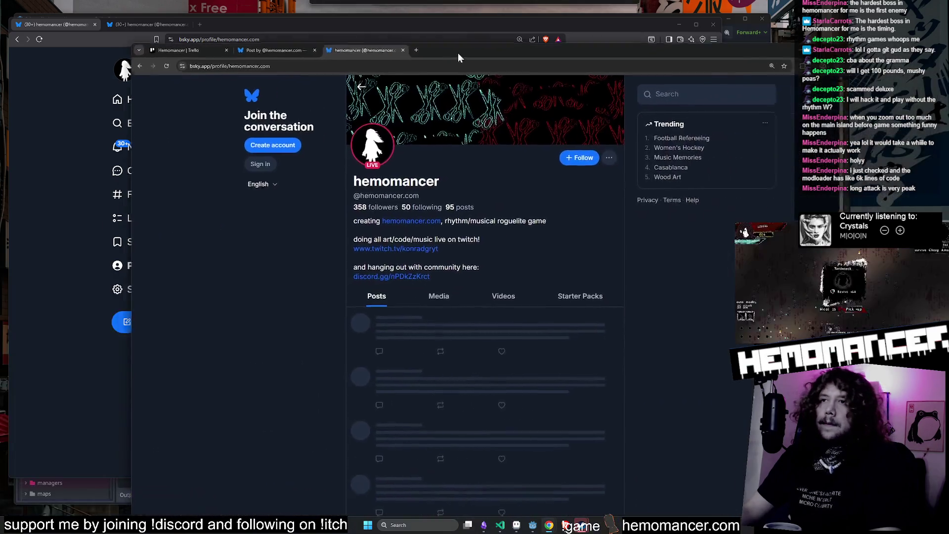
{"action": "left_click", "coordinate": [329, 136]}
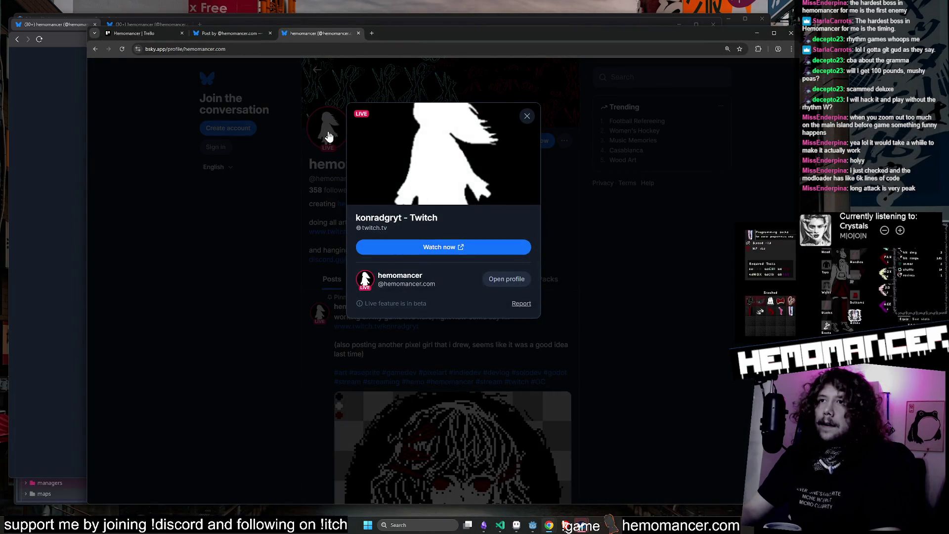
{"action": "left_click", "coordinate": [431, 248]}
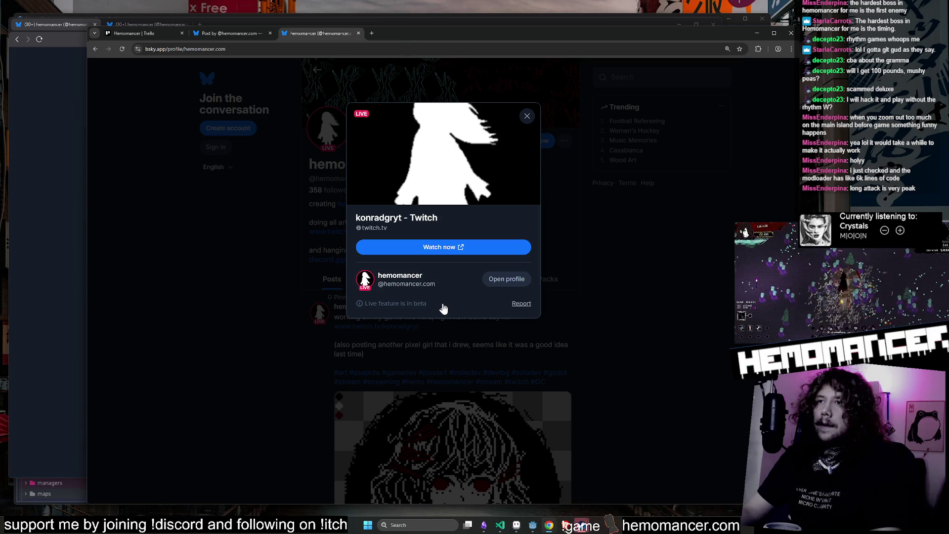
{"action": "left_click", "coordinate": [268, 314]}
{"action": "left_click_drag", "start_coordinate": [435, 35], "coordinate": [0, 247]}
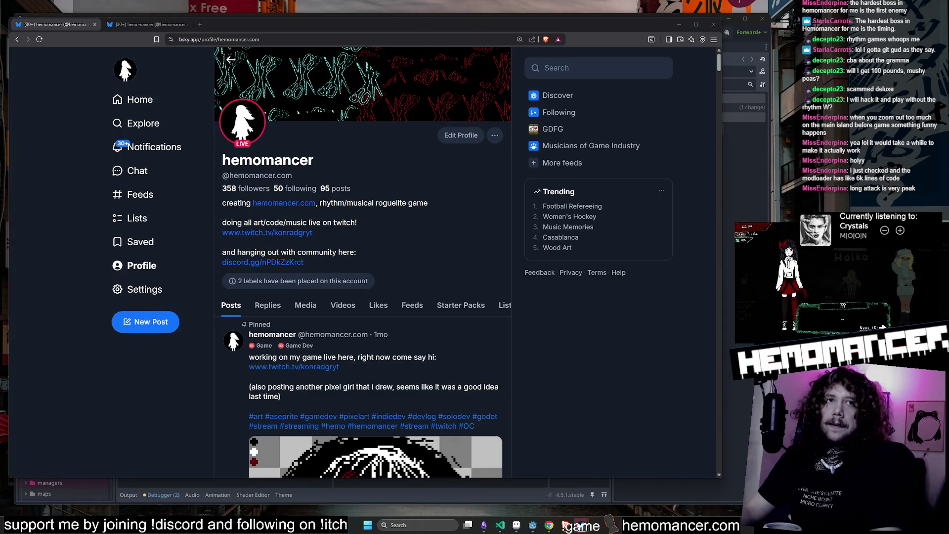
{"action": "key", "text": "ctrl+l"}
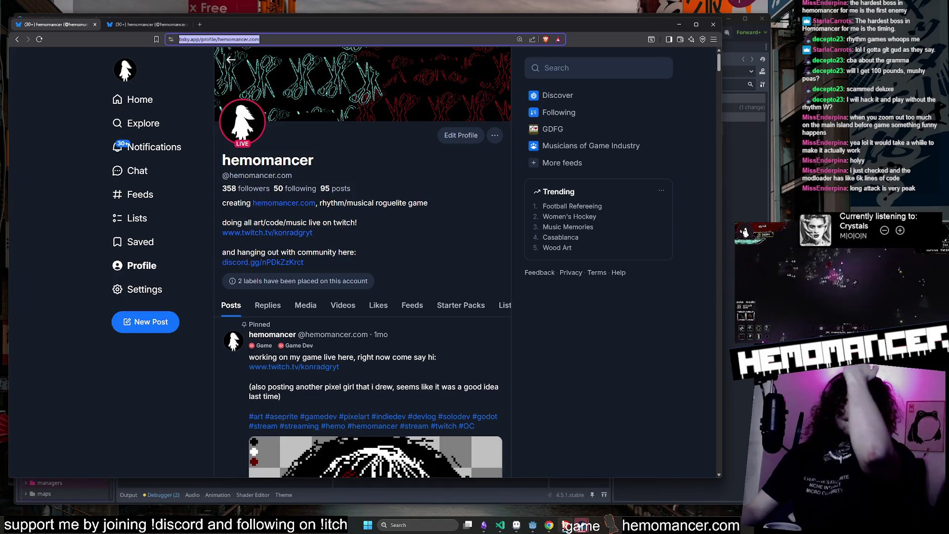
{"action": "left_click", "coordinate": [566, 526]}
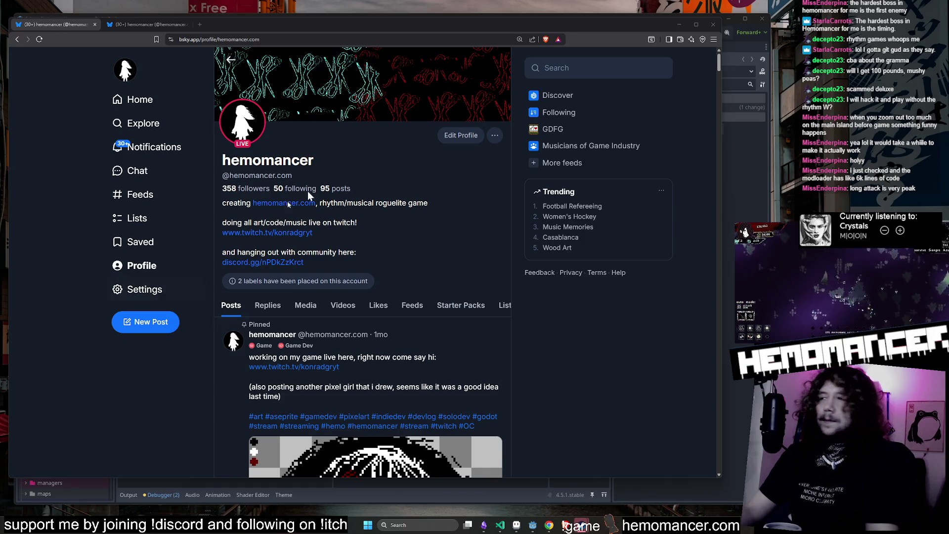
{"action": "left_click", "coordinate": [679, 24]}
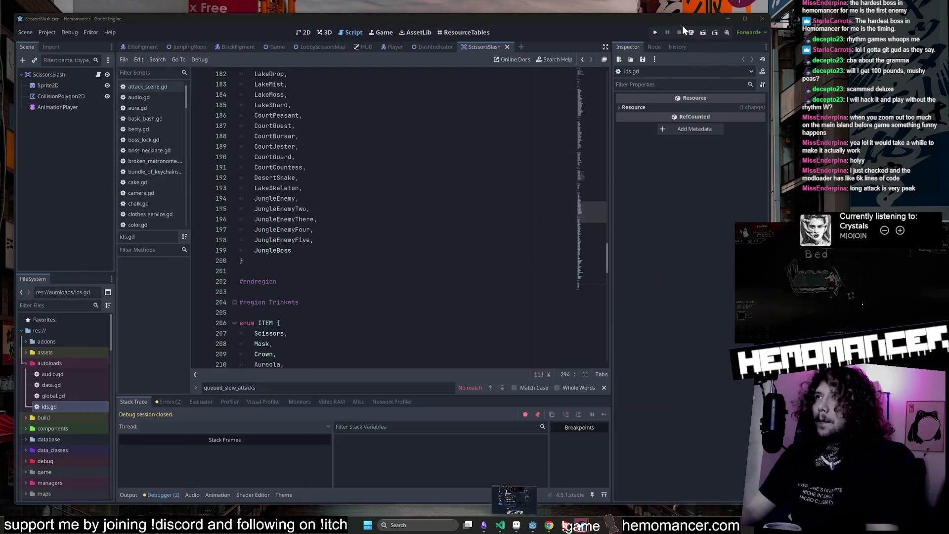
Copy ScissorsSlash into a new ATTACK enum entry after LeashProjectile and save ids.gd.
{"action": "scroll", "coordinate": [596, 219], "scroll_direction": "down", "scroll_amount": 5}
{"action": "mouse_move", "coordinate": [596, 218]}
{"action": "left_mouse_down"}
{"action": "mouse_move", "coordinate": [592, 279]}
{"action": "mouse_move", "coordinate": [594, 96]}
{"action": "left_mouse_up"}
{"action": "left_click", "coordinate": [278, 203]}
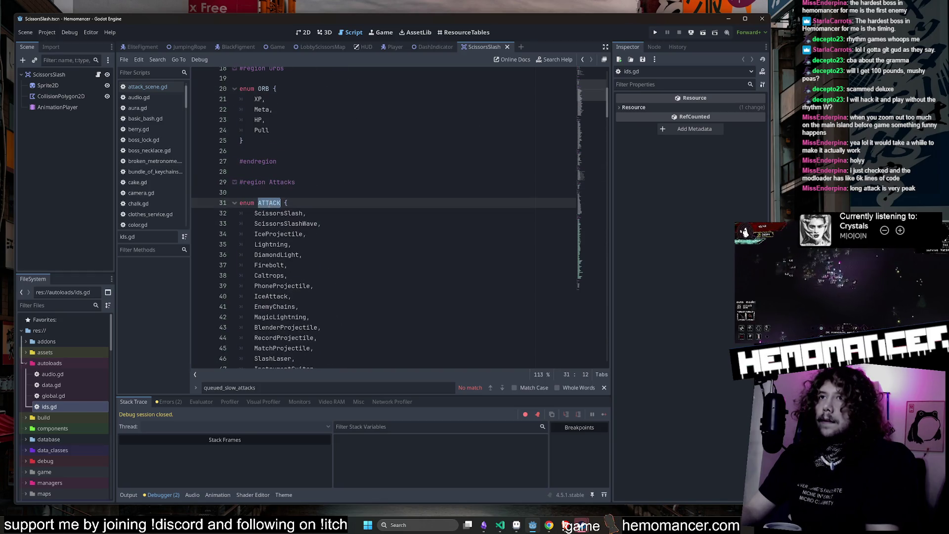
{"action": "double_click", "coordinate": [293, 210]}
{"action": "key", "text": "ctrl+c"}
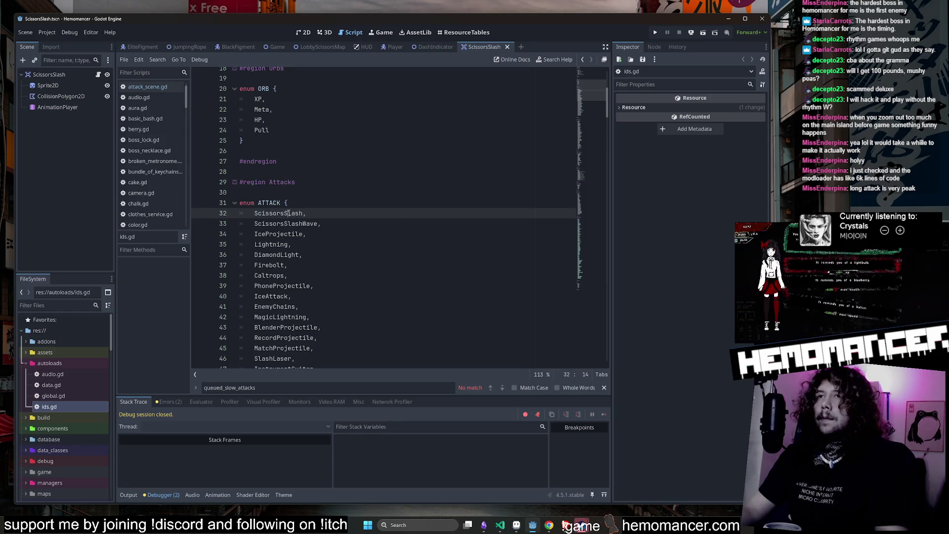
{"action": "scroll", "coordinate": [375, 247], "scroll_direction": "down", "scroll_amount": 10}
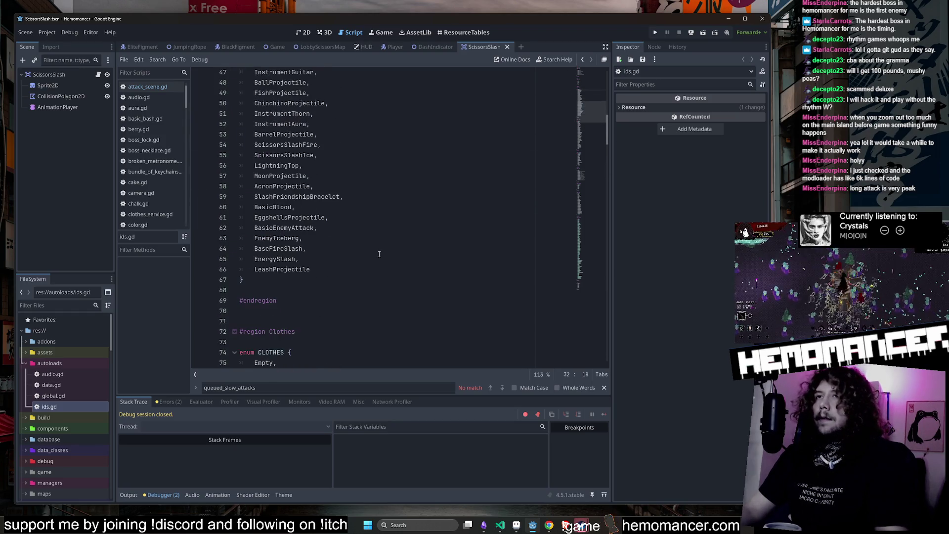
{"action": "left_click", "coordinate": [368, 268]}
{"action": "type", "text": ","}
{"action": "key", "text": "Return"}
{"action": "key", "text": "ctrl+v"}
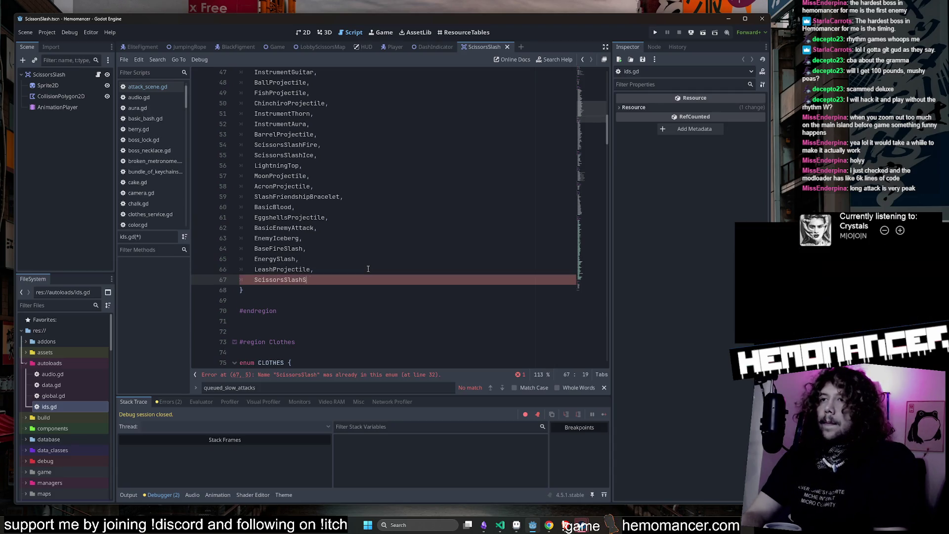
{"action": "key", "text": "ctrl+s"}
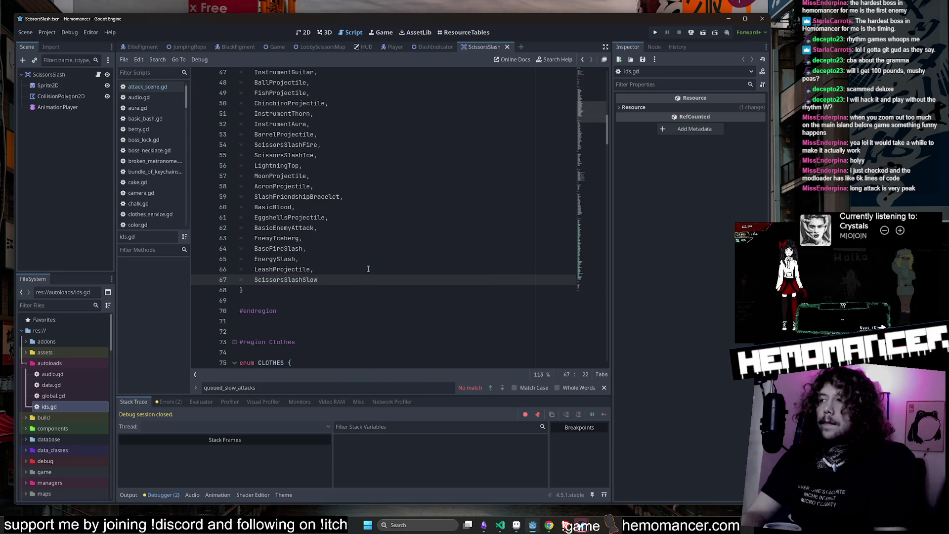
Select and check the new ScissorsSlashSlow entry at the end of the enum.
{"action": "left_click", "coordinate": [565, 525]}
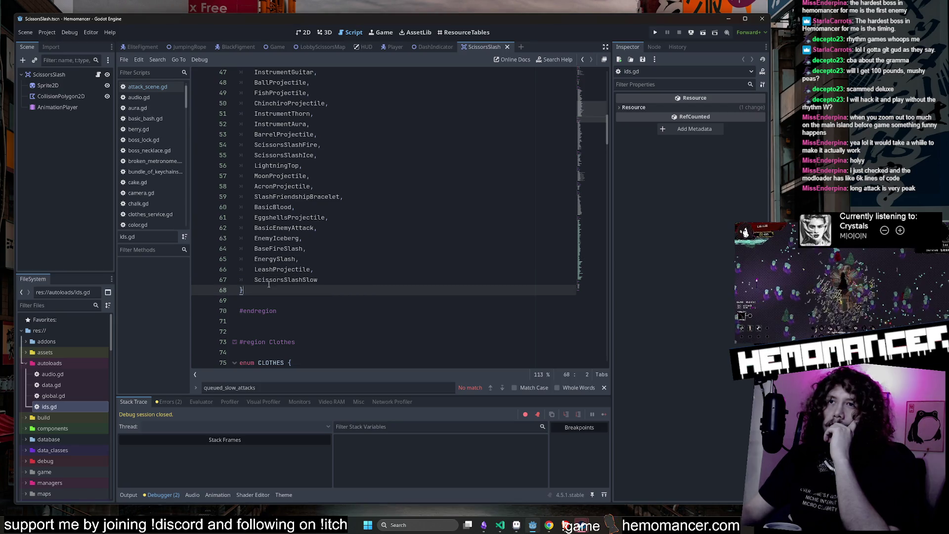
{"action": "left_click", "coordinate": [339, 263]}
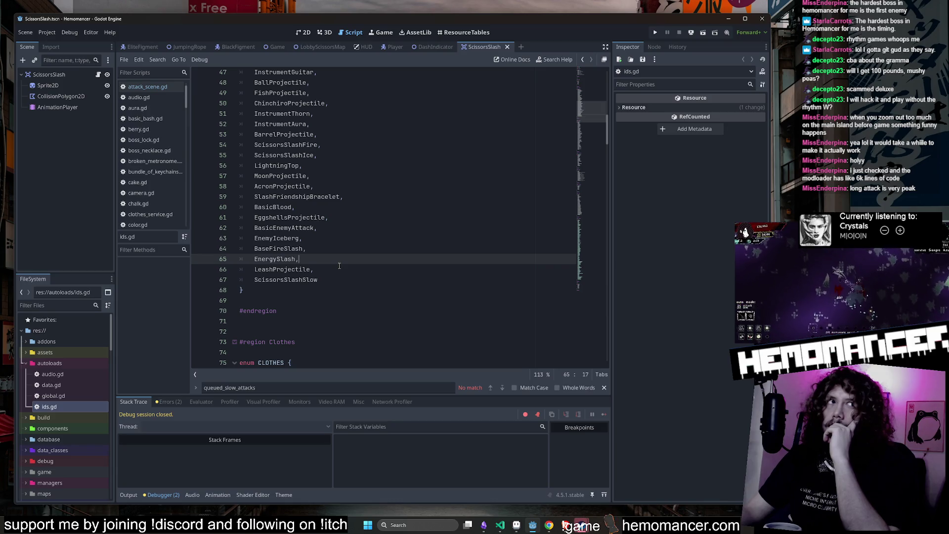
{"action": "left_click", "coordinate": [338, 277]}
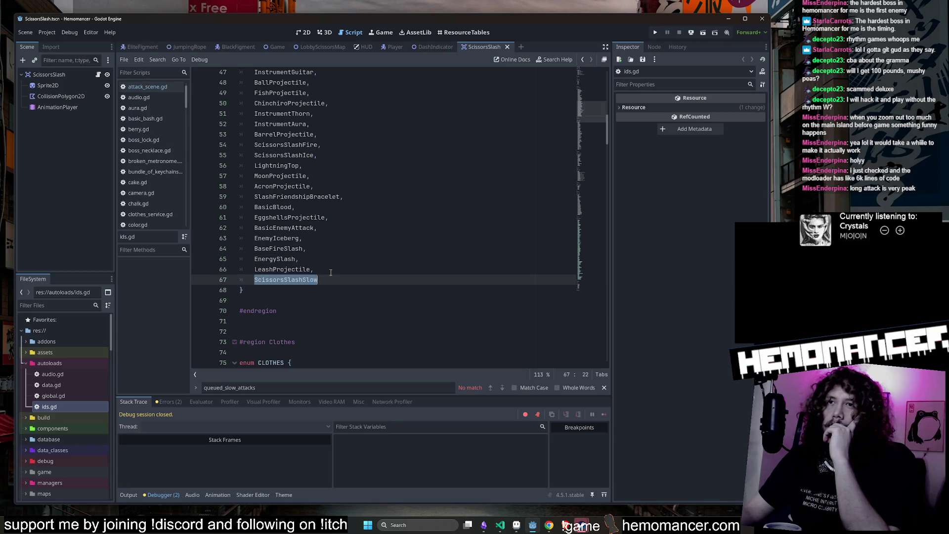
{"action": "key", "text": "Up"}
{"action": "left_click", "coordinate": [298, 280]}
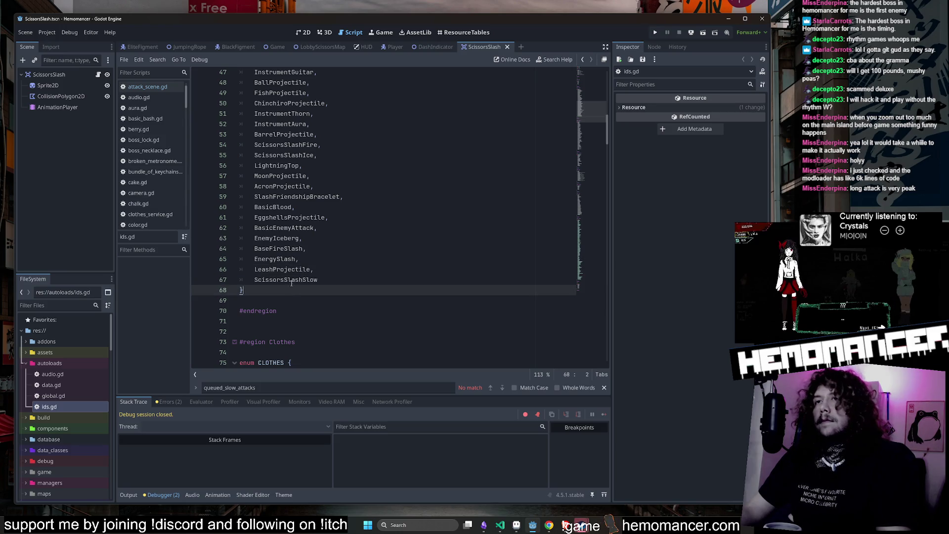
Browse the FileSystem folders to reach res://resources/attacks.
{"action": "left_click", "coordinate": [316, 259]}
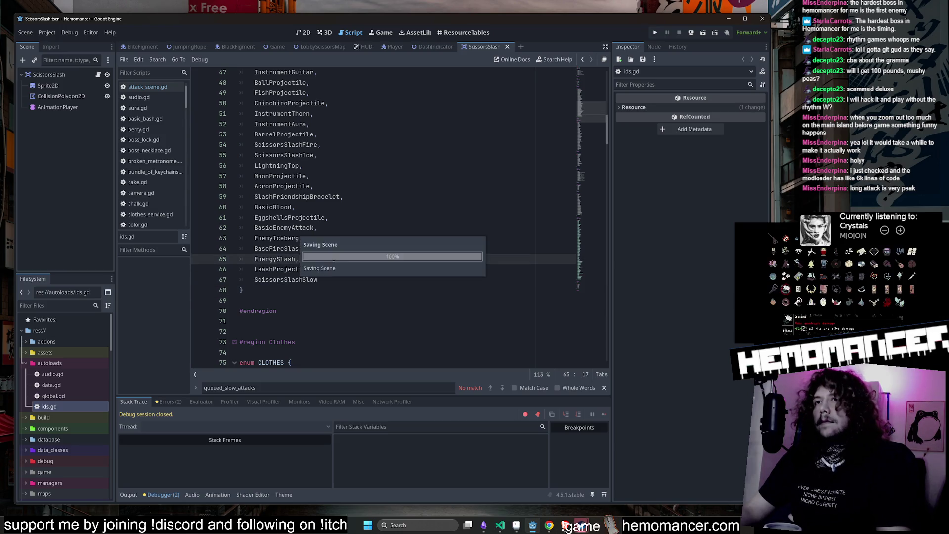
{"action": "double_click", "coordinate": [76, 366]}
{"action": "double_click", "coordinate": [72, 388]}
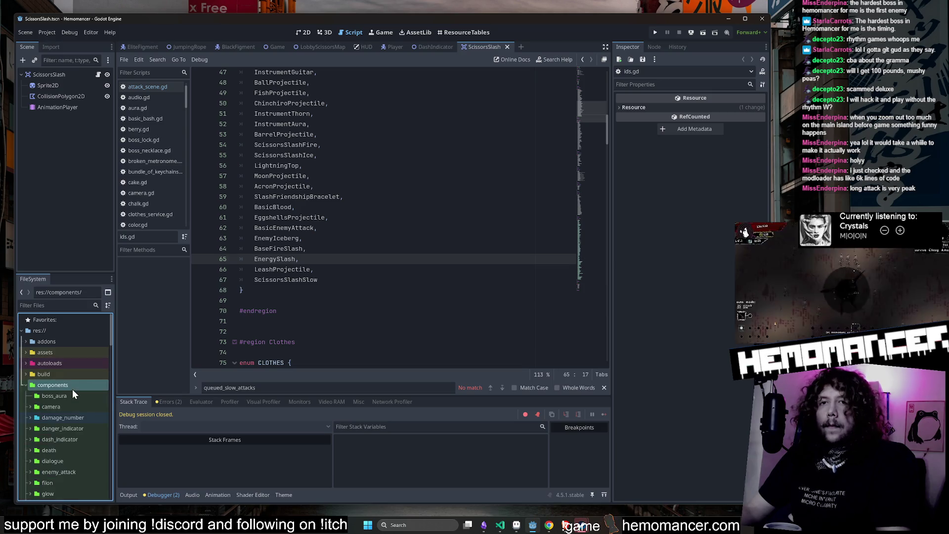
{"action": "double_click", "coordinate": [72, 387]}
{"action": "double_click", "coordinate": [72, 393]}
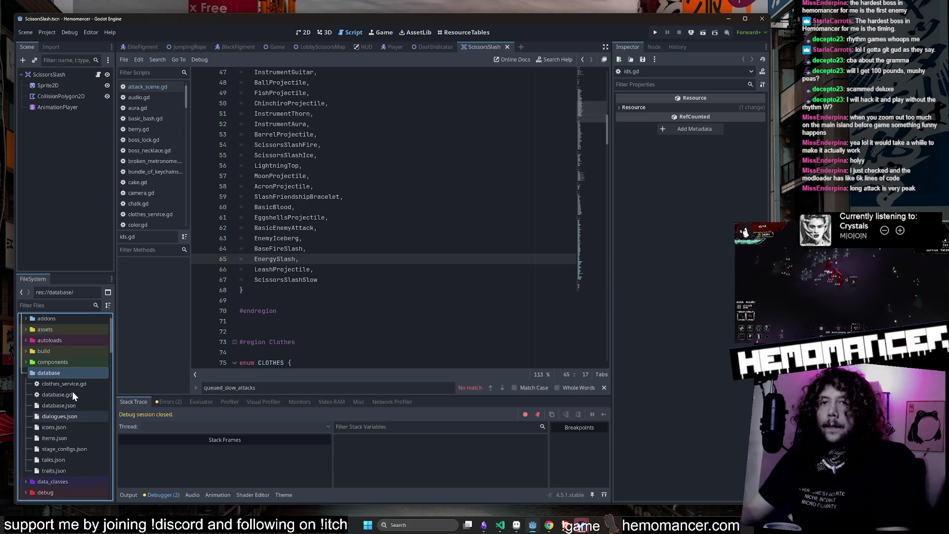
{"action": "double_click", "coordinate": [66, 374]}
{"action": "double_click", "coordinate": [69, 385]}
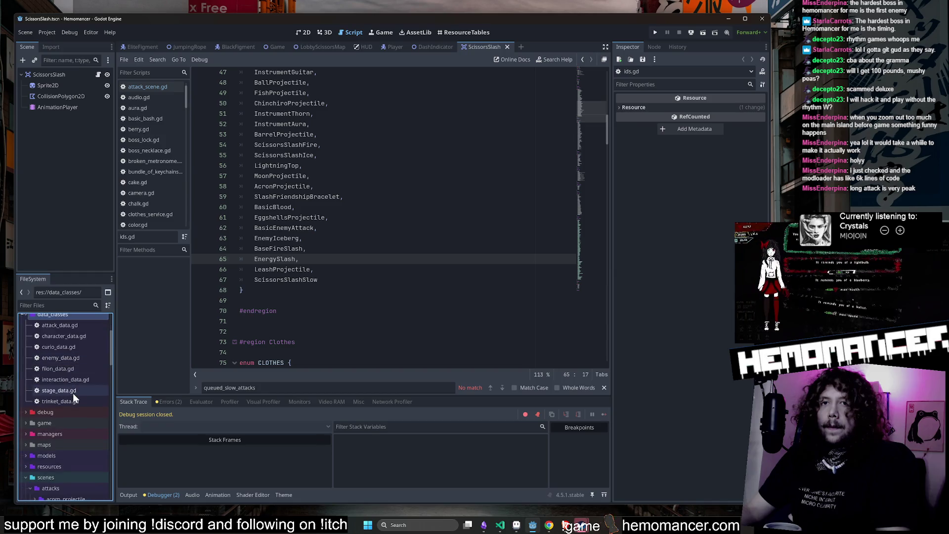
{"action": "double_click", "coordinate": [60, 476]}
{"action": "double_click", "coordinate": [63, 467]}
{"action": "left_click", "coordinate": [71, 434]}
{"action": "scroll", "coordinate": [71, 434], "scroll_direction": "down", "scroll_amount": 5}
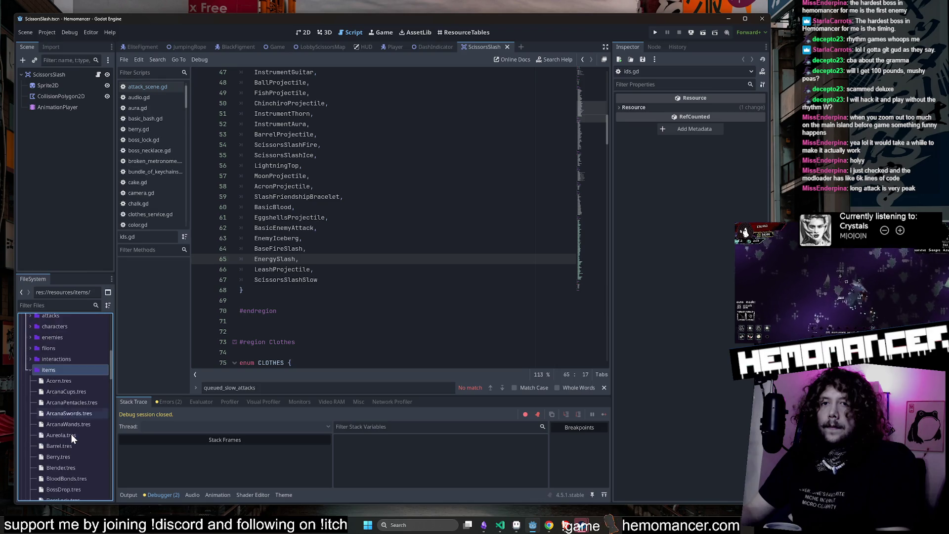
{"action": "scroll", "coordinate": [72, 410], "scroll_direction": "up", "scroll_amount": 5}
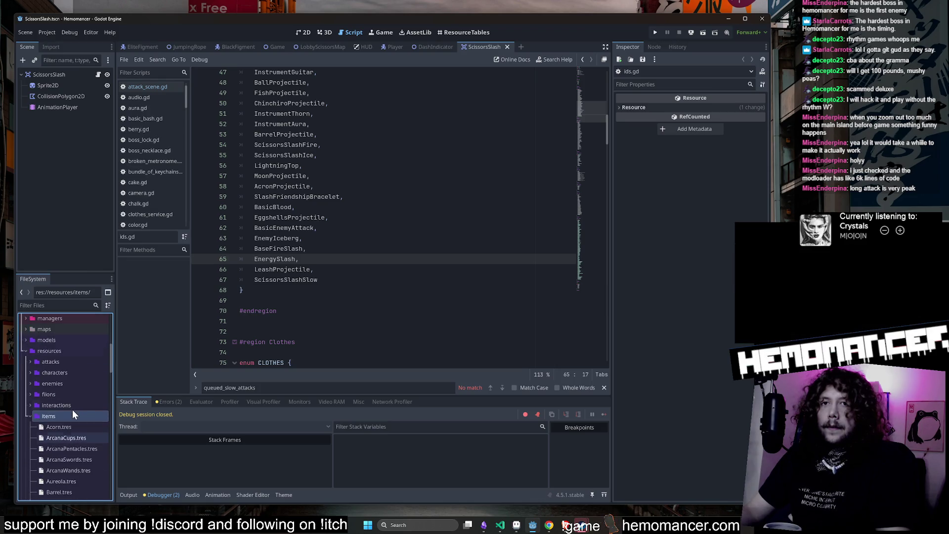
{"action": "left_click", "coordinate": [69, 365]}
Create a new AttackData resource there and save it as ScissorsSlashSlow.tres.
{"action": "right_click", "coordinate": [69, 363]}
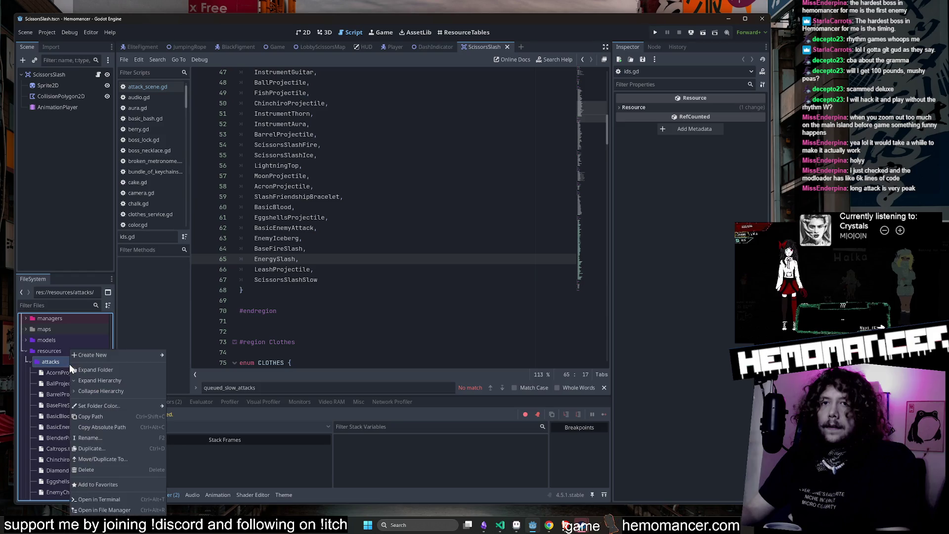
{"action": "mouse_move", "coordinate": [90, 354]}
{"action": "left_click", "coordinate": [190, 386]}
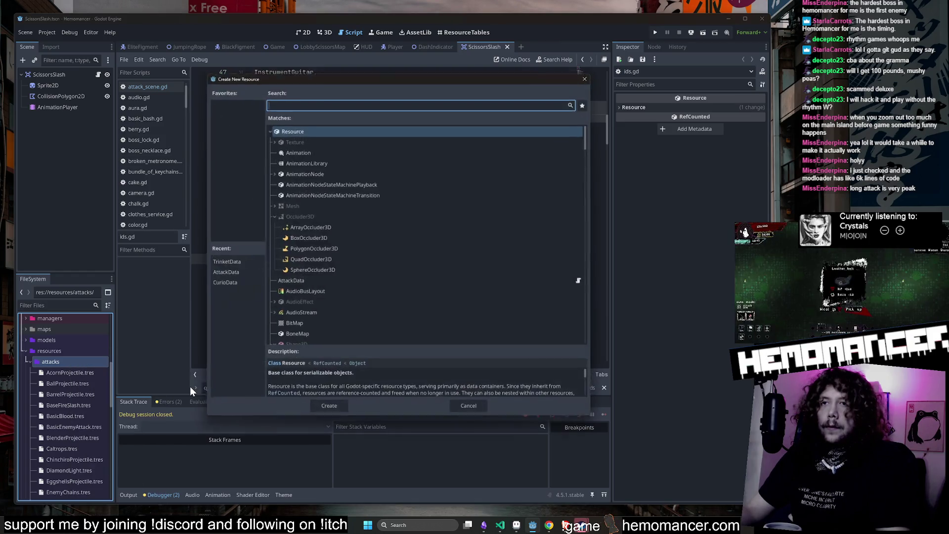
{"action": "type", "text": "atacck"}
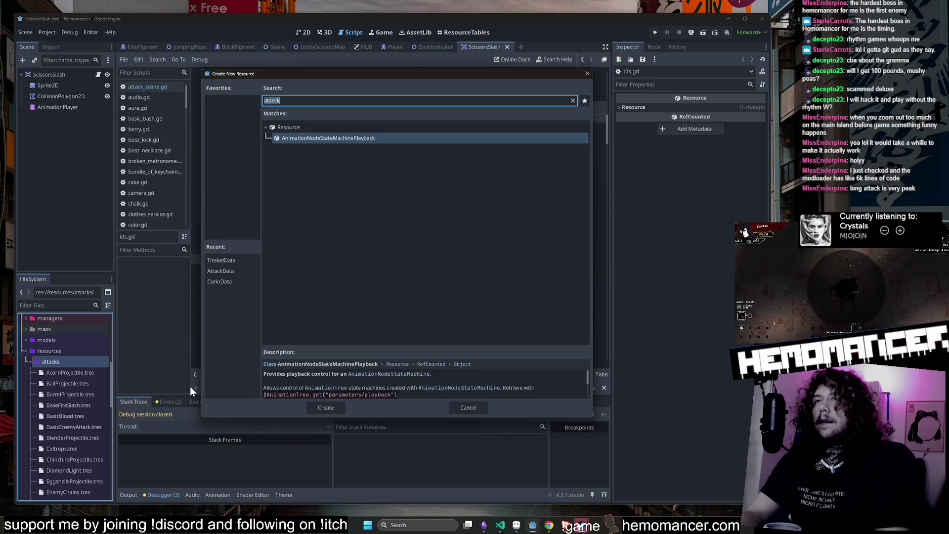
{"action": "type", "text": "attack"}
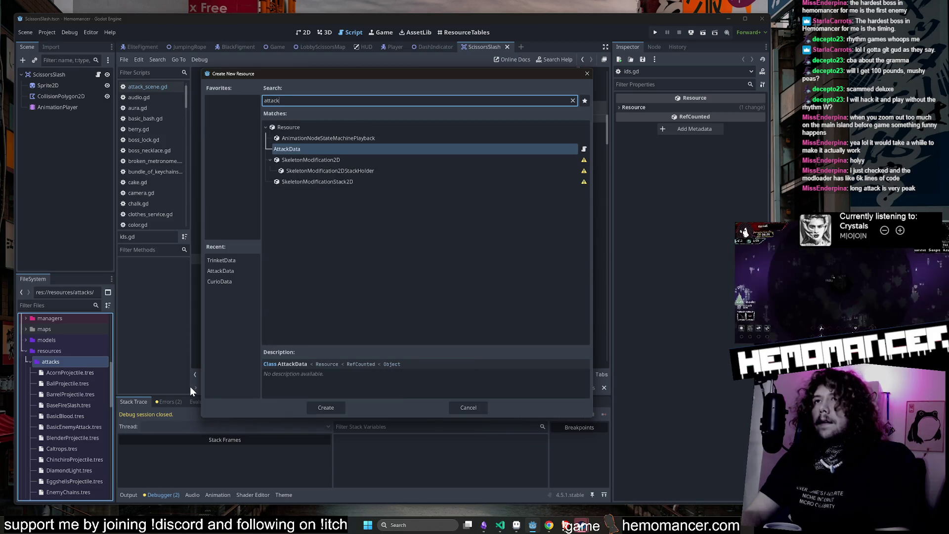
{"action": "key", "text": "Return"}
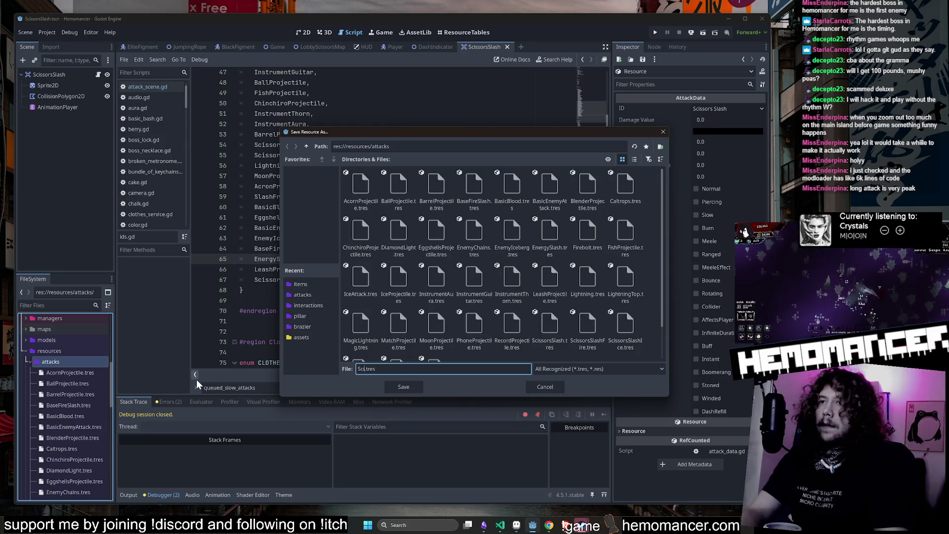
{"action": "type", "text": "cissorsSlashS"}
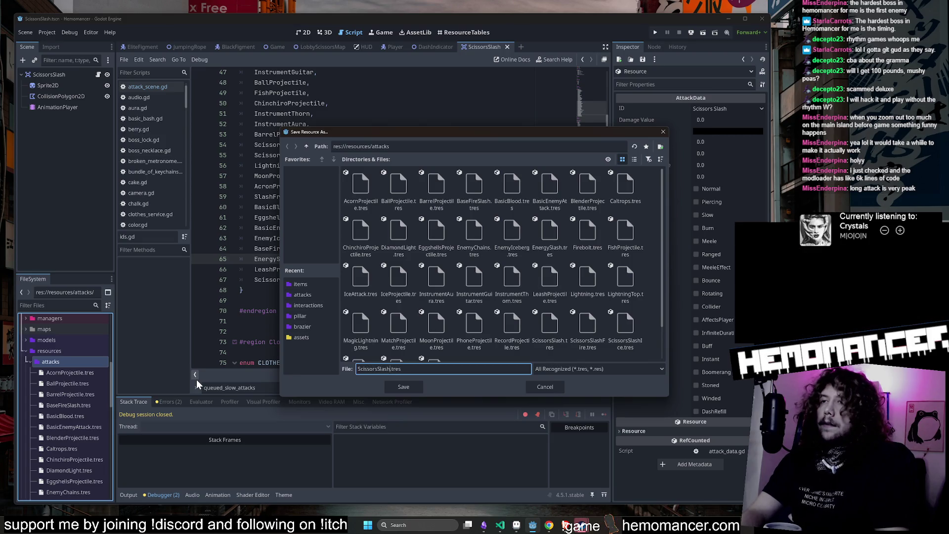
{"action": "type", "text": "low"}
{"action": "mouse_move", "coordinate": [415, 133]}
{"action": "left_mouse_down"}
{"action": "mouse_move", "coordinate": [555, 129]}
{"action": "mouse_move", "coordinate": [561, 146]}
{"action": "mouse_move", "coordinate": [326, 61]}
{"action": "mouse_move", "coordinate": [394, 81]}
{"action": "mouse_move", "coordinate": [349, 66]}
{"action": "left_mouse_up"}
{"action": "left_click", "coordinate": [350, 326]}
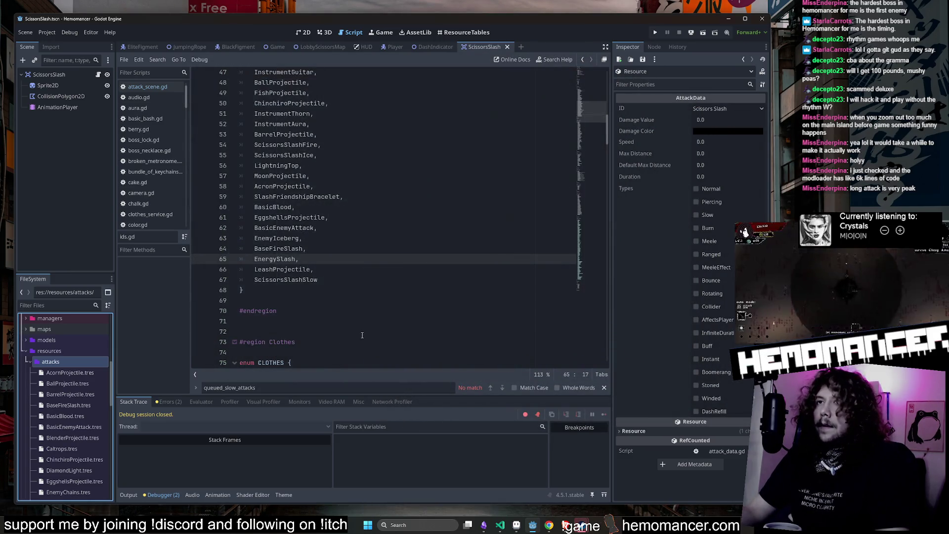
Load ScissorsSlashSlow.tres in the Inspector, check its ID list, then reload the current project.
{"action": "scroll", "coordinate": [64, 439], "scroll_direction": "down", "scroll_amount": 10}
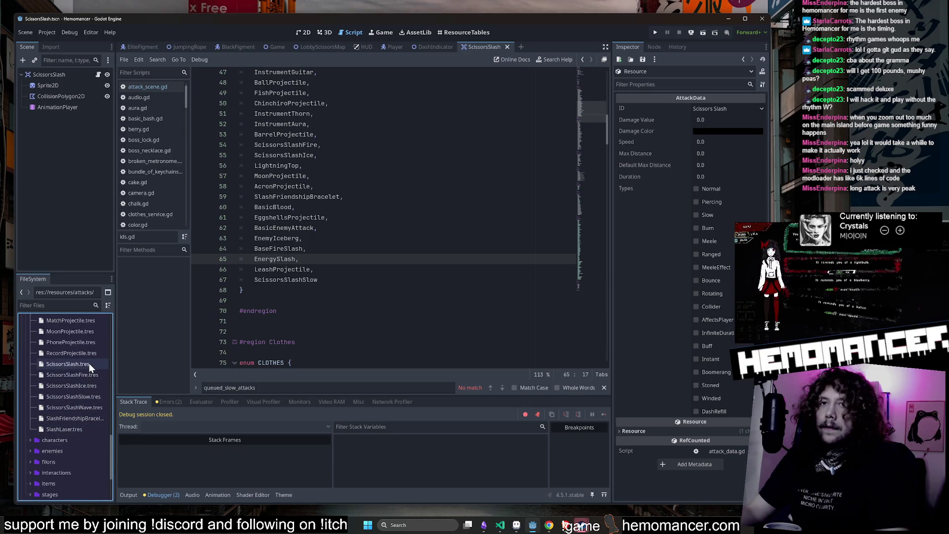
{"action": "left_click", "coordinate": [92, 394]}
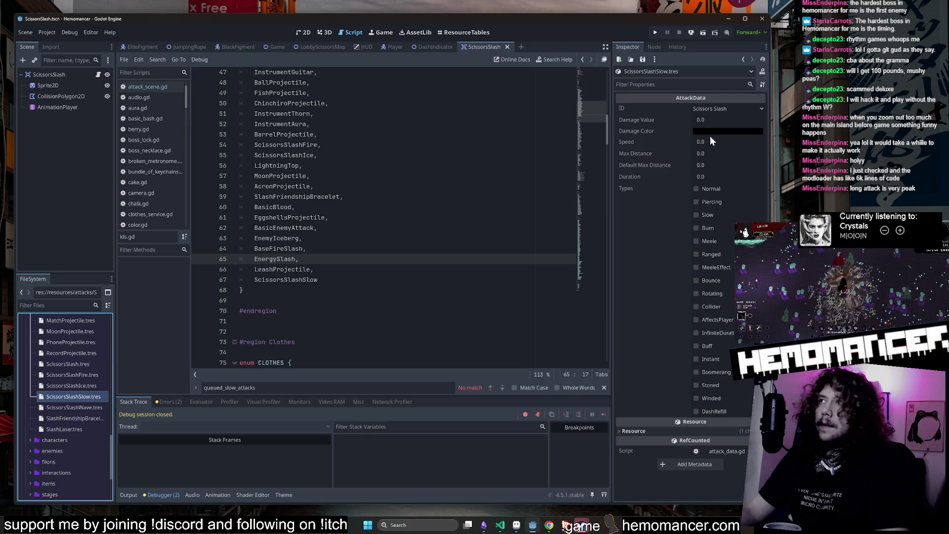
{"action": "left_click", "coordinate": [722, 109]}
{"action": "left_click", "coordinate": [346, 103]}
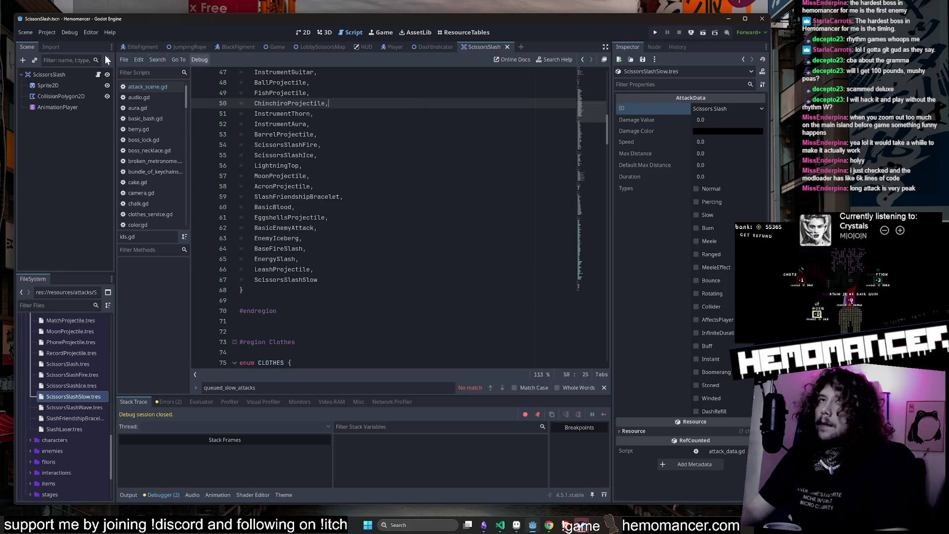
{"action": "left_click", "coordinate": [53, 31]}
{"action": "left_click", "coordinate": [94, 146]}
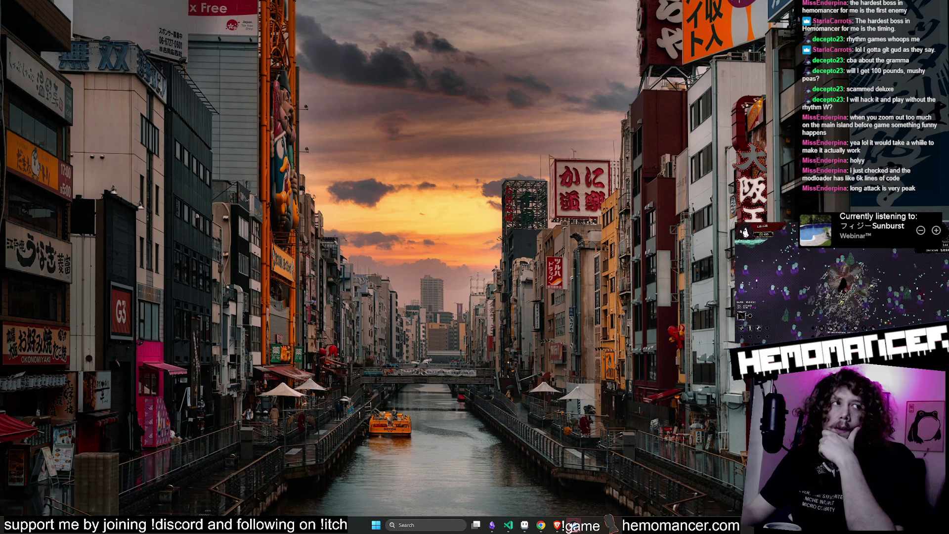
Switch back to the reloaded Godot editor window with Alt+Tab.
{"action": "key", "text": "alt+Tab"}
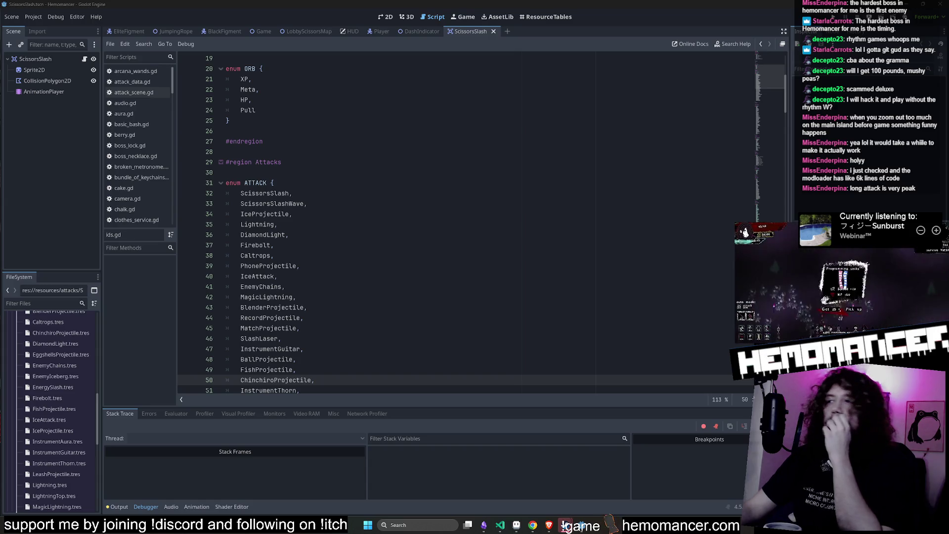
Show the attack resources as a ResourceTables table sorted by Id, enlarging the window to fit it.
{"action": "left_click", "coordinate": [414, 224]}
{"action": "scroll", "coordinate": [416, 207], "scroll_direction": "down", "scroll_amount": 3}
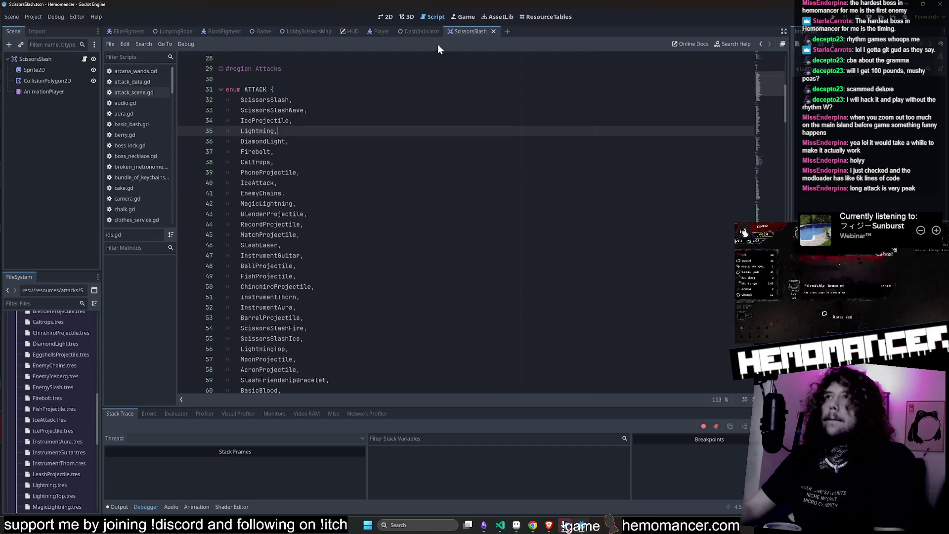
{"action": "left_click", "coordinate": [545, 16]}
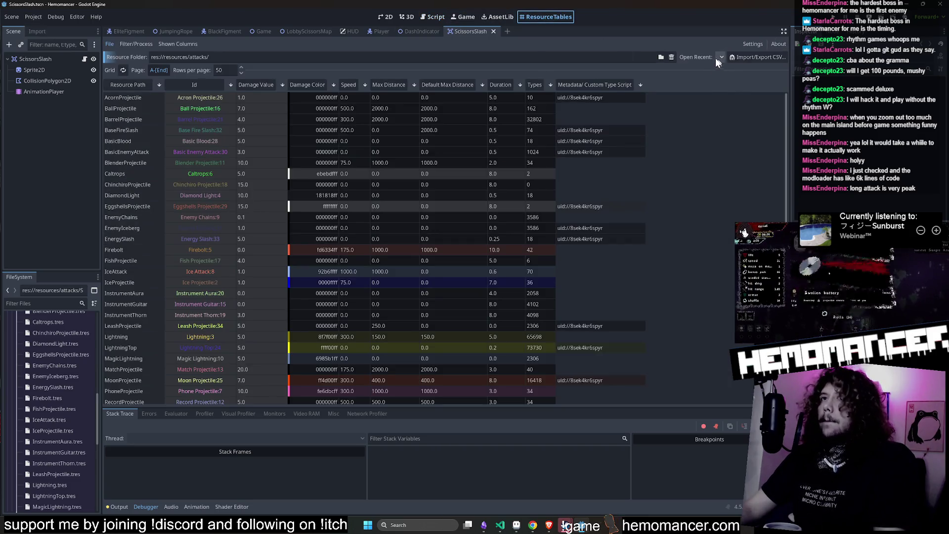
{"action": "left_click", "coordinate": [192, 84]}
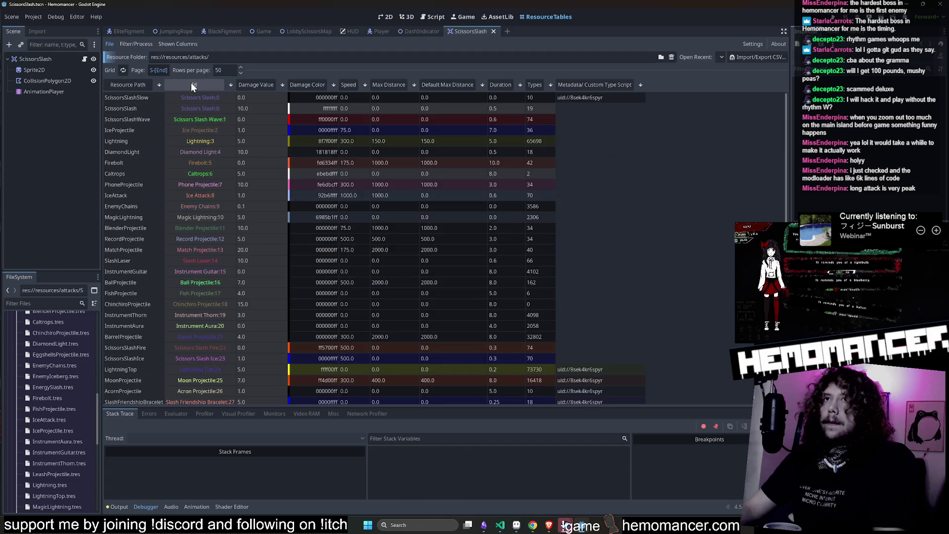
{"action": "left_click", "coordinate": [204, 96]}
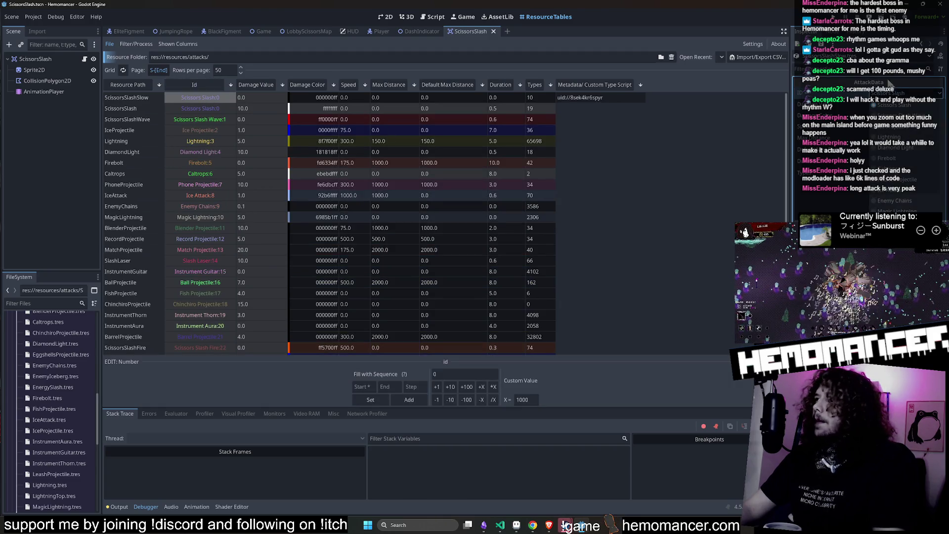
{"action": "mouse_move", "coordinate": [779, 15]}
{"action": "left_mouse_down"}
{"action": "mouse_move", "coordinate": [677, 41]}
{"action": "mouse_move", "coordinate": [345, 63]}
{"action": "mouse_move", "coordinate": [271, 20]}
{"action": "mouse_move", "coordinate": [257, 26]}
{"action": "left_mouse_up"}
{"action": "left_click_drag", "start_coordinate": [425, 248], "coordinate": [750, 498]}
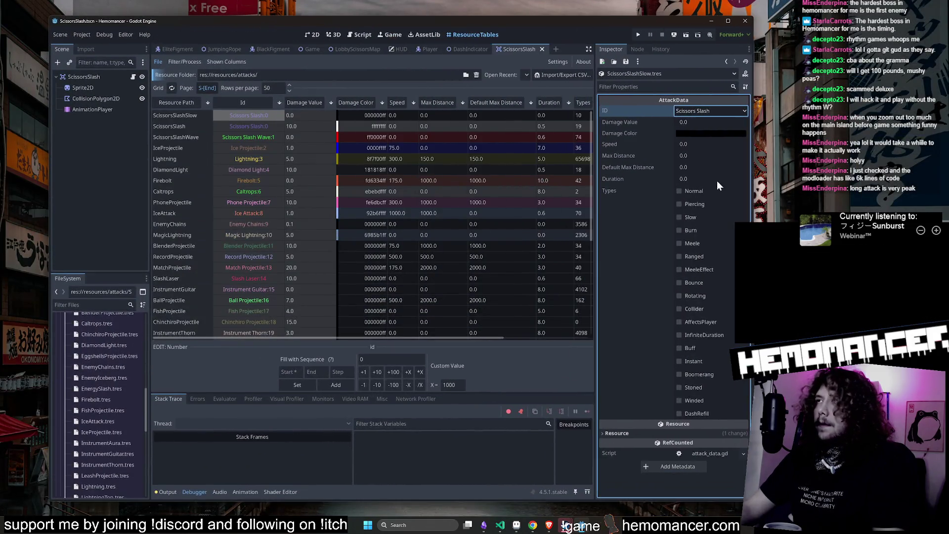
Set the ScissorsSlashSlow resource's ID to Scissors Slash Slow.
{"action": "left_click", "coordinate": [704, 115]}
{"action": "left_click", "coordinate": [727, 489]}
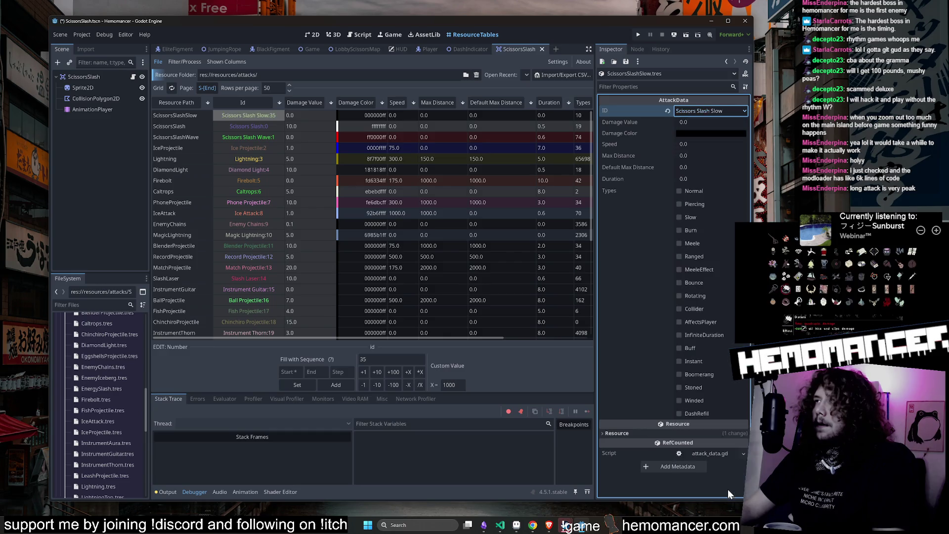
{"action": "left_click", "coordinate": [229, 117]}
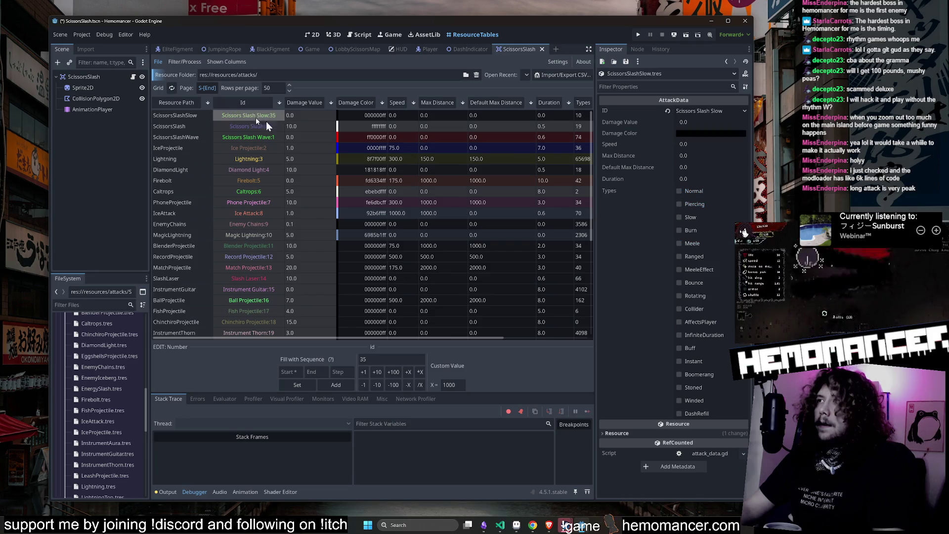
Tick the Normal, Piercing and Meele types, comparing against the original ScissorsSlash.
{"action": "left_click", "coordinate": [702, 192]}
{"action": "left_click", "coordinate": [698, 201]}
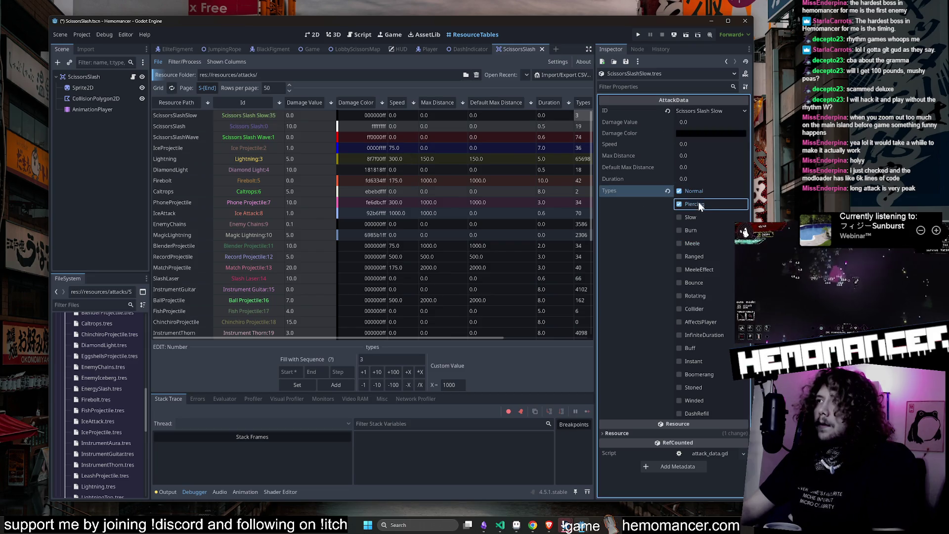
{"action": "left_click", "coordinate": [256, 122]}
{"action": "left_click", "coordinate": [268, 118]}
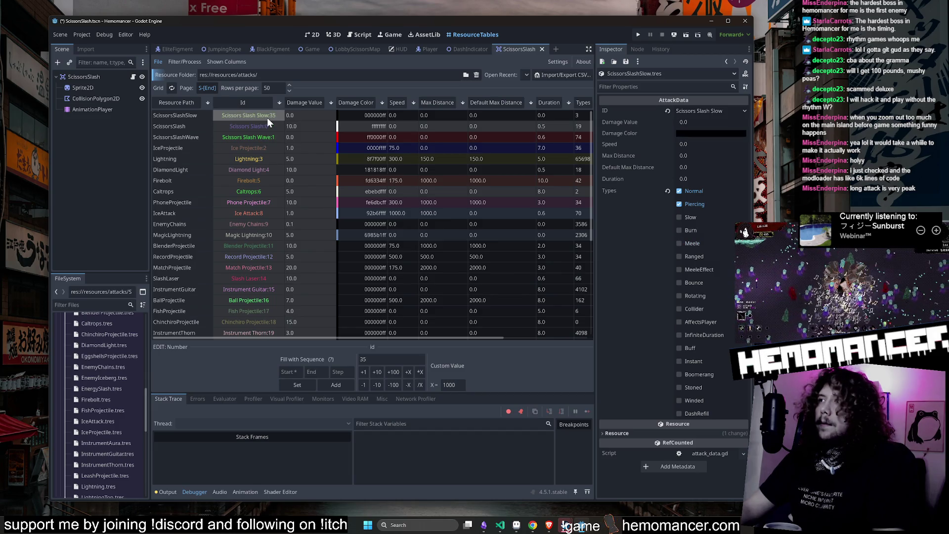
{"action": "left_click", "coordinate": [699, 244]}
{"action": "left_click", "coordinate": [256, 116]}
{"action": "left_click", "coordinate": [708, 124]}
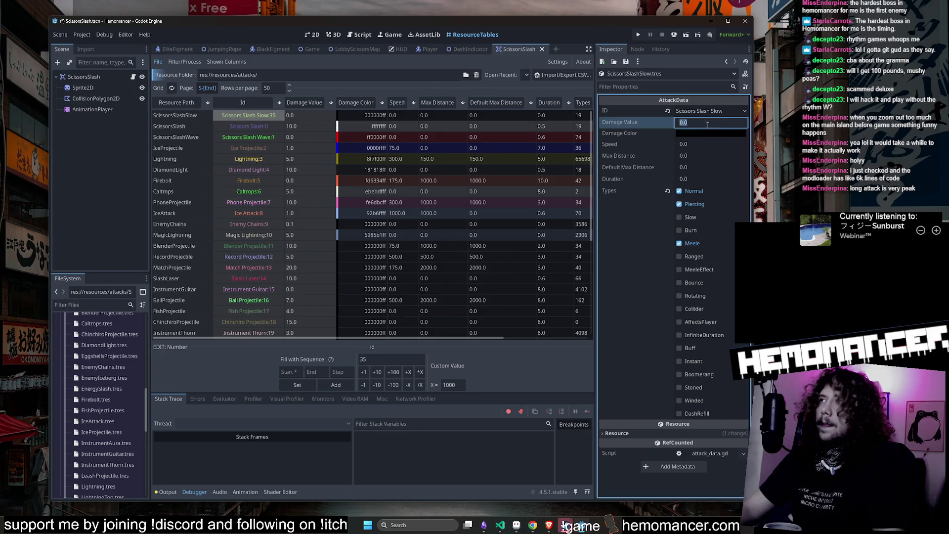
{"action": "type", "text": "20"}
Give ScissorsSlashSlow a damage value of 20.0 and a duration of 1.0.
{"action": "key", "text": "Return"}
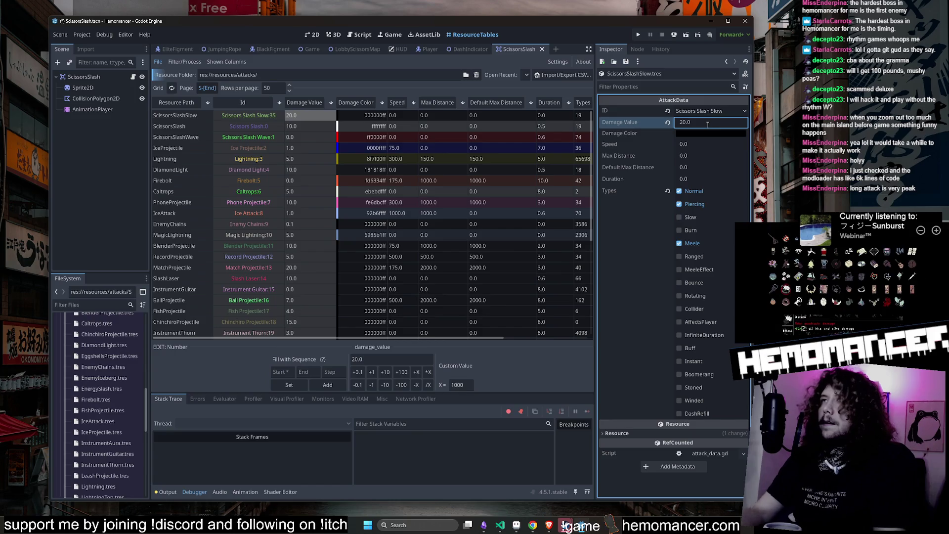
{"action": "left_click", "coordinate": [248, 117]}
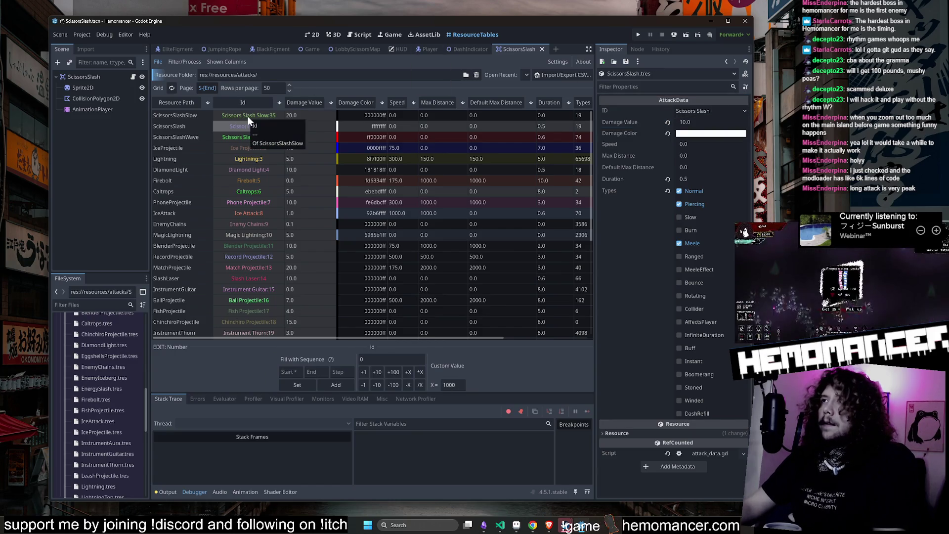
{"action": "left_click", "coordinate": [694, 179]}
{"action": "type", "text": "1"}
{"action": "key", "text": "Return"}
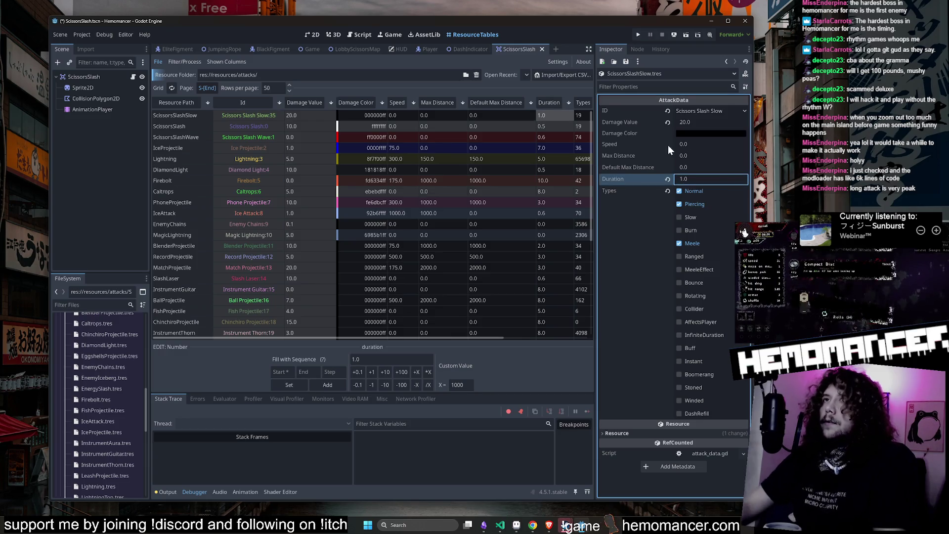
Compare ScissorsSlashSlow with ScissorsSlash in the table, then collapse the resources folder.
{"action": "left_click", "coordinate": [252, 117]}
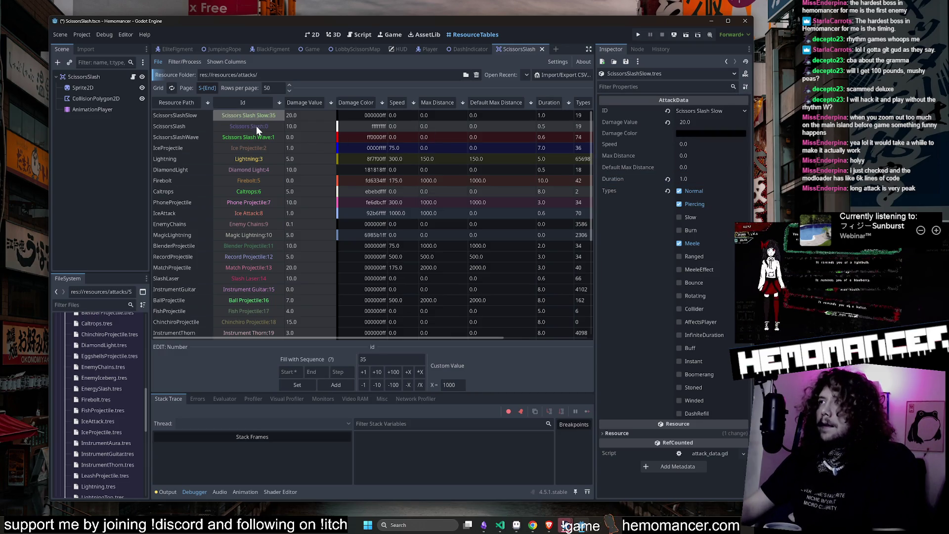
{"action": "left_click", "coordinate": [256, 119]}
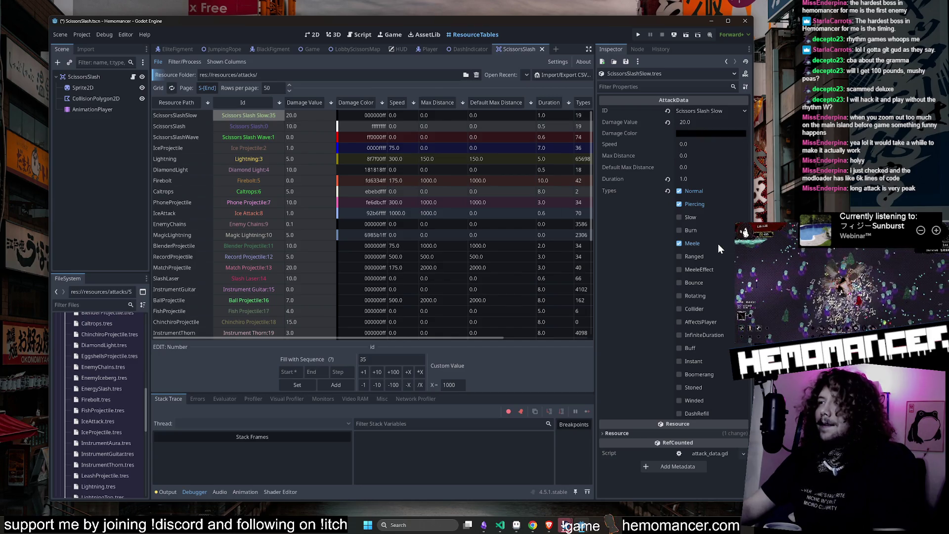
{"action": "left_click", "coordinate": [624, 433]}
{"action": "left_click", "coordinate": [251, 126]}
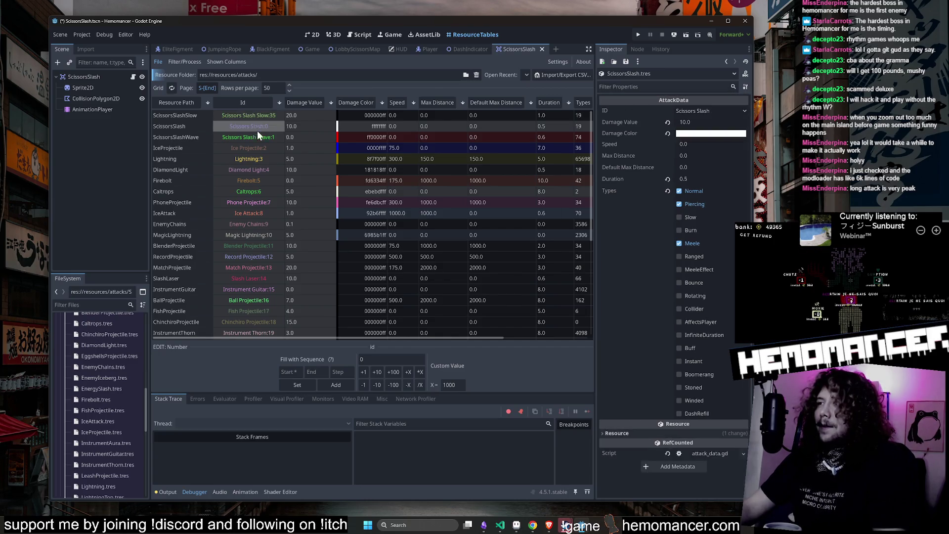
{"action": "scroll", "coordinate": [696, 464], "scroll_direction": "down", "scroll_amount": 1}
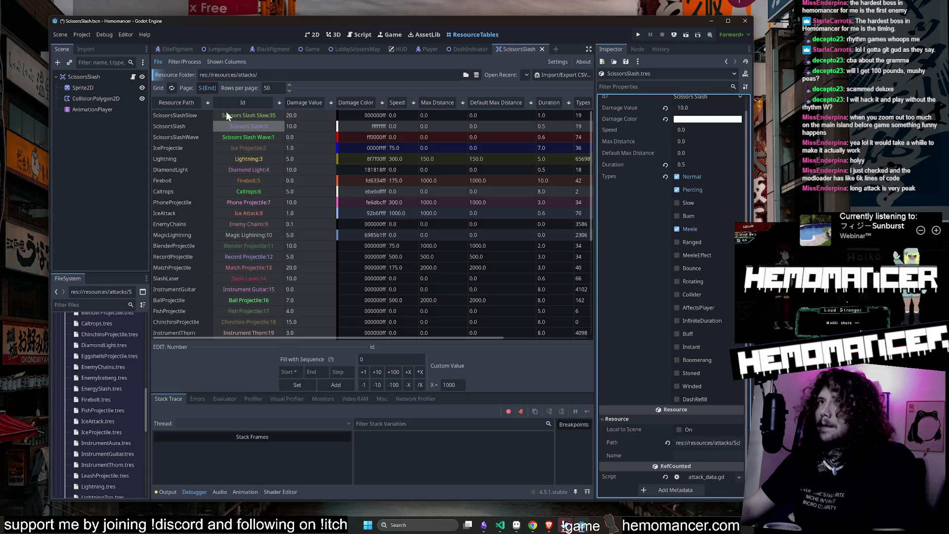
{"action": "left_click", "coordinate": [249, 115]}
{"action": "scroll", "coordinate": [422, 188], "scroll_direction": "right", "scroll_amount": 3}
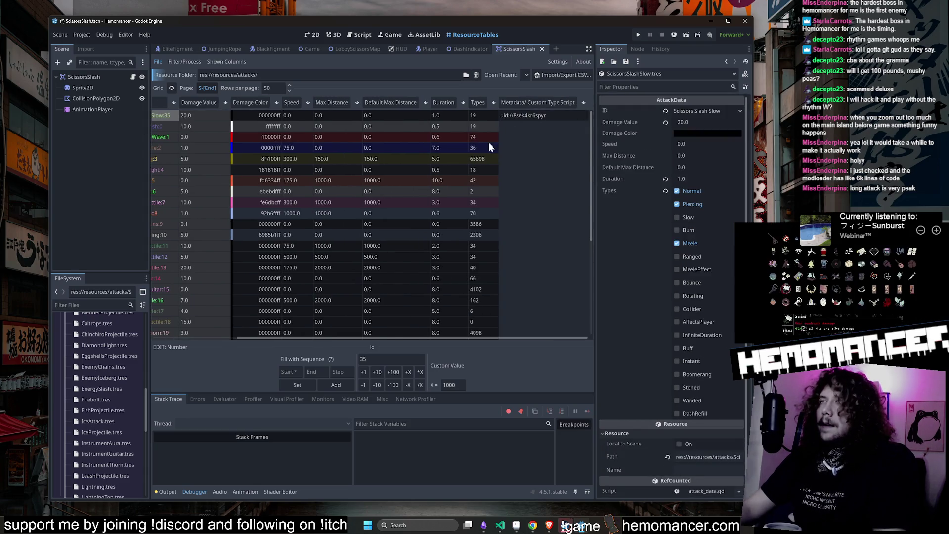
{"action": "scroll", "coordinate": [488, 143], "scroll_direction": "left", "scroll_amount": 3}
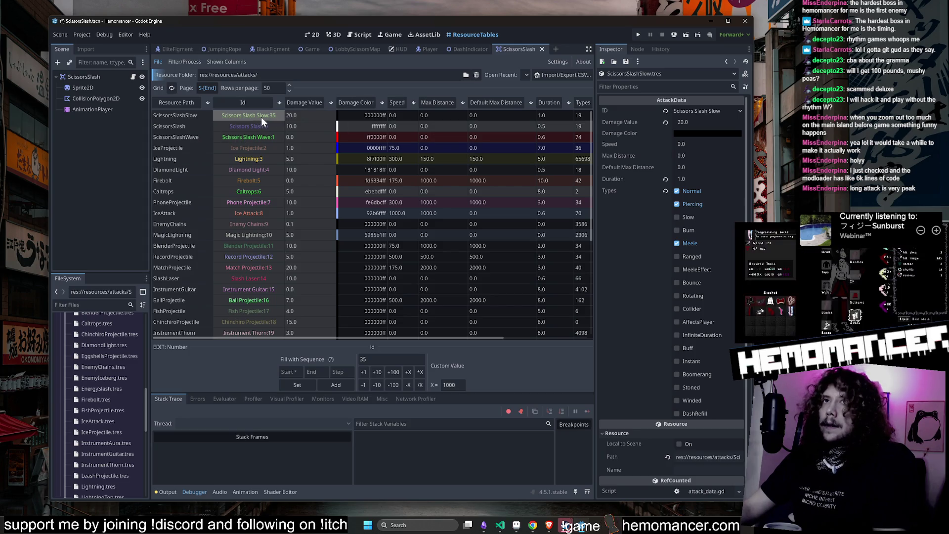
{"action": "scroll", "coordinate": [120, 404], "scroll_direction": "up", "scroll_amount": 5}
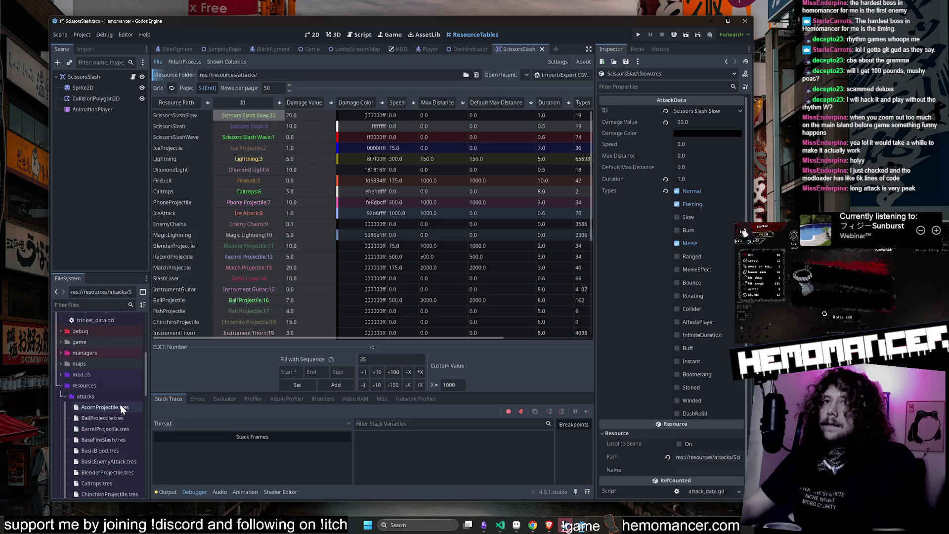
{"action": "left_click", "coordinate": [60, 402]}
{"action": "scroll", "coordinate": [58, 406], "scroll_direction": "up", "scroll_amount": 3}
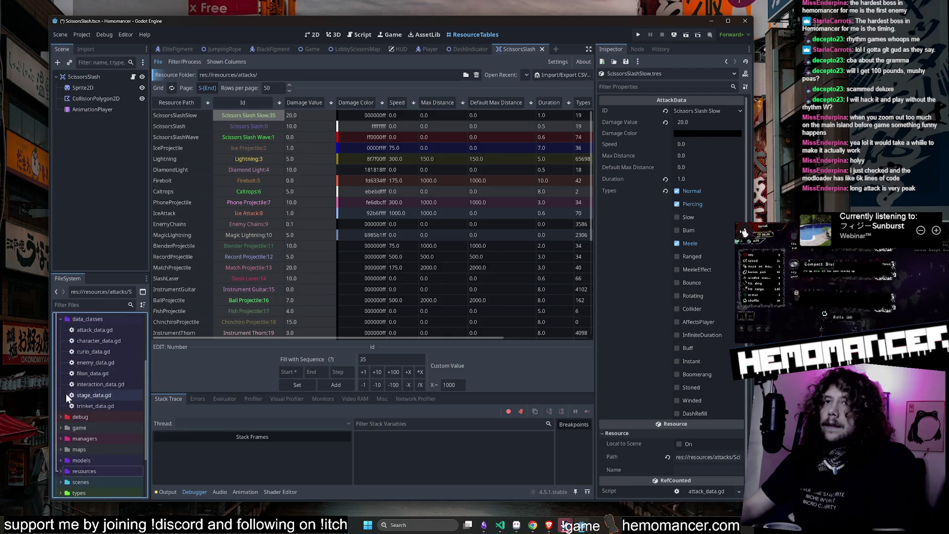
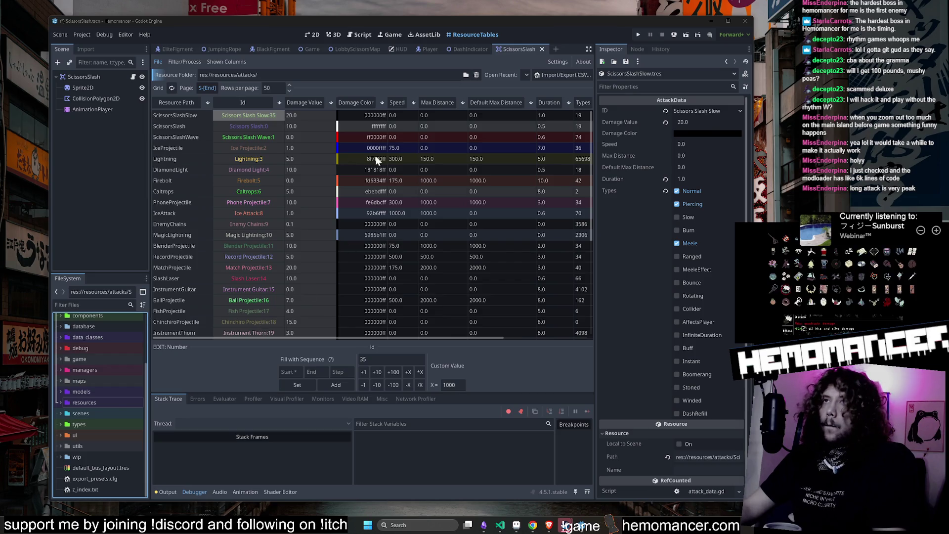
Open the attack_scene.gd script and filter the FileSystem by 'attac'.
{"action": "left_click", "coordinate": [308, 35]}
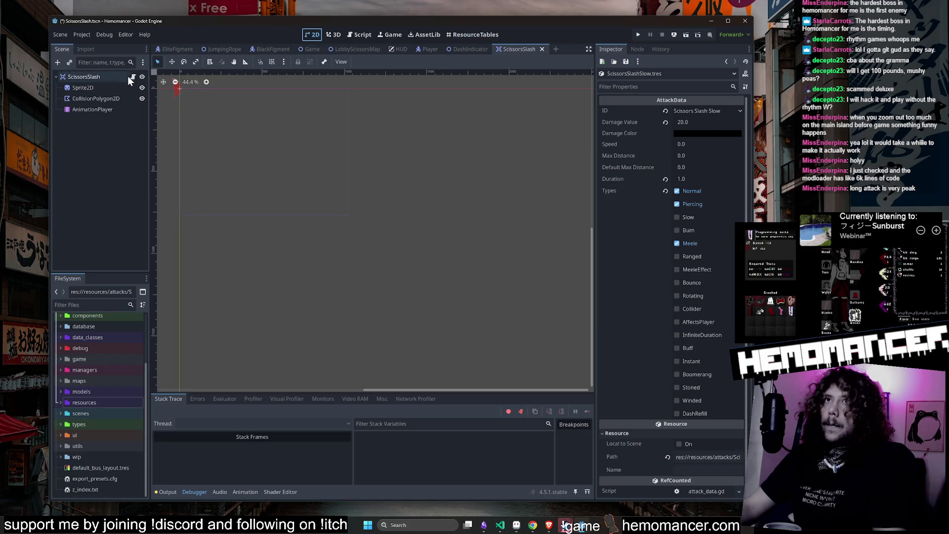
{"action": "left_click", "coordinate": [130, 76]}
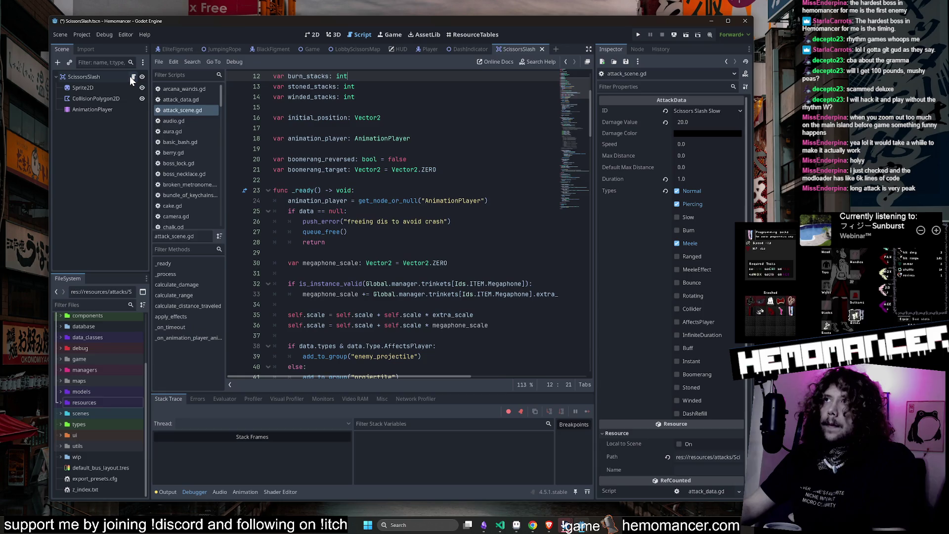
{"action": "left_click", "coordinate": [71, 302]}
{"action": "type", "text": "attacks"}
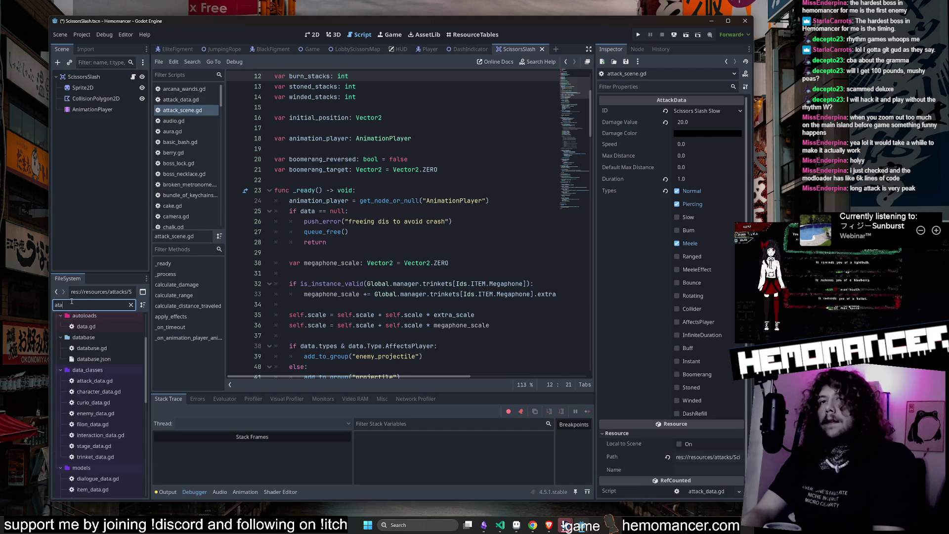
{"action": "key", "text": "BackSpace"}
{"action": "key", "text": "BackSpace"}
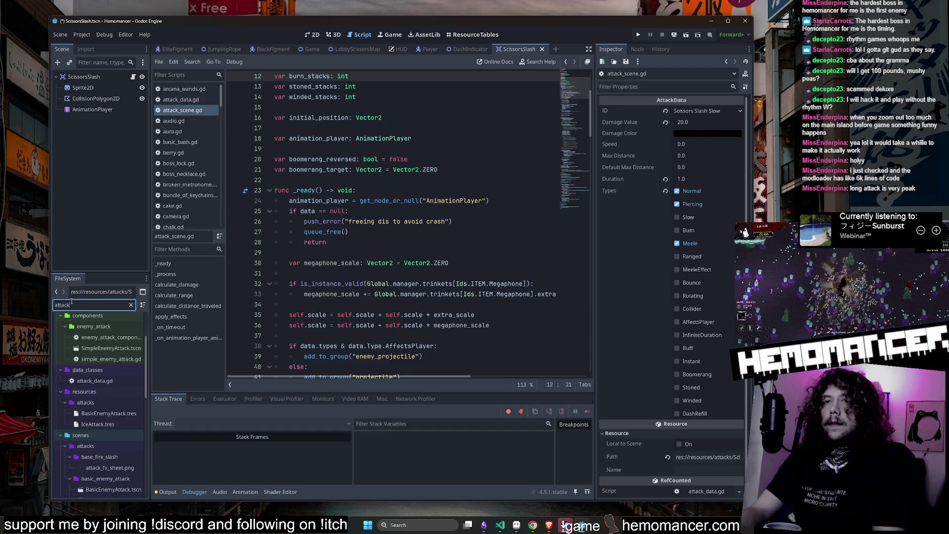
Collapse resources/attacks and expand res://scenes/attacks to list the scissors_slash folders.
{"action": "double_click", "coordinate": [83, 403]}
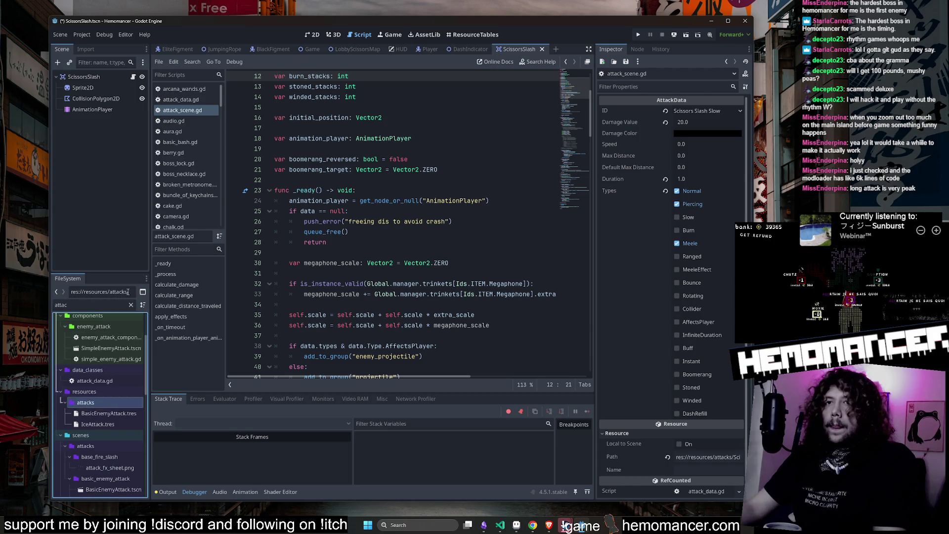
{"action": "left_click", "coordinate": [64, 348]}
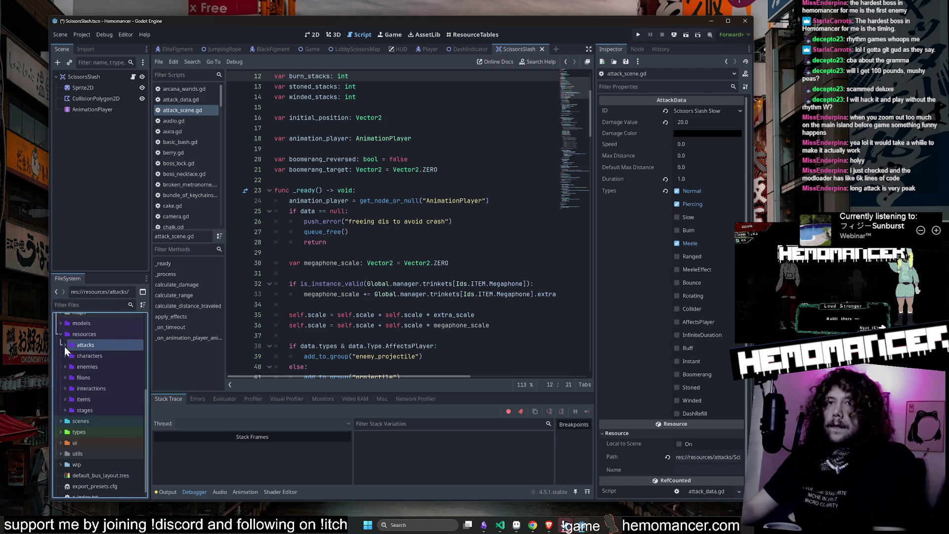
{"action": "left_click", "coordinate": [64, 346]}
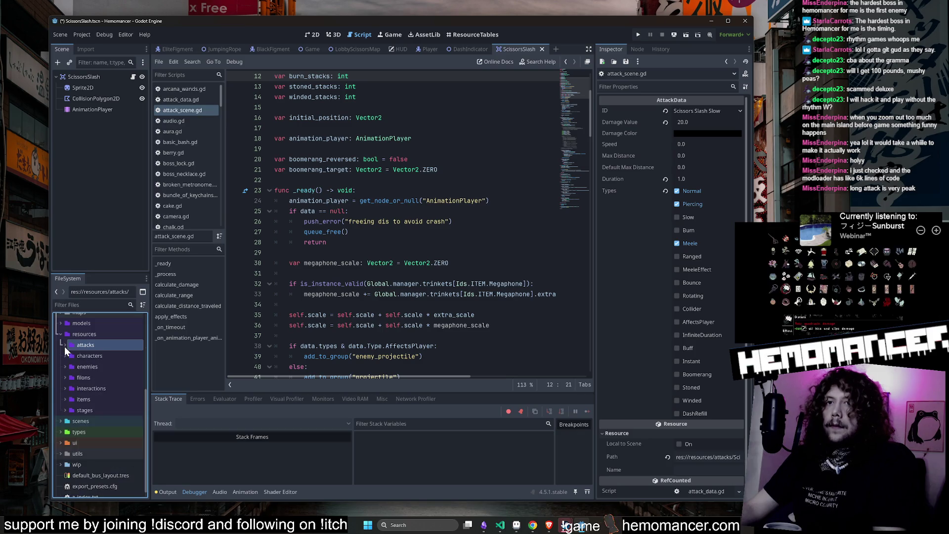
{"action": "left_click", "coordinate": [97, 423]}
{"action": "left_click", "coordinate": [77, 369]}
{"action": "scroll", "coordinate": [95, 379], "scroll_direction": "down", "scroll_amount": 5}
{"action": "scroll", "coordinate": [96, 381], "scroll_direction": "down", "scroll_amount": 4}
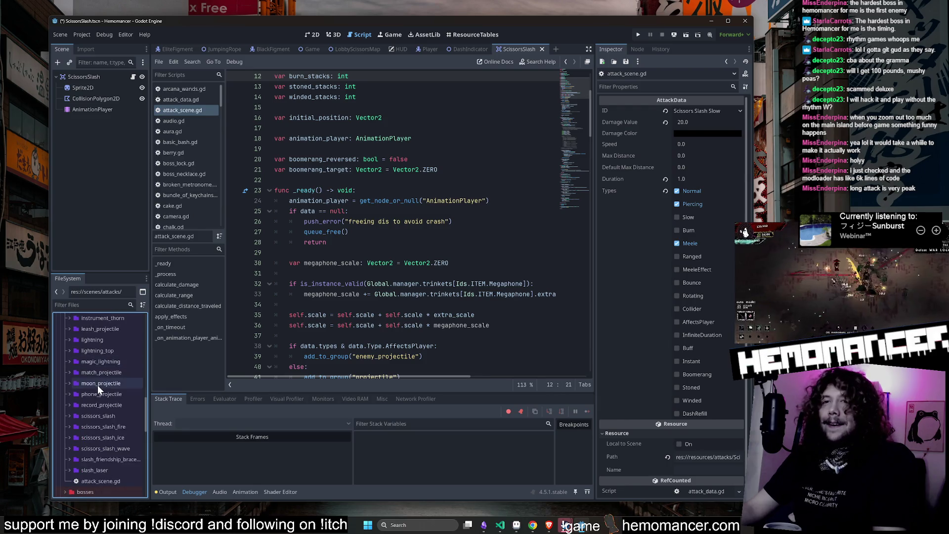
{"action": "right_click", "coordinate": [101, 414]}
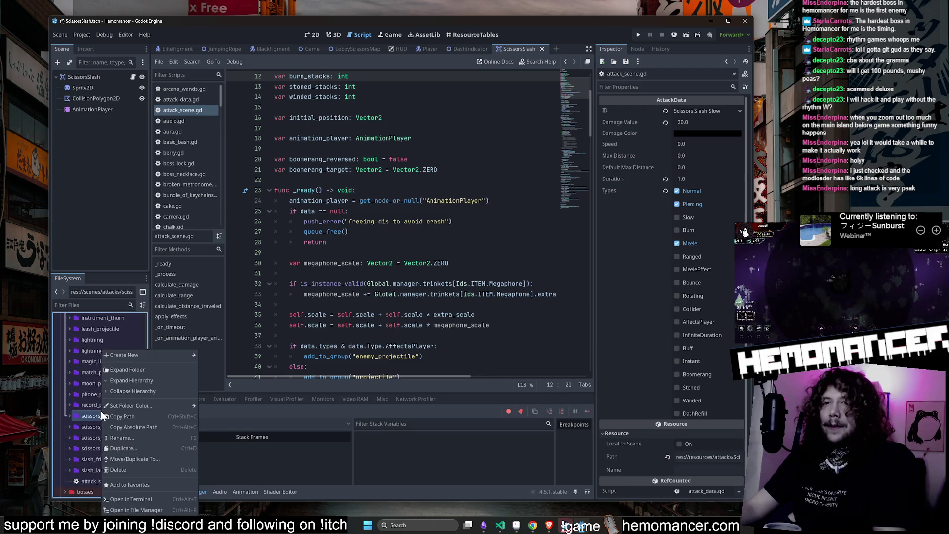
Duplicate scissors_slash as scissors_slash_slow and open its copied ScissorsSlash.tscn.
{"action": "left_click", "coordinate": [162, 447]}
{"action": "type", "text": "_slow"}
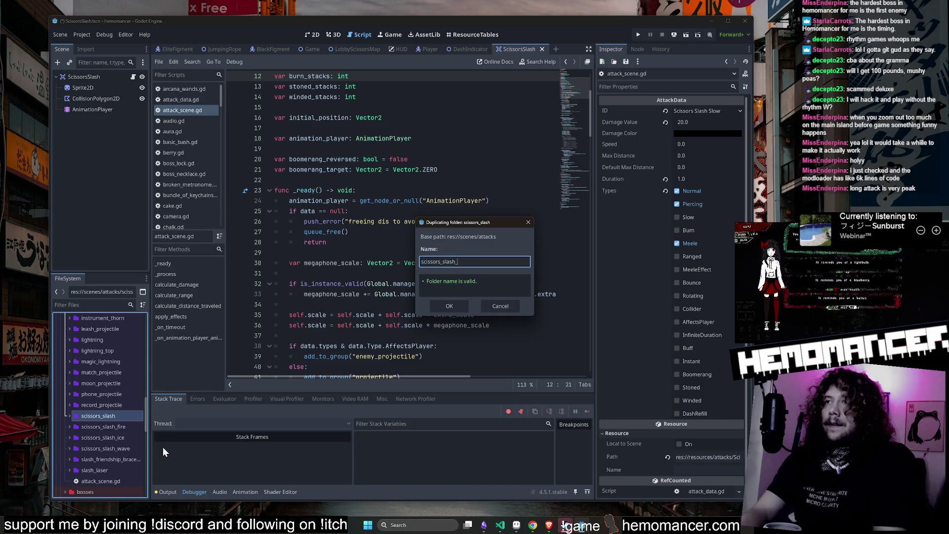
{"action": "key", "text": "Return"}
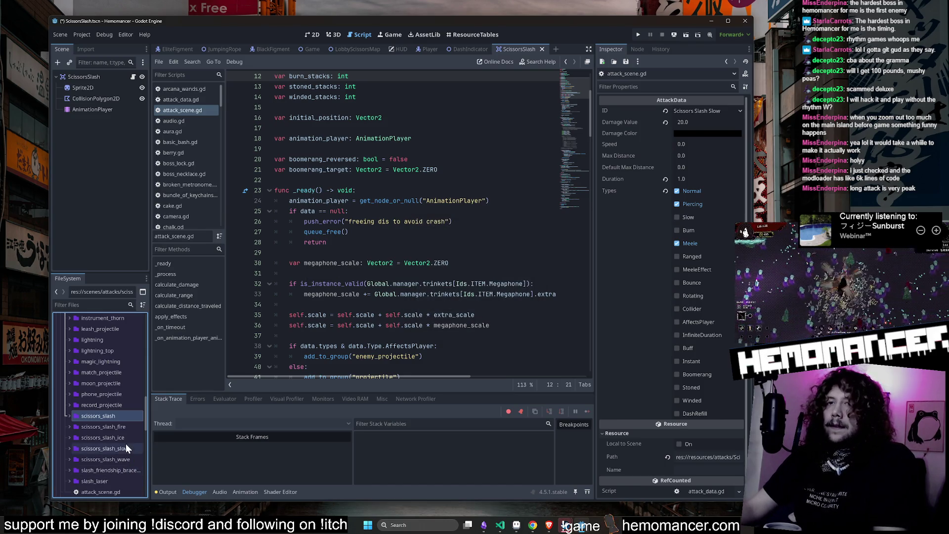
{"action": "double_click", "coordinate": [131, 448]}
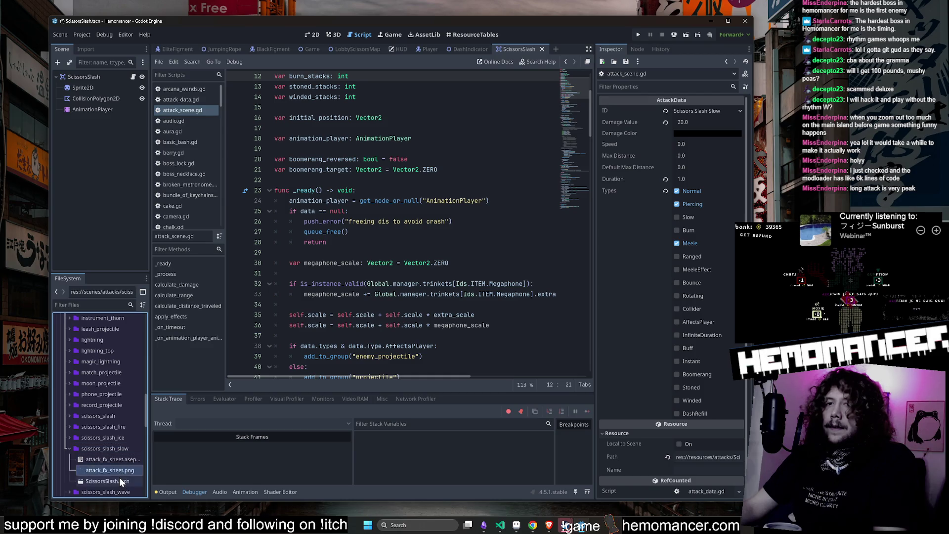
{"action": "double_click", "coordinate": [119, 478]}
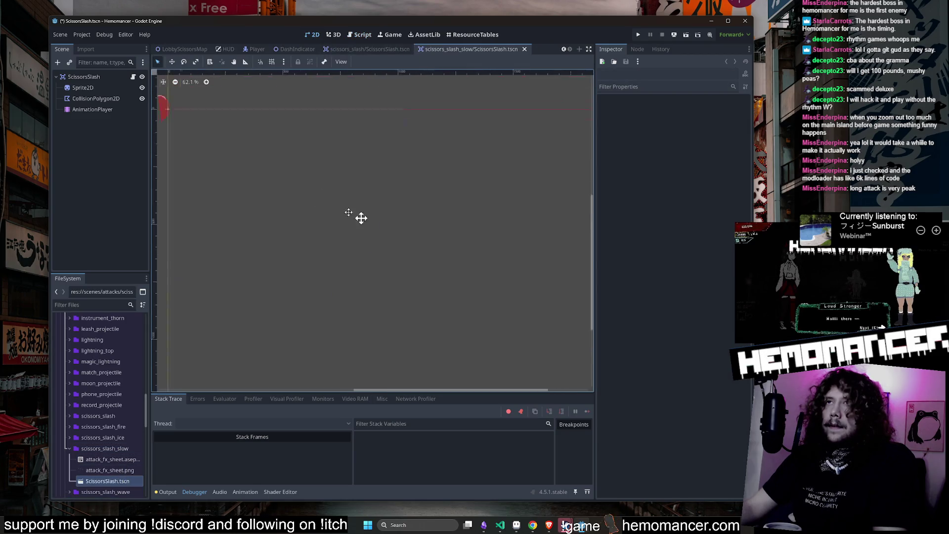
Close the original ScissorsSlash tab and rename the copied scene to ScissorsSlashSlow.tscn.
{"action": "middle_click", "coordinate": [342, 48]}
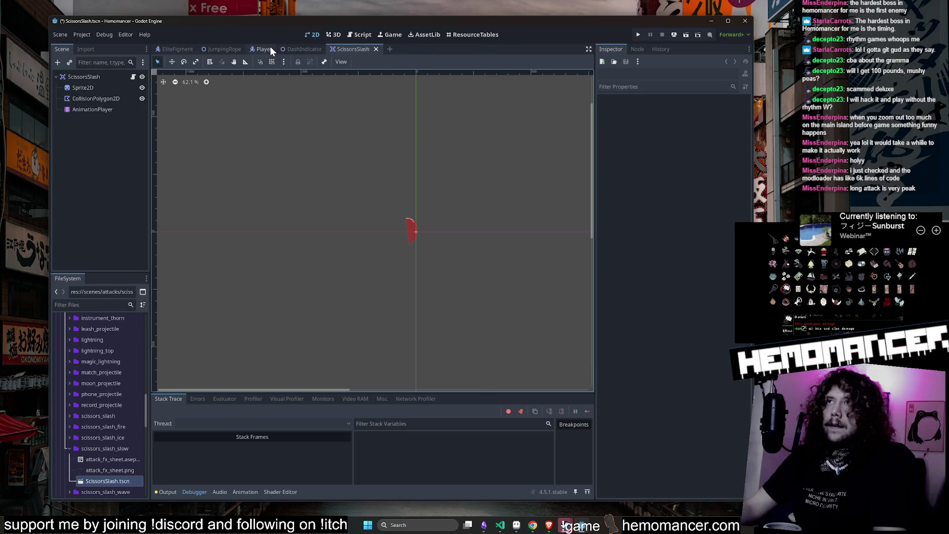
{"action": "scroll", "coordinate": [473, 208], "scroll_direction": "up", "scroll_amount": 1}
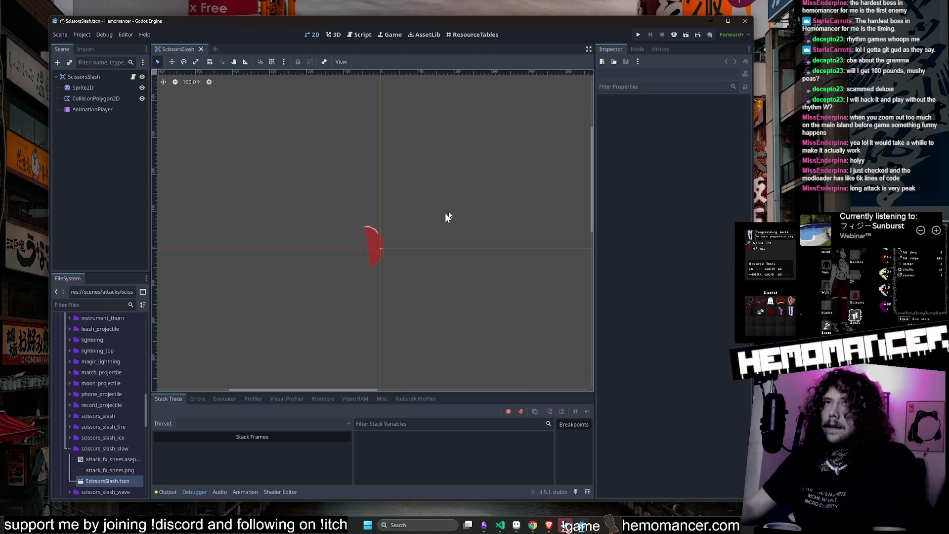
{"action": "scroll", "coordinate": [126, 469], "scroll_direction": "down", "scroll_amount": 2}
{"action": "left_click", "coordinate": [117, 437]}
{"action": "key", "text": "F2"}
{"action": "type", "text": "Slow"}
{"action": "key", "text": "Return"}
Rename attack_fx_sheet.aseprite to slash_slow.aseprite, keeping attack_fx_sheet.png.
{"action": "scroll", "coordinate": [391, 253], "scroll_direction": "up", "scroll_amount": 5}
{"action": "scroll", "coordinate": [404, 165], "scroll_direction": "up", "scroll_amount": 3}
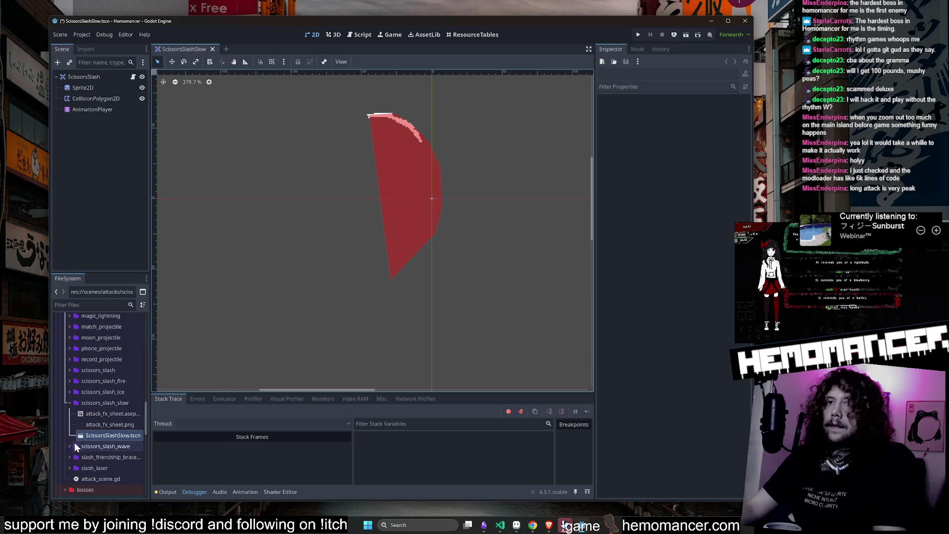
{"action": "left_click", "coordinate": [120, 414]}
{"action": "key", "text": "F2"}
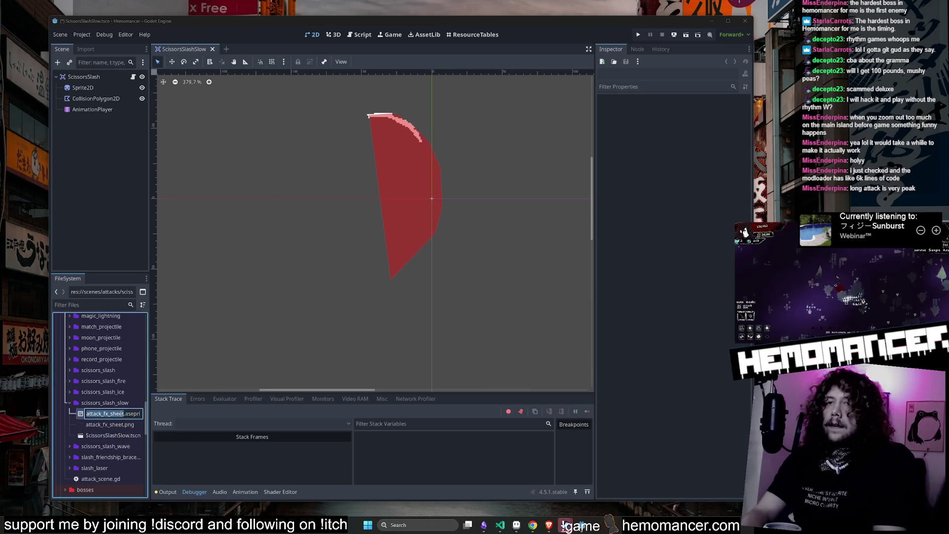
{"action": "type", "text": "sSla"}
{"action": "type", "text": "sh_.aseprite"}
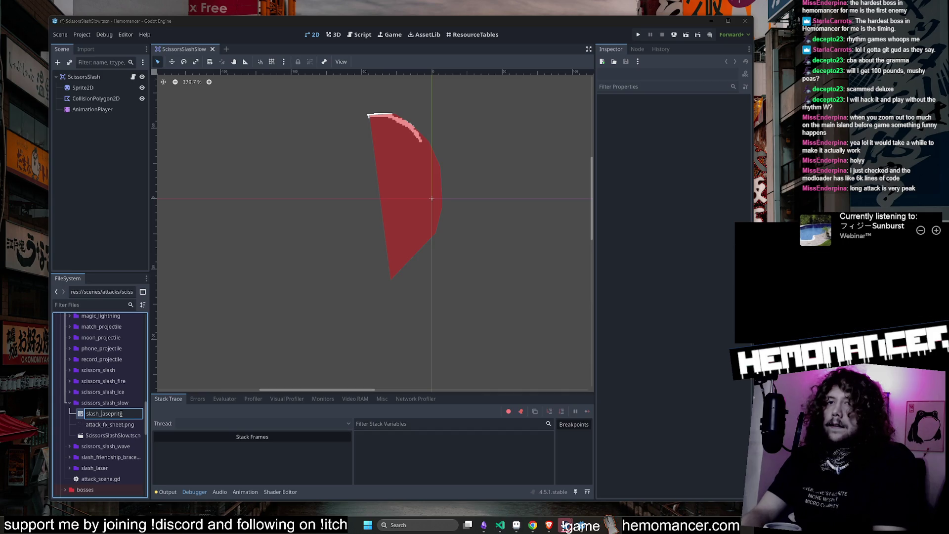
{"action": "type", "text": "_slow"}
{"action": "key", "text": "Return"}
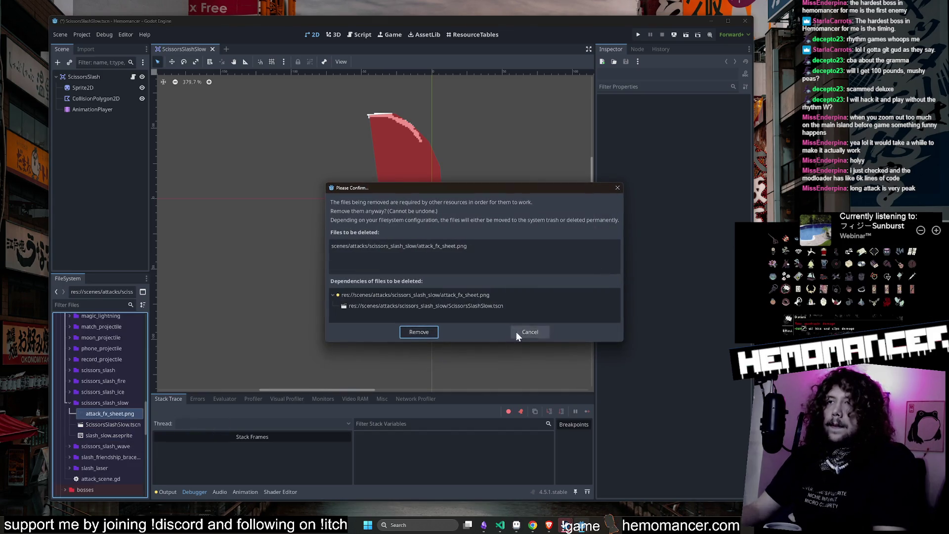
{"action": "left_click", "coordinate": [524, 334]}
Assign slash_slow.aseprite to the Sprite2D's Aseprite File and import it.
{"action": "left_click", "coordinate": [84, 76]}
{"action": "left_click", "coordinate": [89, 88]}
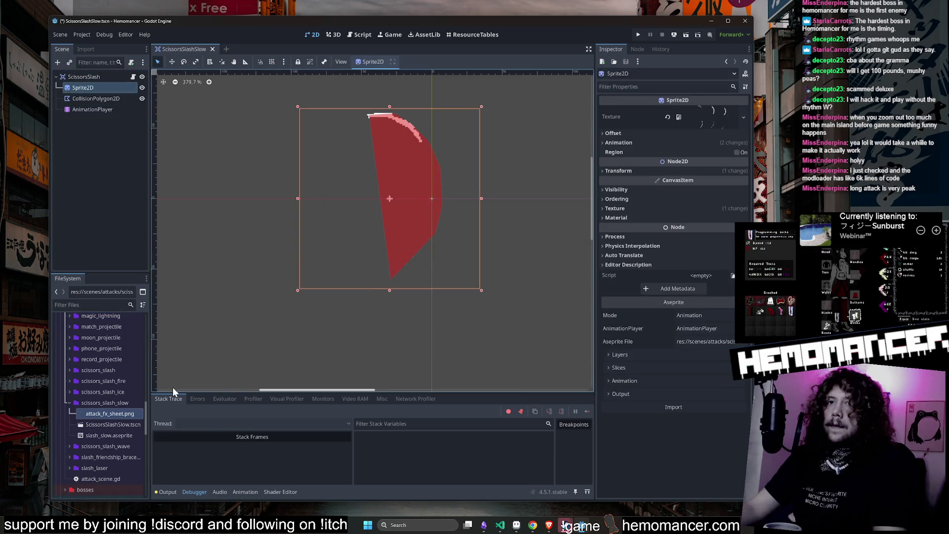
{"action": "left_click_drag", "start_coordinate": [136, 437], "coordinate": [705, 342]}
{"action": "left_click", "coordinate": [688, 409]}
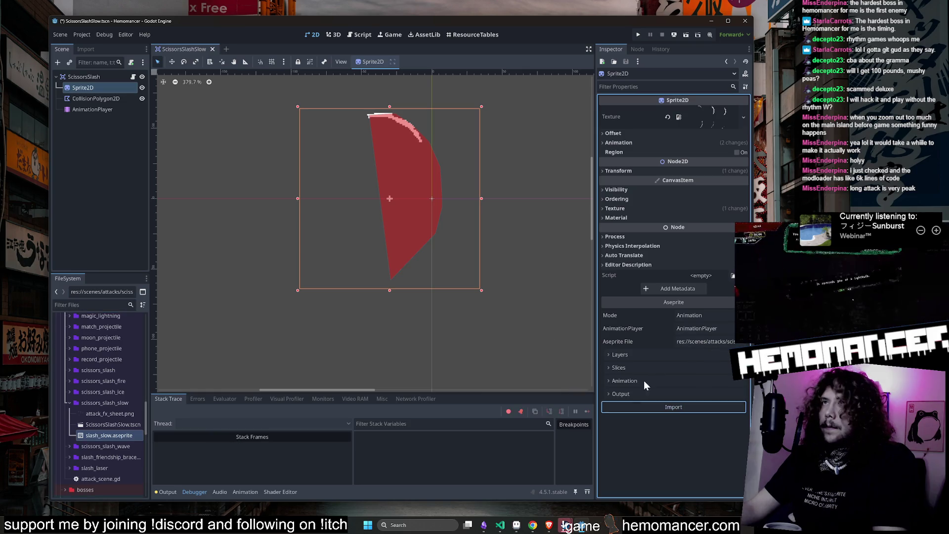
{"action": "left_click", "coordinate": [93, 77]}
{"action": "left_click", "coordinate": [101, 76]}
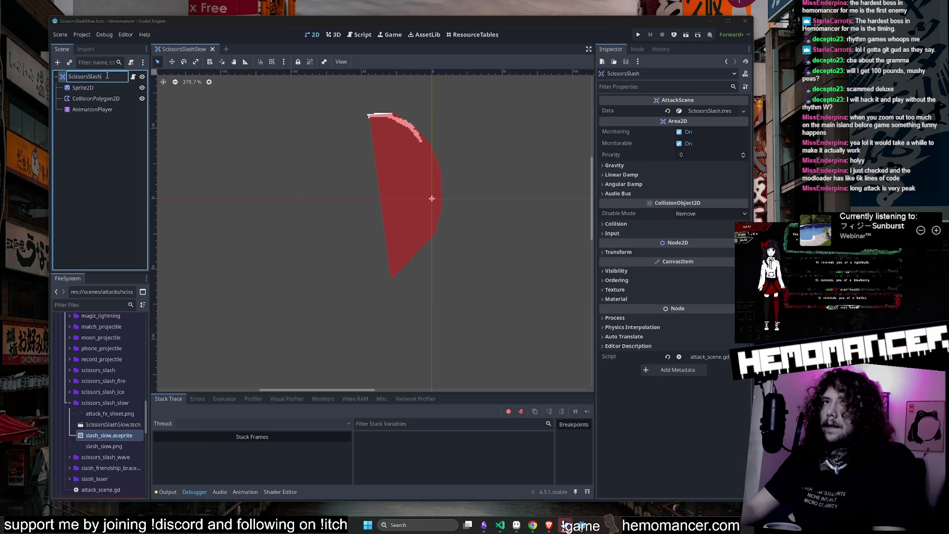
Rename the root node to ScissorsSlashSlow and clear its old ScissorsSlash.tres Data.
{"action": "key", "text": "Return"}
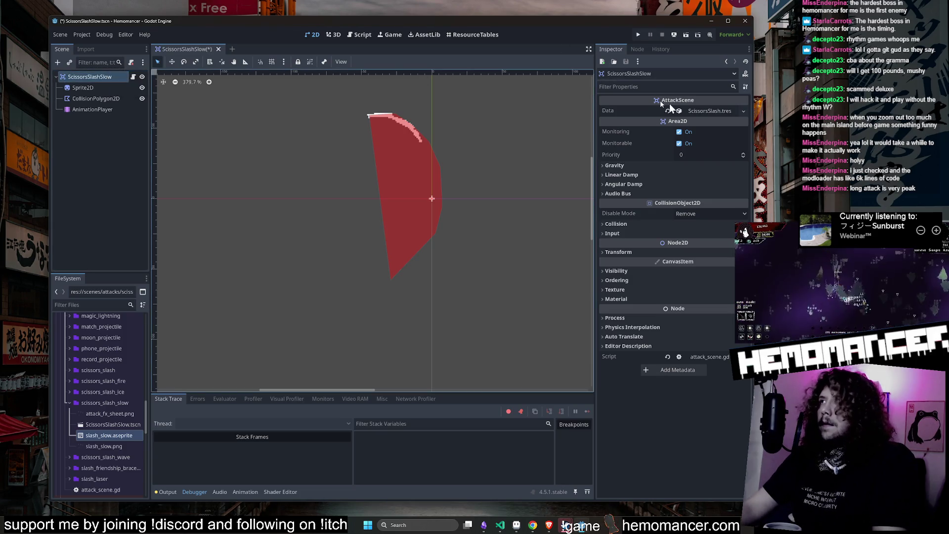
{"action": "left_click", "coordinate": [668, 111]}
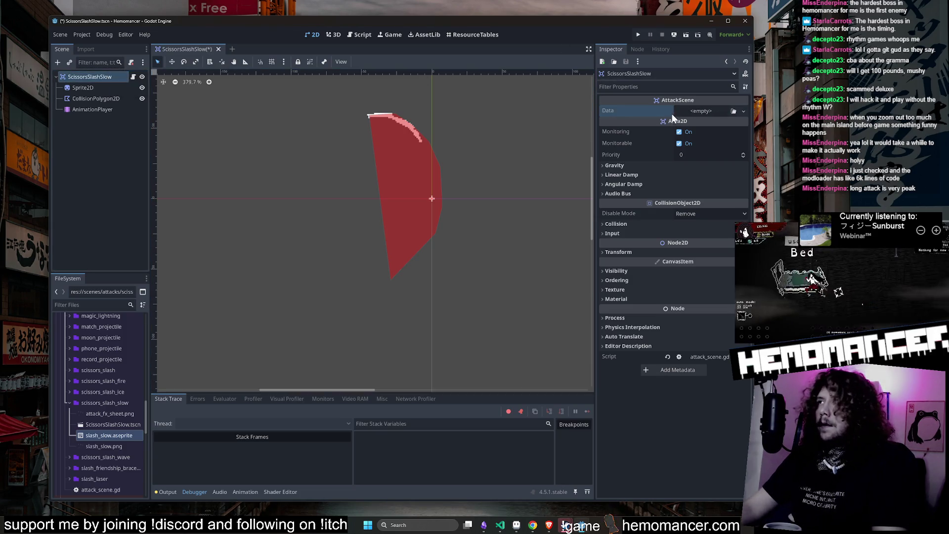
{"action": "scroll", "coordinate": [61, 410], "scroll_direction": "up", "scroll_amount": 10}
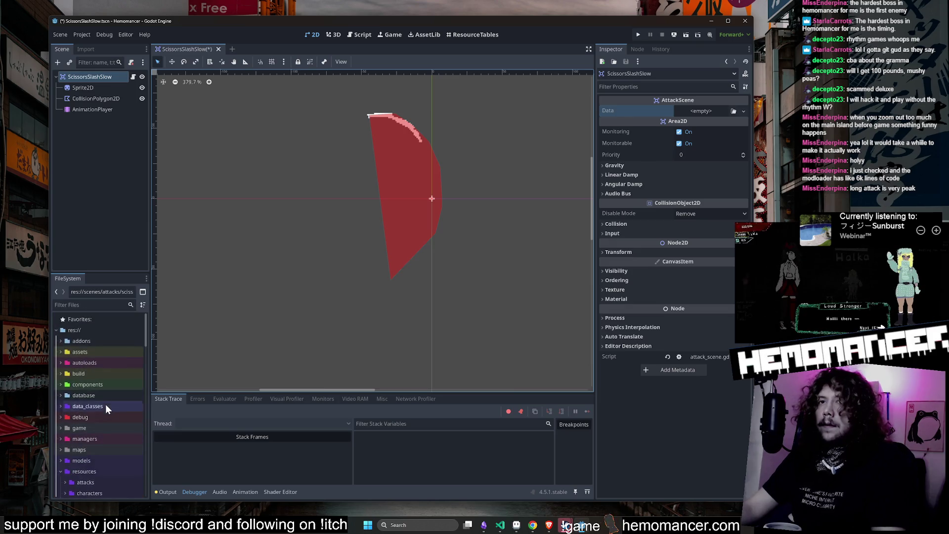
{"action": "left_click", "coordinate": [97, 437]}
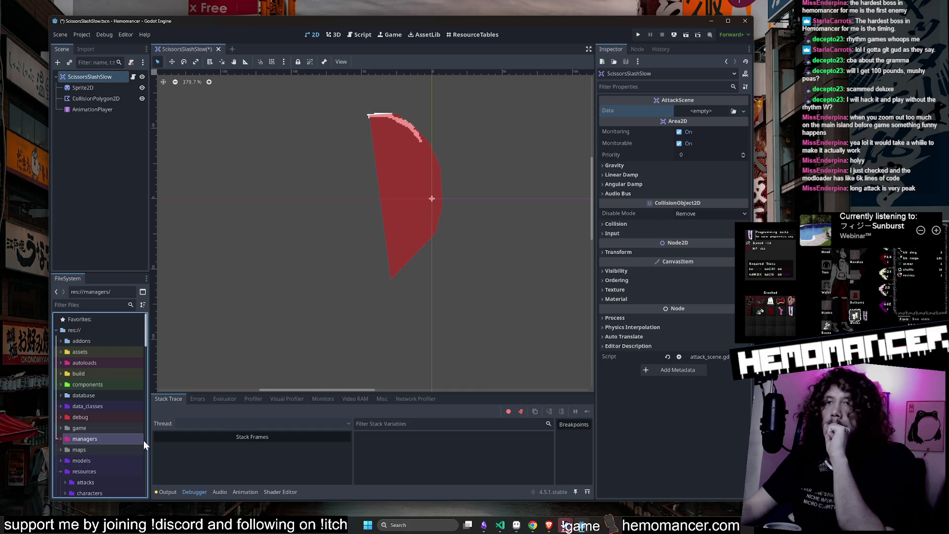
{"action": "scroll", "coordinate": [111, 396], "scroll_direction": "down", "scroll_amount": 3}
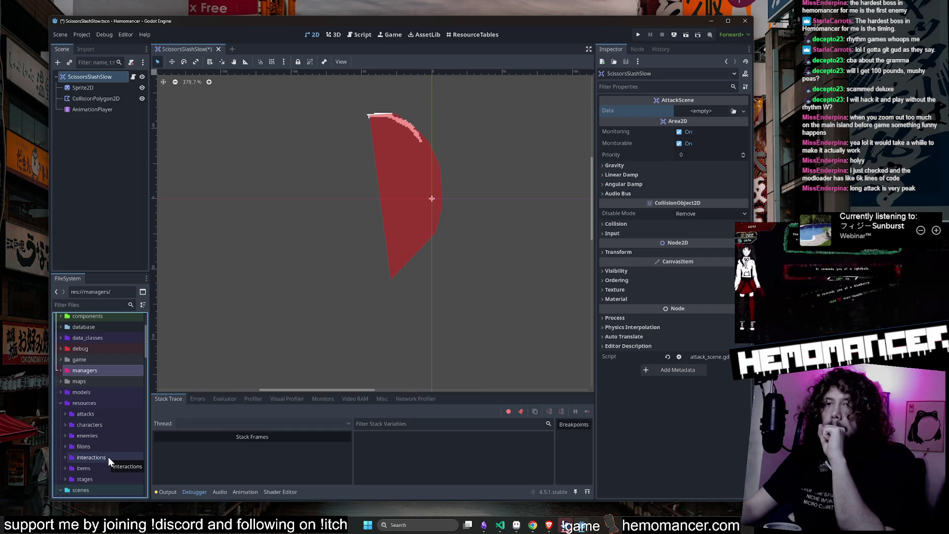
{"action": "double_click", "coordinate": [108, 414]}
{"action": "scroll", "coordinate": [107, 414], "scroll_direction": "down", "scroll_amount": 5}
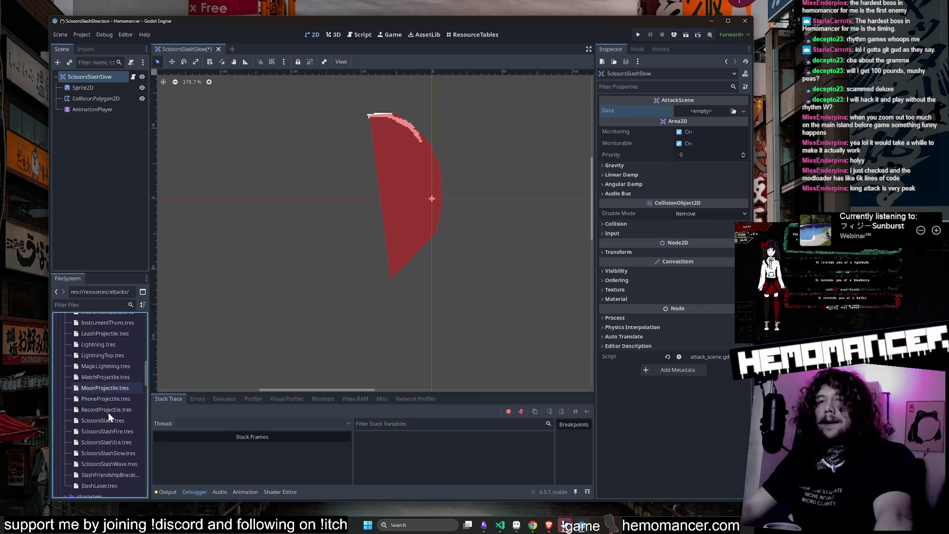
{"action": "scroll", "coordinate": [109, 411], "scroll_direction": "down", "scroll_amount": 3}
{"action": "scroll", "coordinate": [120, 405], "scroll_direction": "up", "scroll_amount": 1}
Assign resources/attacks/ScissorsSlashSlow.tres as the root's Data and verify it.
{"action": "left_click_drag", "start_coordinate": [126, 407], "coordinate": [719, 133]}
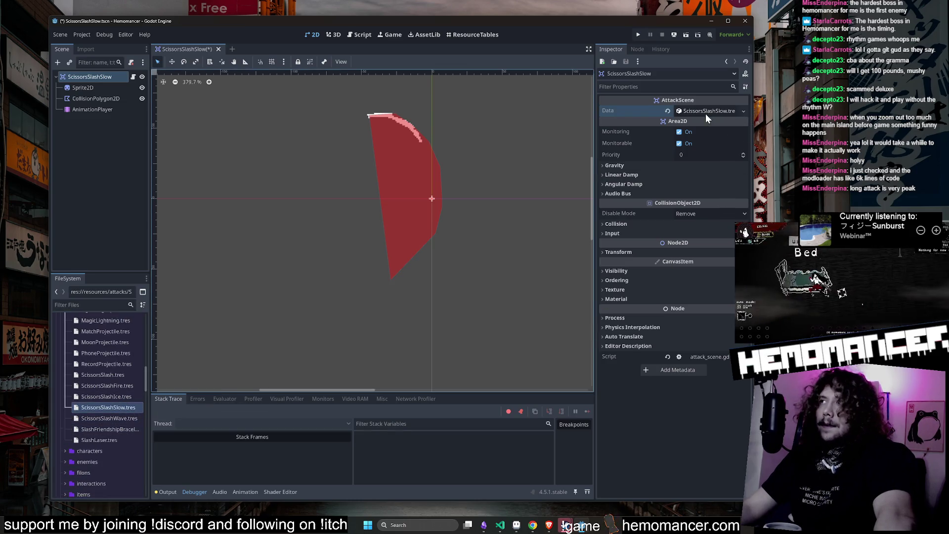
{"action": "left_click", "coordinate": [705, 113]}
{"action": "left_click", "coordinate": [705, 112]}
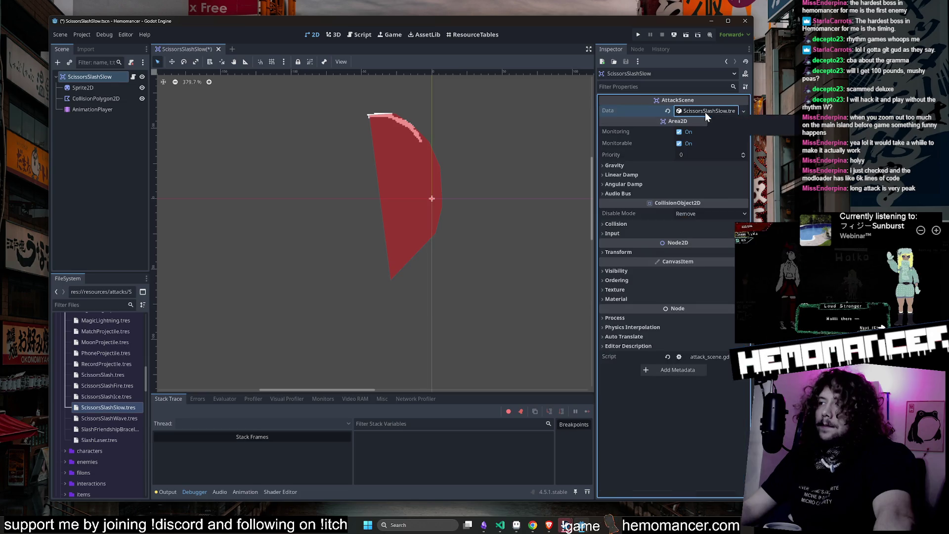
{"action": "left_click", "coordinate": [105, 88]}
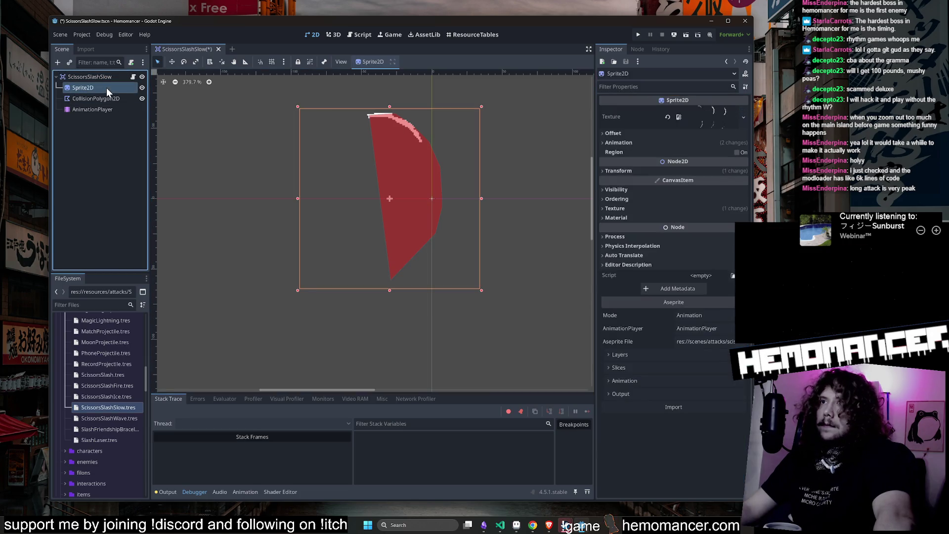
{"action": "left_click", "coordinate": [108, 79]}
Switch to the 2D view and save the ScissorsSlashSlow scene with Ctrl+S.
{"action": "left_click", "coordinate": [132, 76]}
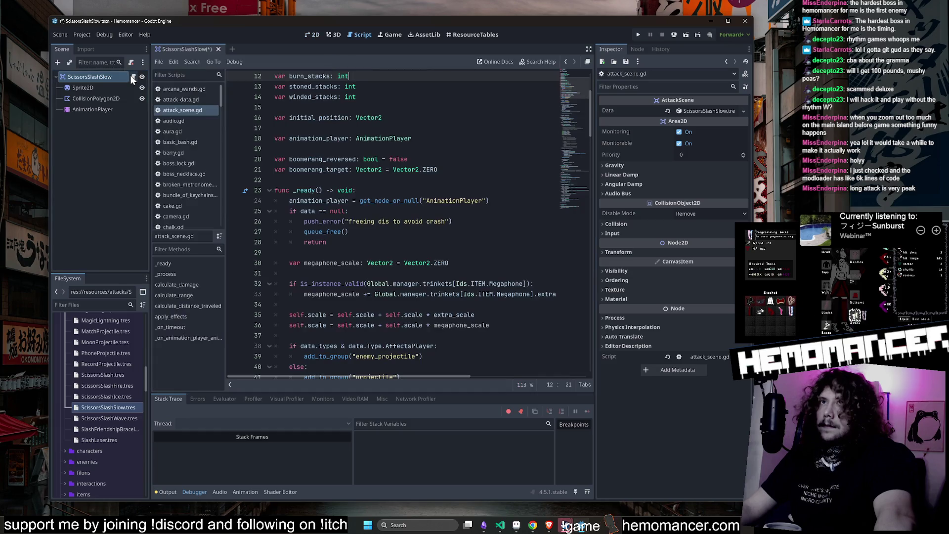
{"action": "scroll", "coordinate": [362, 189], "scroll_direction": "up", "scroll_amount": 4}
{"action": "left_click", "coordinate": [97, 78]}
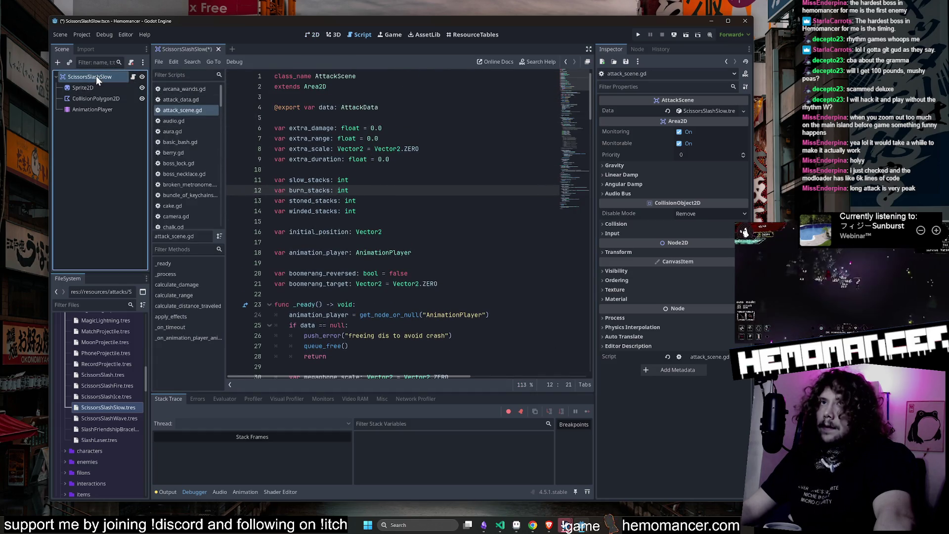
{"action": "left_click", "coordinate": [316, 35]}
{"action": "left_click", "coordinate": [298, 122]}
{"action": "key", "text": "ctrl+s"}
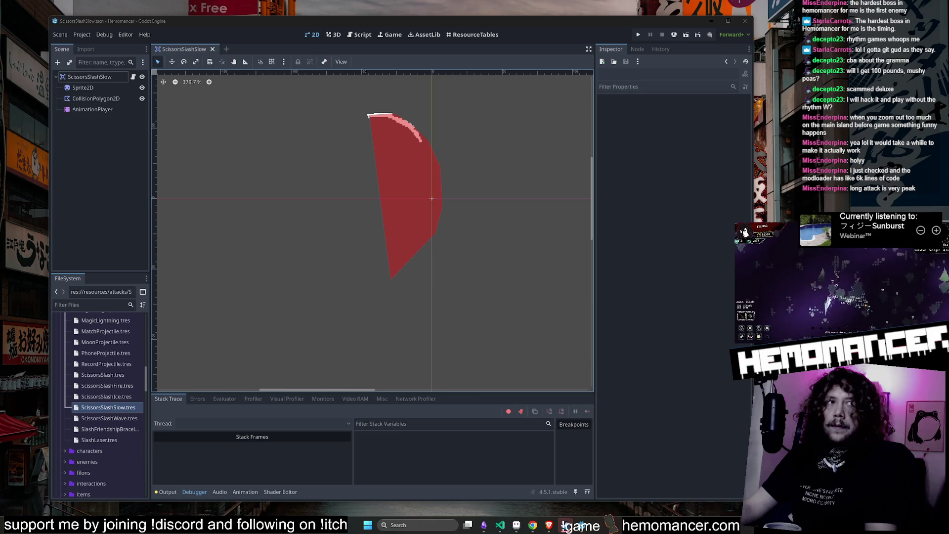
Select the Sprite2D and collision polygon, and browse the resources attacks folder.
{"action": "left_click", "coordinate": [77, 88]}
{"action": "left_click", "coordinate": [85, 100]}
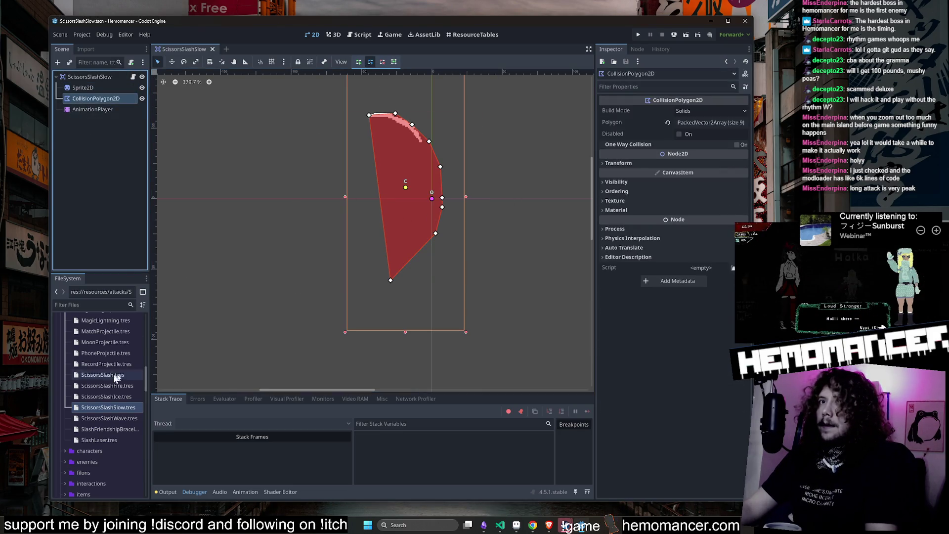
{"action": "scroll", "coordinate": [105, 382], "scroll_direction": "up", "scroll_amount": 10}
{"action": "left_click", "coordinate": [64, 437]}
{"action": "left_click", "coordinate": [69, 438]}
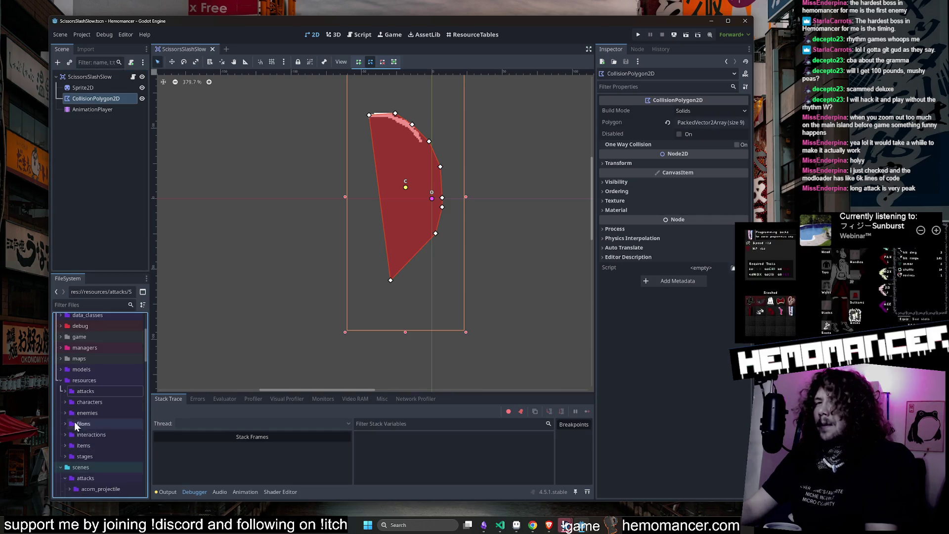
{"action": "left_click", "coordinate": [73, 393]}
{"action": "scroll", "coordinate": [94, 375], "scroll_direction": "down", "scroll_amount": 5}
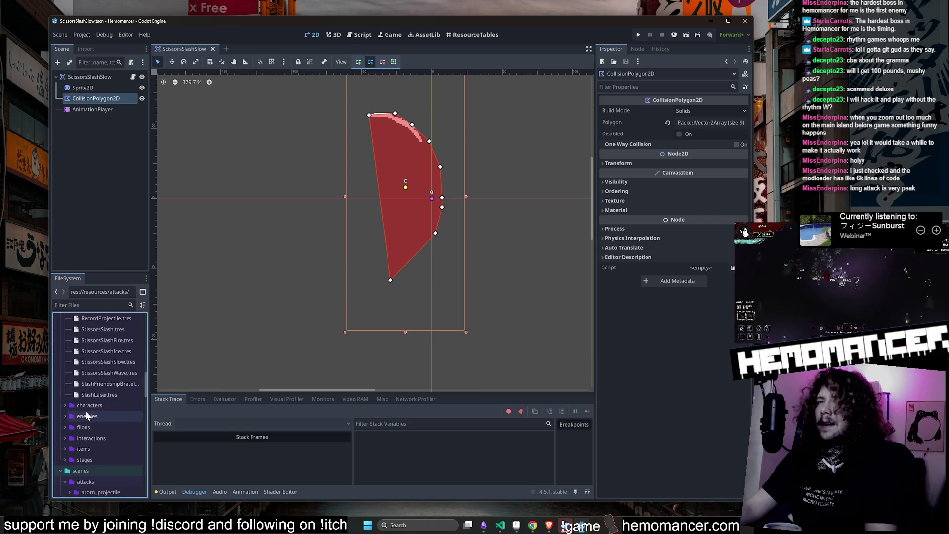
Browse the scenes folder, then reopen resources/attacks to list its .tres files.
{"action": "left_click", "coordinate": [97, 427]}
{"action": "scroll", "coordinate": [97, 410], "scroll_direction": "up", "scroll_amount": 5}
{"action": "scroll", "coordinate": [97, 391], "scroll_direction": "up", "scroll_amount": 5}
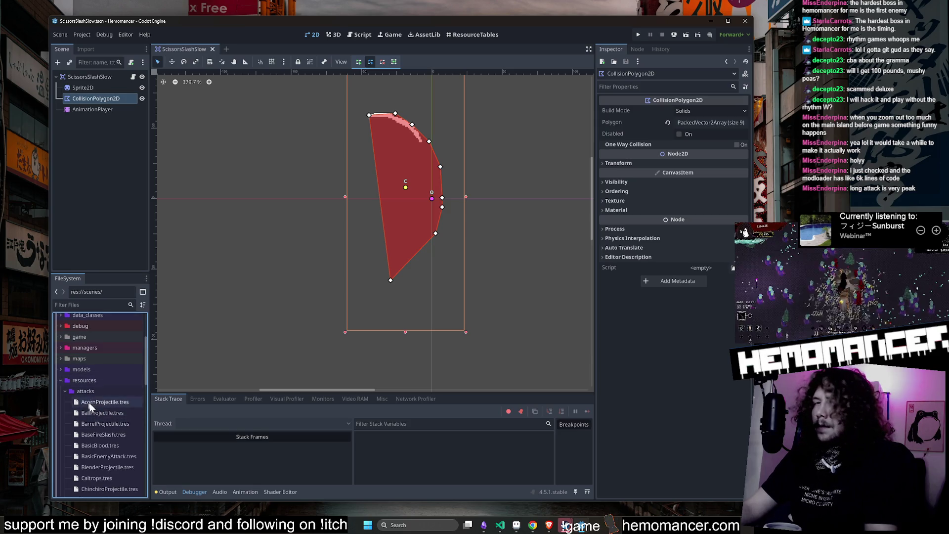
{"action": "left_click", "coordinate": [65, 393]}
{"action": "left_click", "coordinate": [66, 393]}
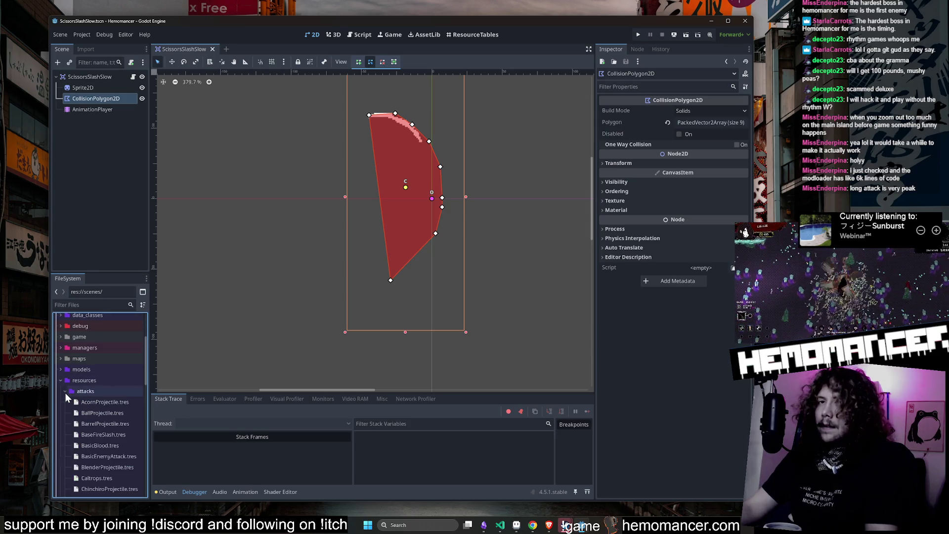
{"action": "double_click", "coordinate": [91, 389]}
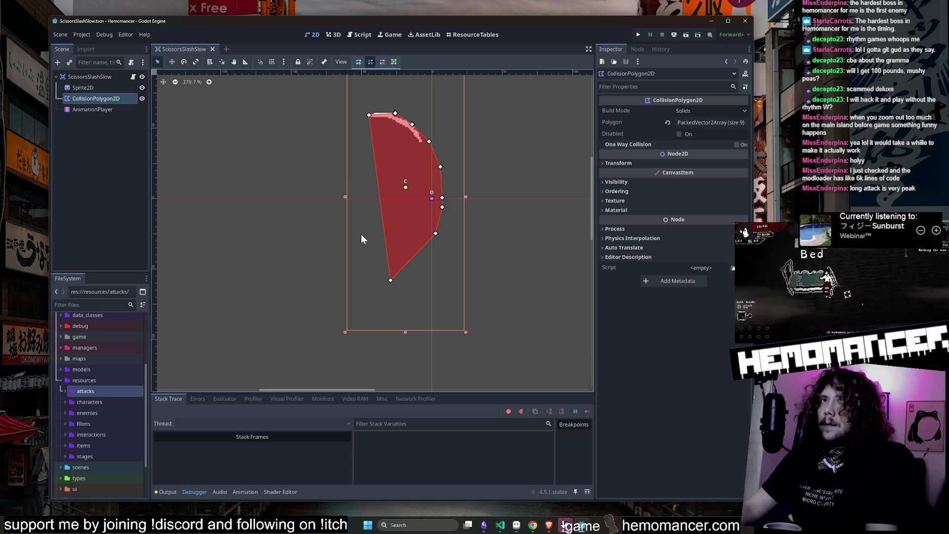
{"action": "double_click", "coordinate": [108, 393]}
Center the slash shape on the canvas and show the AnimationPlayer's default animation timeline.
{"action": "left_click_drag", "start_coordinate": [307, 163], "coordinate": [266, 242]}
{"action": "left_click_drag", "start_coordinate": [325, 273], "coordinate": [347, 216]}
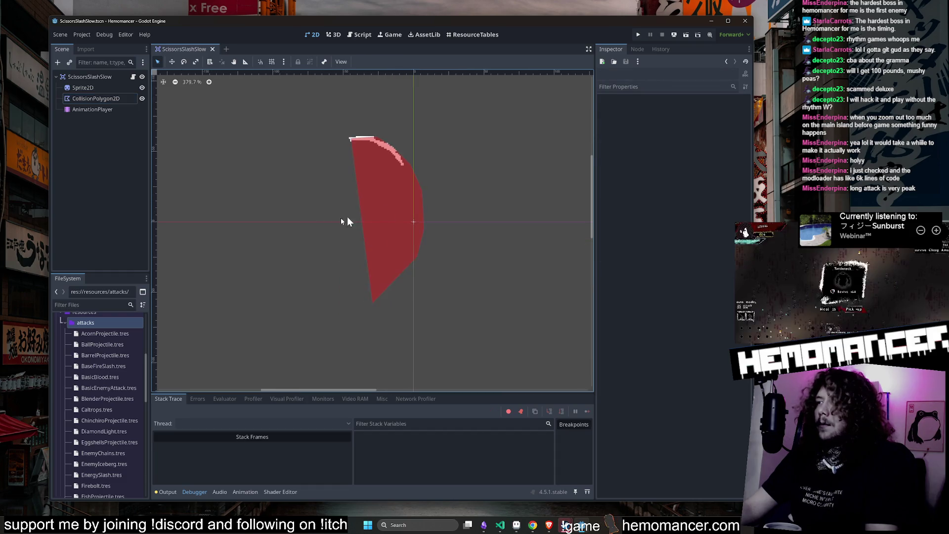
{"action": "scroll", "coordinate": [324, 199], "scroll_direction": "up", "scroll_amount": 2}
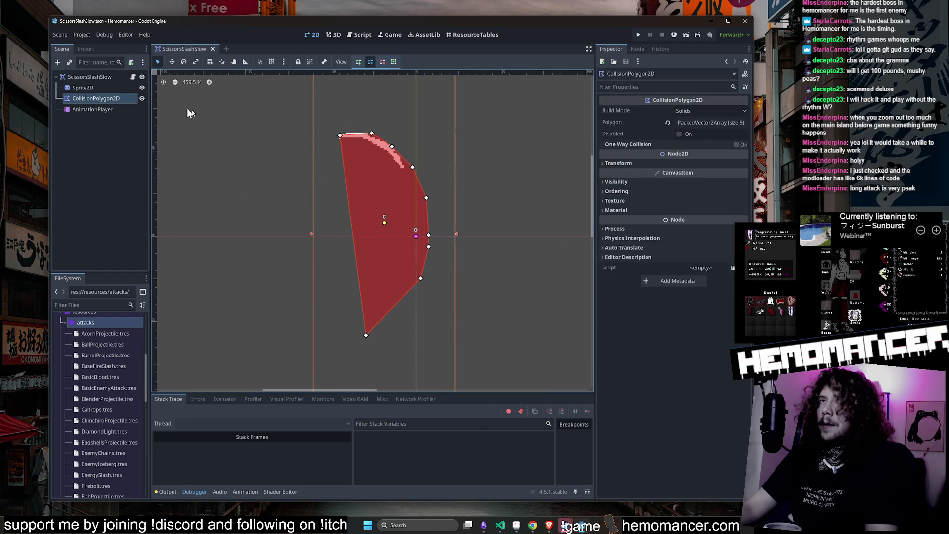
{"action": "left_click", "coordinate": [124, 78]}
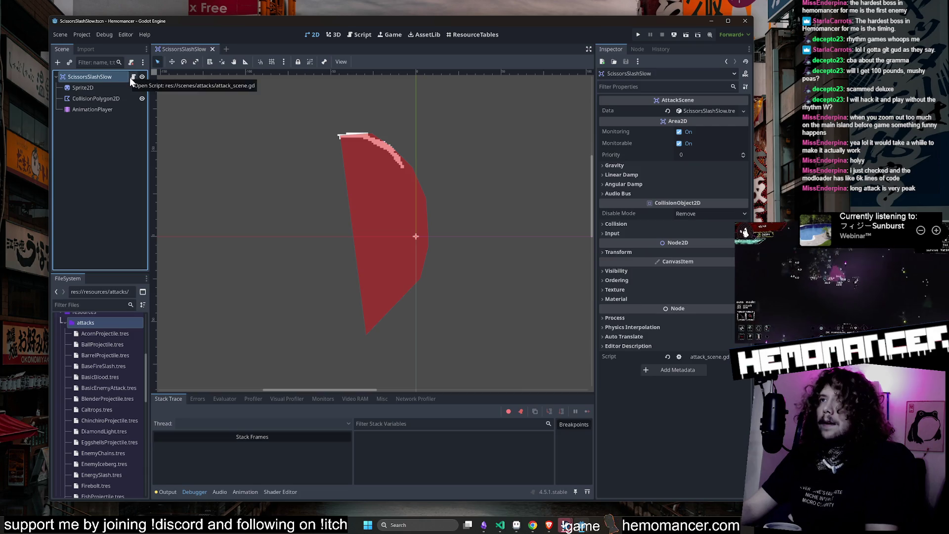
{"action": "left_click", "coordinate": [374, 170]}
{"action": "left_click", "coordinate": [288, 168]}
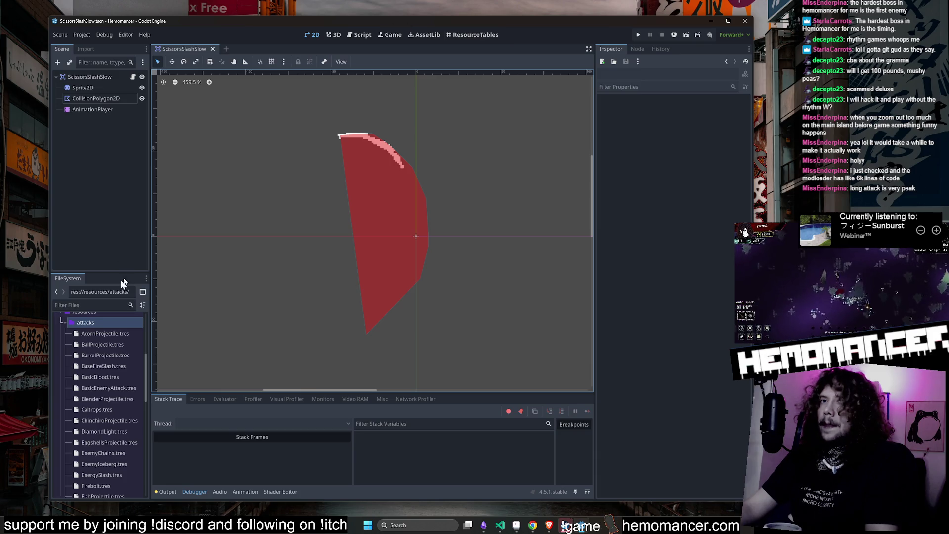
{"action": "left_click", "coordinate": [63, 323]}
{"action": "left_click", "coordinate": [64, 337]}
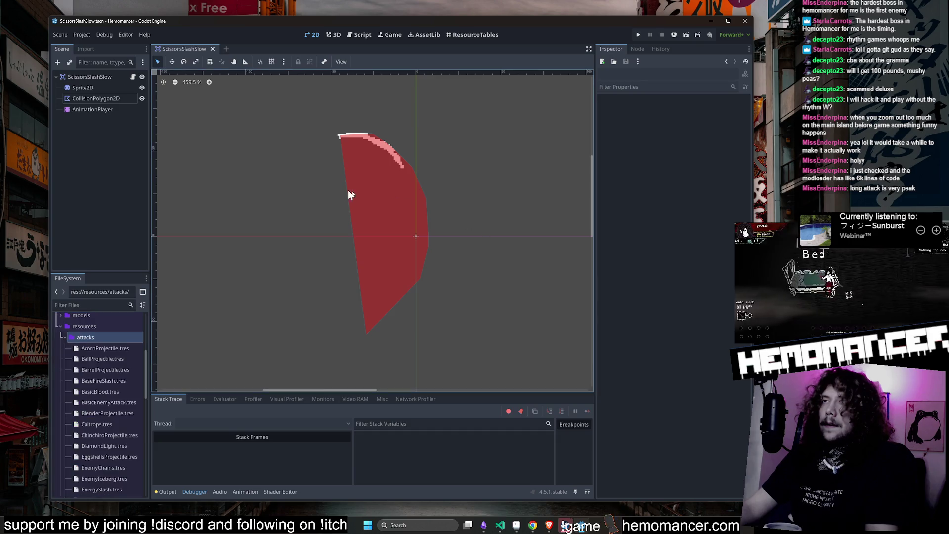
{"action": "left_click", "coordinate": [394, 186]}
{"action": "left_click", "coordinate": [102, 109]}
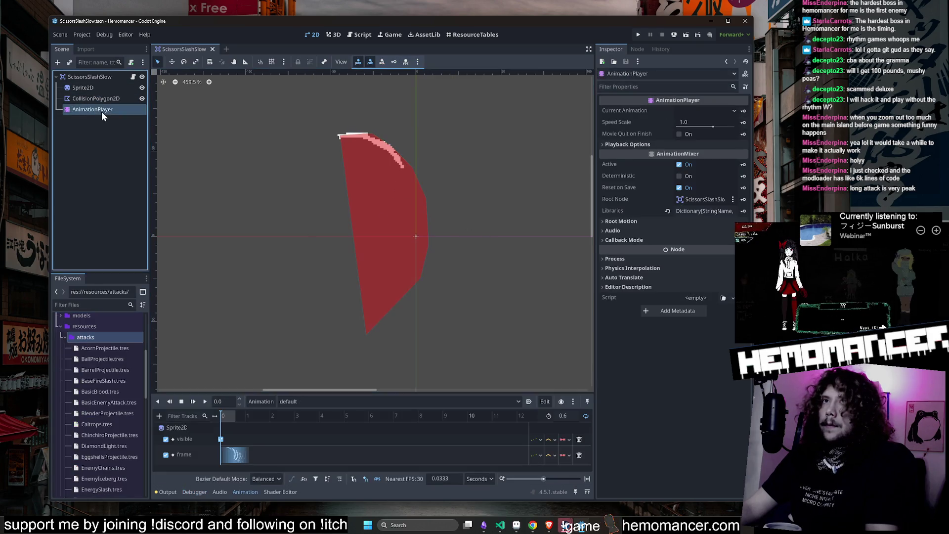
Make the animation timeline taller and open the root's attack_scene.gd script.
{"action": "left_click_drag", "start_coordinate": [294, 392], "coordinate": [293, 361]}
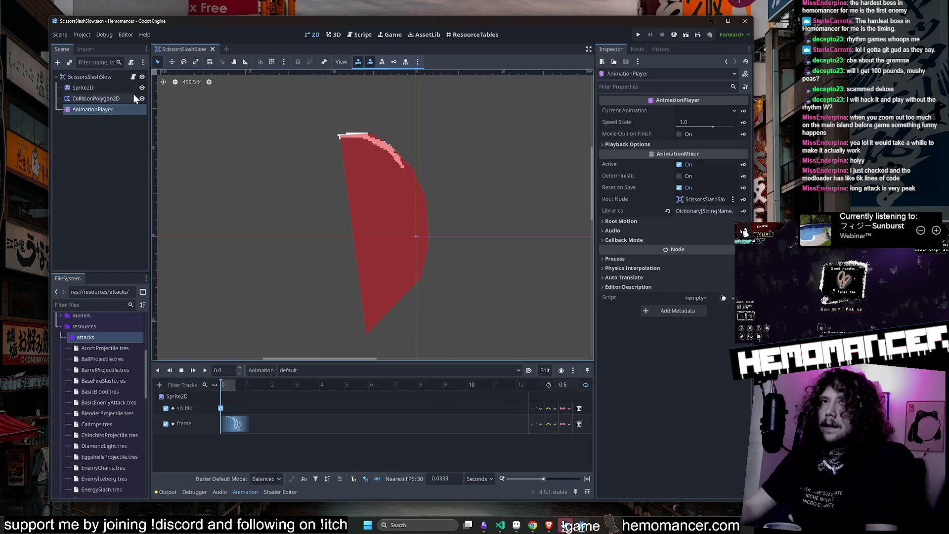
{"action": "left_click", "coordinate": [133, 77]}
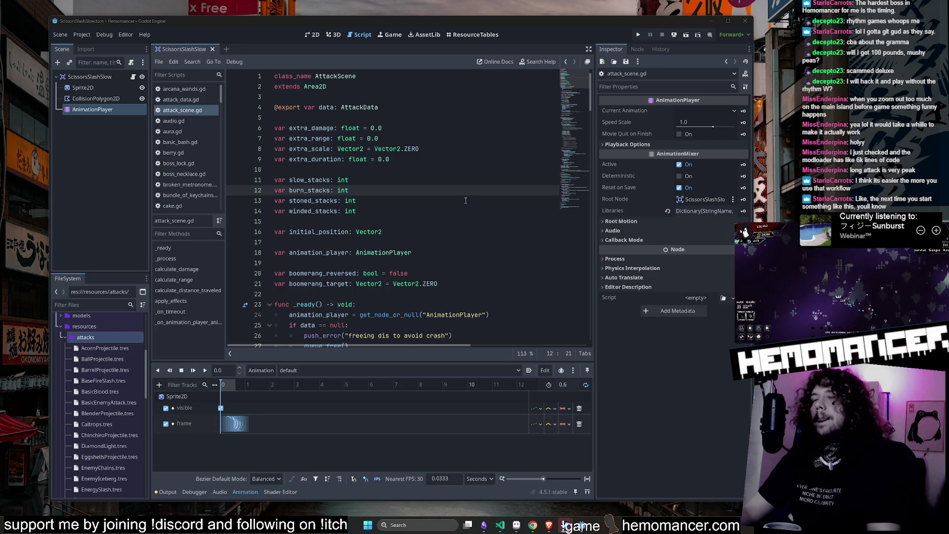
{"action": "left_click", "coordinate": [465, 149]}
{"action": "left_click_drag", "start_coordinate": [574, 84], "coordinate": [572, 154]}
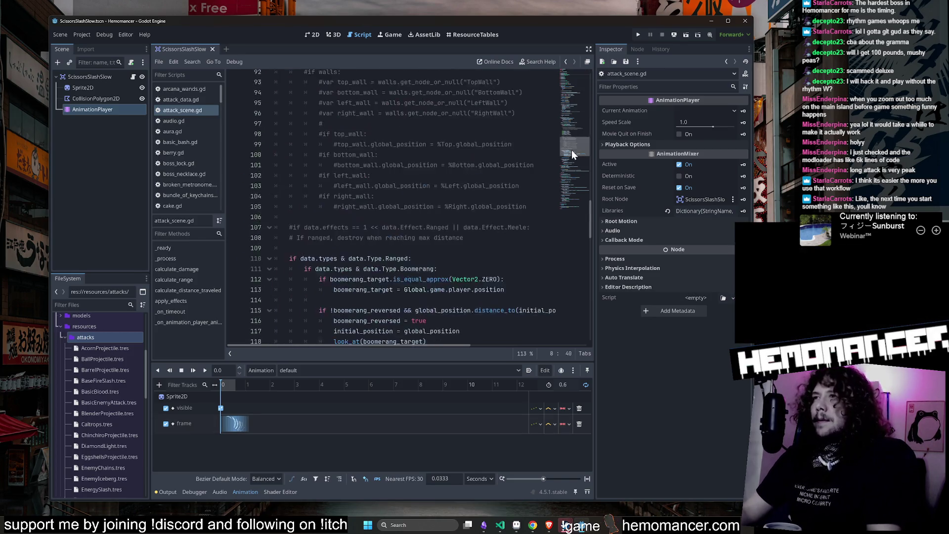
{"action": "scroll", "coordinate": [572, 155], "scroll_direction": "up", "scroll_amount": 20}
{"action": "left_click", "coordinate": [419, 208]}
{"action": "scroll", "coordinate": [419, 207], "scroll_direction": "down", "scroll_amount": 3}
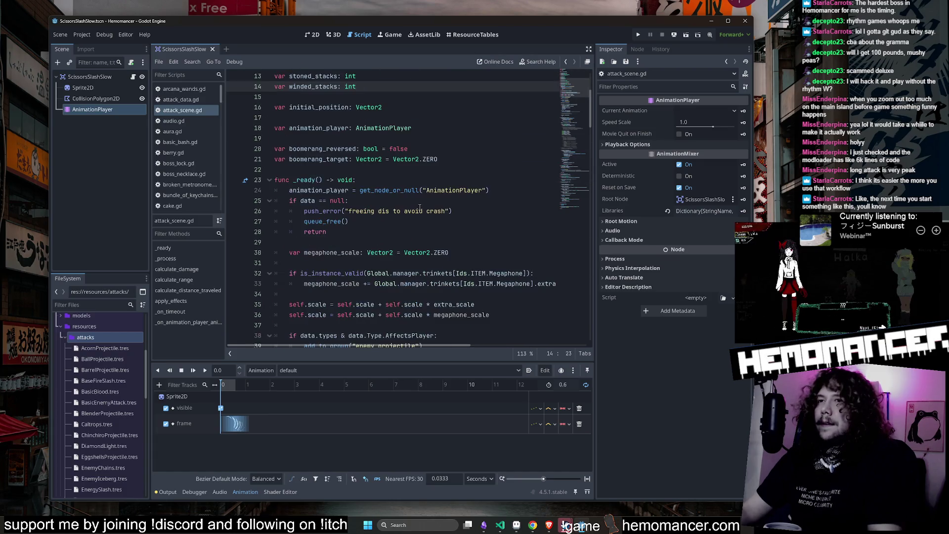
{"action": "scroll", "coordinate": [419, 208], "scroll_direction": "up", "scroll_amount": 2}
{"action": "left_click", "coordinate": [419, 202]}
{"action": "key", "text": "Up"}
{"action": "key", "text": "Up"}
{"action": "key", "text": "Up"}
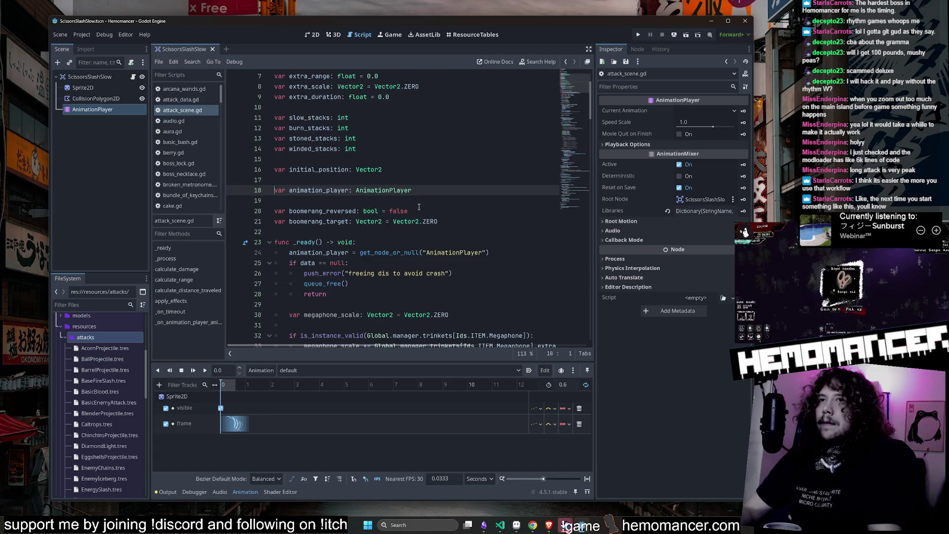
{"action": "key", "text": "Down"}
{"action": "key", "text": "Down"}
{"action": "key", "text": "Down"}
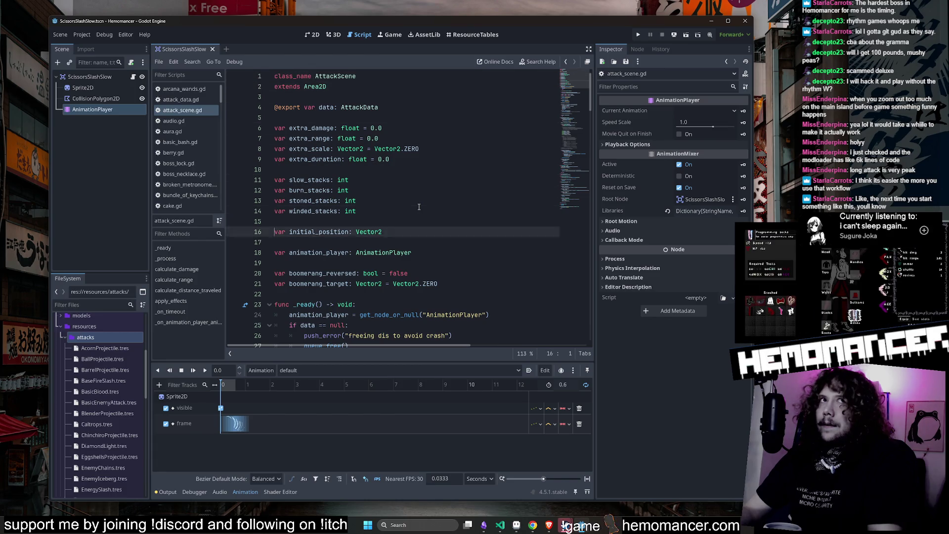
{"action": "key", "text": "Down"}
{"action": "key", "text": "Down"}
{"action": "key", "text": "Down"}
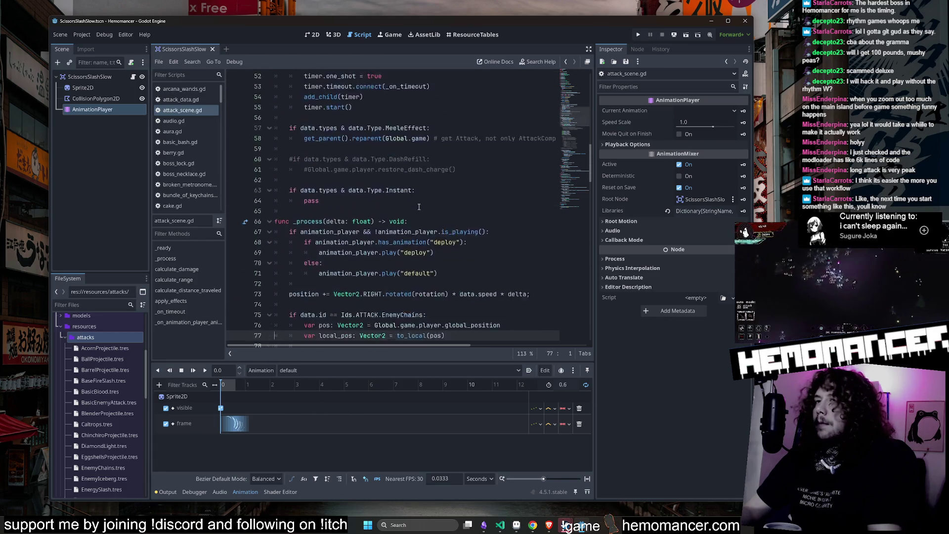
{"action": "scroll", "coordinate": [419, 206], "scroll_direction": "down", "scroll_amount": 9}
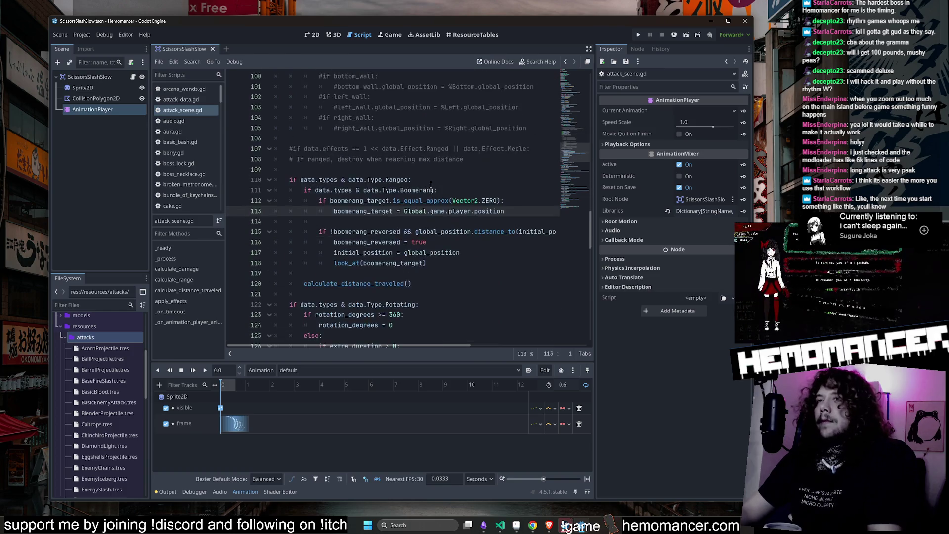
{"action": "left_click", "coordinate": [430, 221]}
{"action": "left_click", "coordinate": [443, 240]}
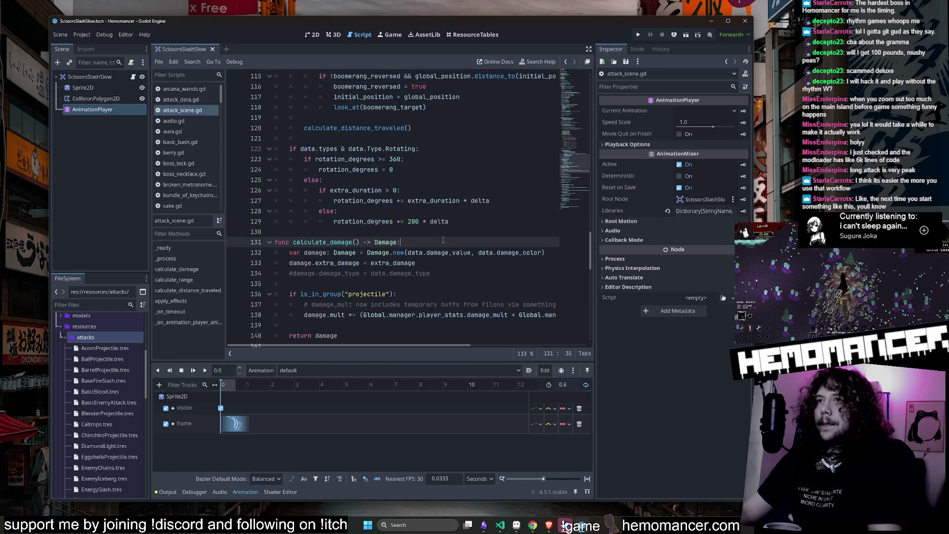
{"action": "mouse_move", "coordinate": [579, 167]}
{"action": "left_mouse_down"}
{"action": "mouse_move", "coordinate": [571, 183]}
{"action": "mouse_move", "coordinate": [567, 102]}
{"action": "left_mouse_up"}
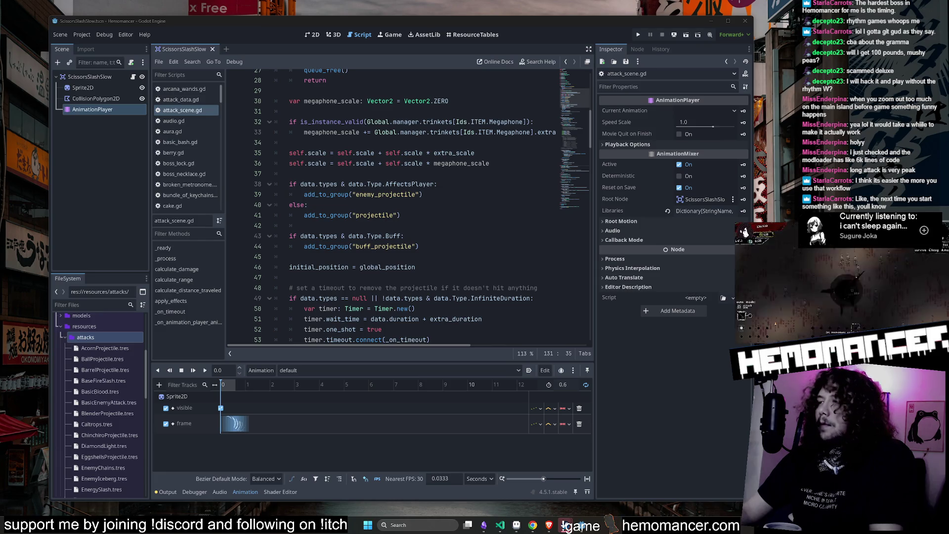
{"action": "left_click", "coordinate": [487, 164]}
{"action": "scroll", "coordinate": [489, 164], "scroll_direction": "up", "scroll_amount": 3}
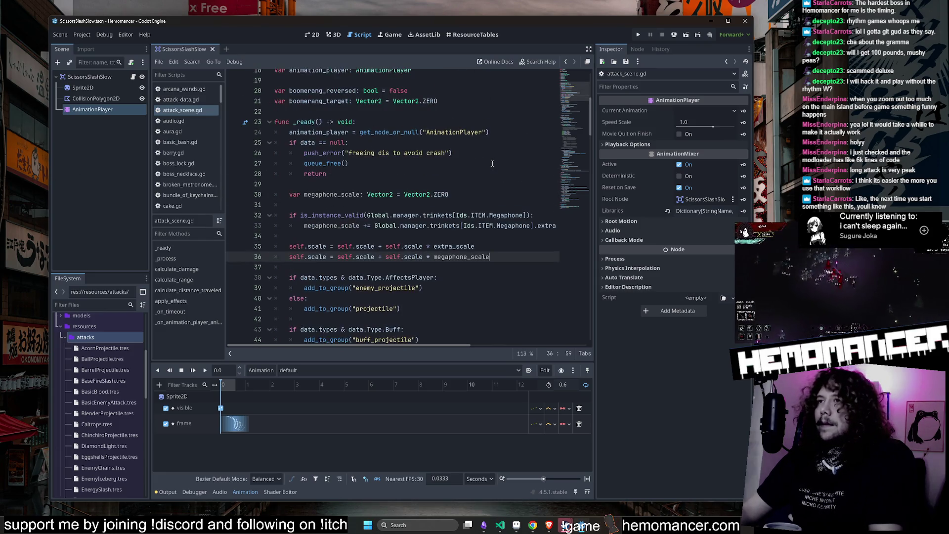
{"action": "left_click", "coordinate": [492, 163]}
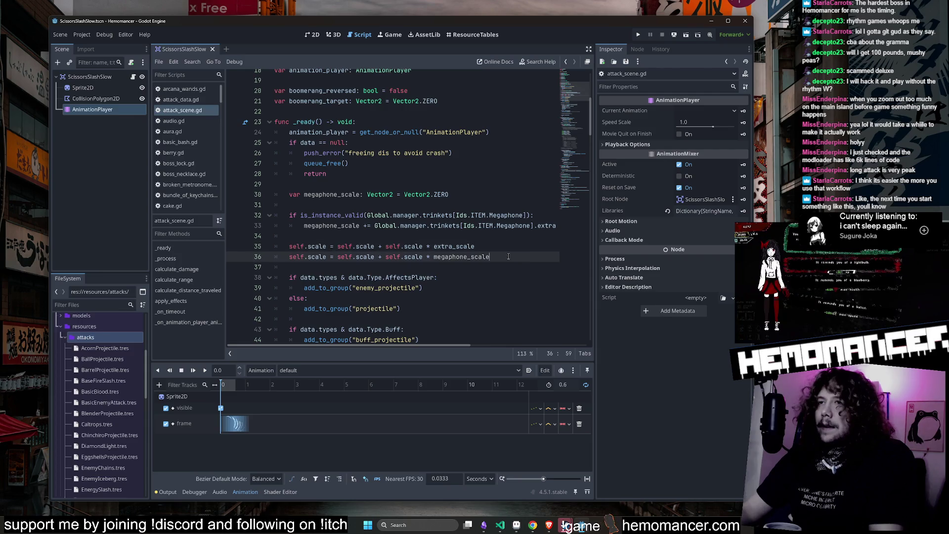
{"action": "left_click", "coordinate": [310, 238]}
{"action": "mouse_move", "coordinate": [291, 246]}
{"action": "left_mouse_down"}
{"action": "mouse_move", "coordinate": [483, 259]}
{"action": "mouse_move", "coordinate": [271, 250]}
{"action": "left_mouse_up"}
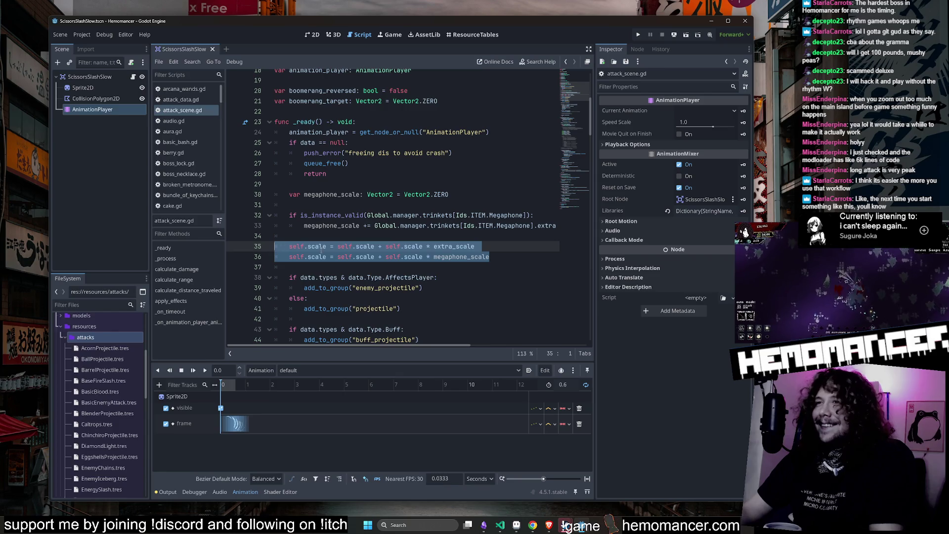
{"action": "left_click", "coordinate": [430, 246]}
{"action": "scroll", "coordinate": [352, 247], "scroll_direction": "down", "scroll_amount": 3}
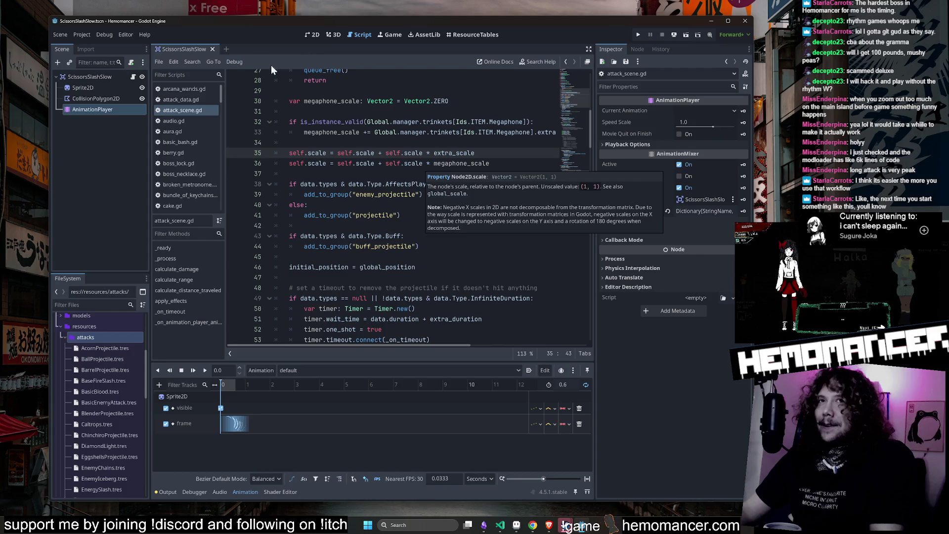
{"action": "left_click", "coordinate": [314, 35]}
Play the AnimationPlayer's default slash animation, then stop and reset it.
{"action": "left_click", "coordinate": [84, 100]}
{"action": "left_click", "coordinate": [92, 86]}
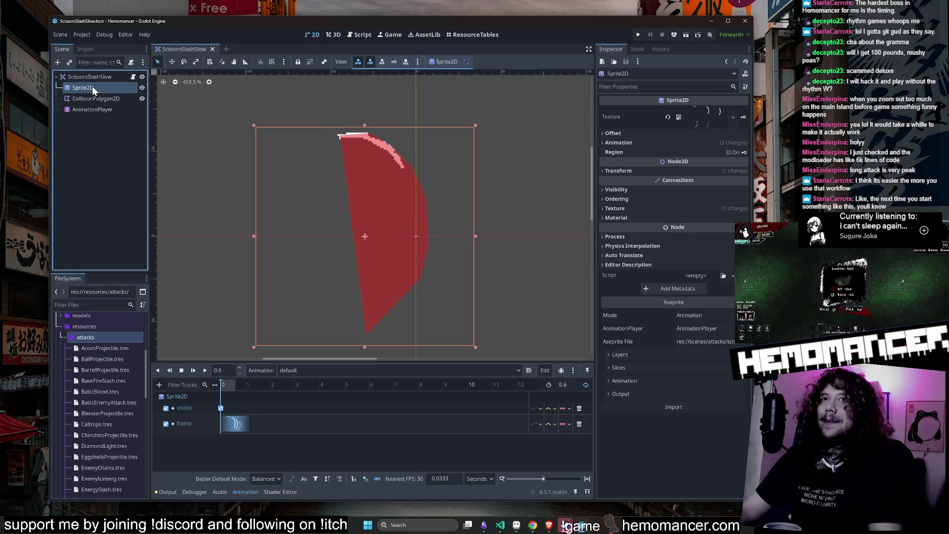
{"action": "left_click", "coordinate": [101, 110]}
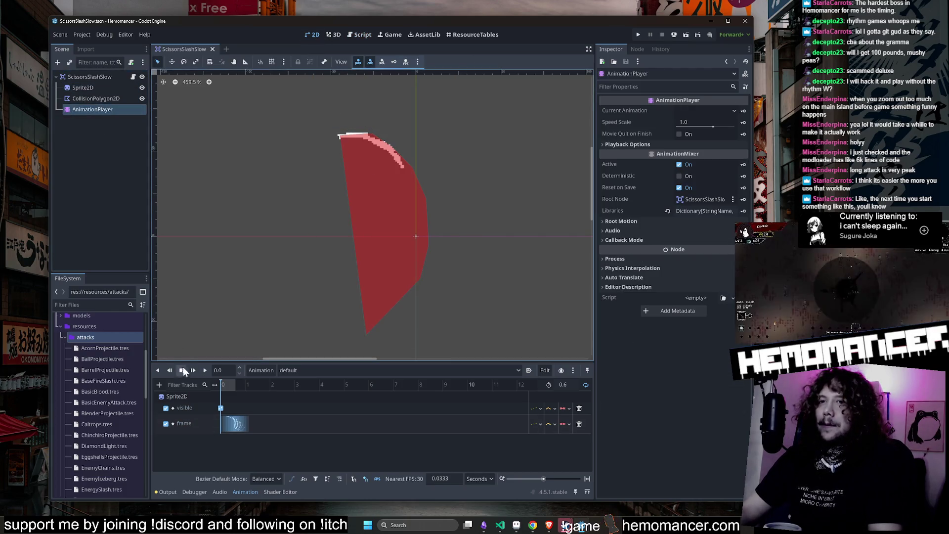
{"action": "left_click", "coordinate": [204, 370]}
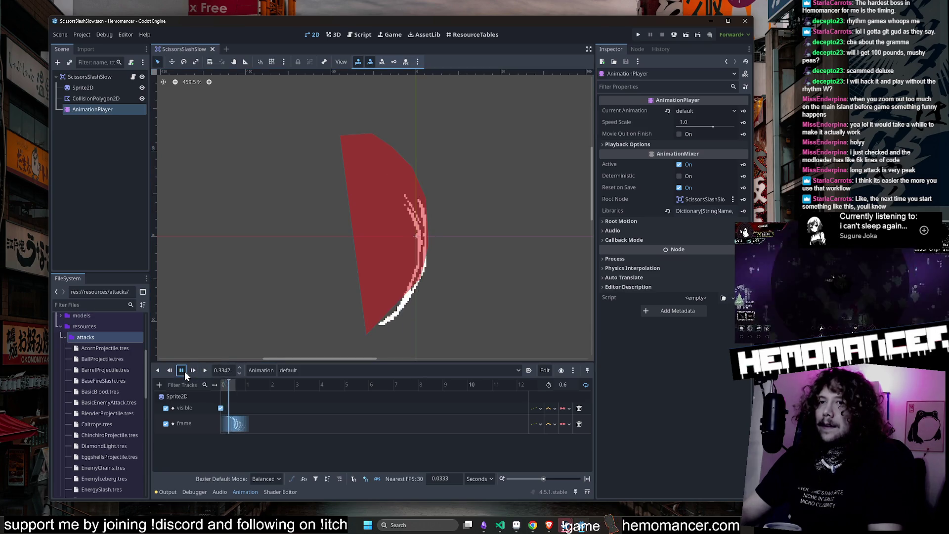
{"action": "left_click", "coordinate": [183, 371]}
Delete attack_fx_sheet.png from res://scenes/attacks/scissors_slash_slow.
{"action": "left_click", "coordinate": [67, 339]}
{"action": "left_click", "coordinate": [64, 337]}
{"action": "left_click", "coordinate": [64, 337]}
{"action": "scroll", "coordinate": [91, 344], "scroll_direction": "up", "scroll_amount": 2}
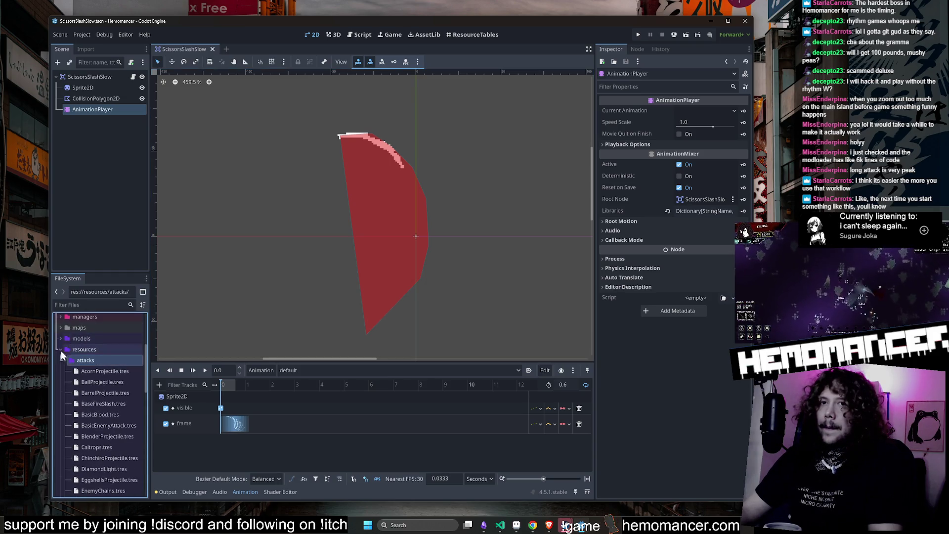
{"action": "left_click", "coordinate": [64, 360]}
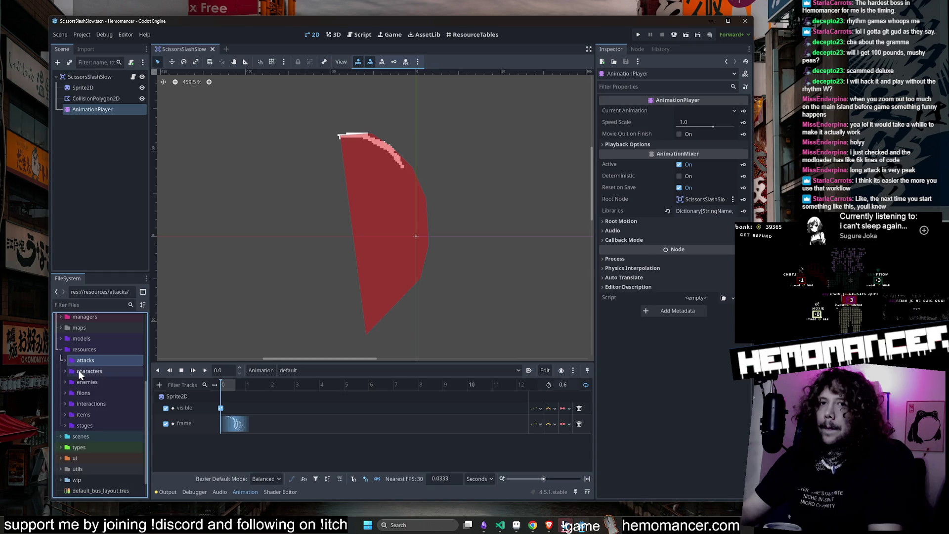
{"action": "left_click", "coordinate": [103, 350]}
{"action": "left_click", "coordinate": [96, 413]}
{"action": "scroll", "coordinate": [112, 381], "scroll_direction": "down", "scroll_amount": 10}
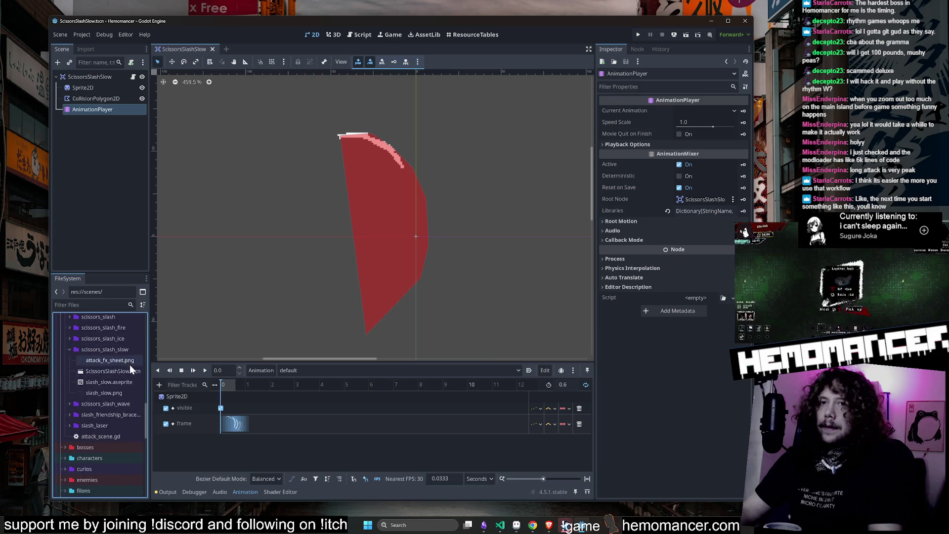
{"action": "left_click", "coordinate": [130, 361]}
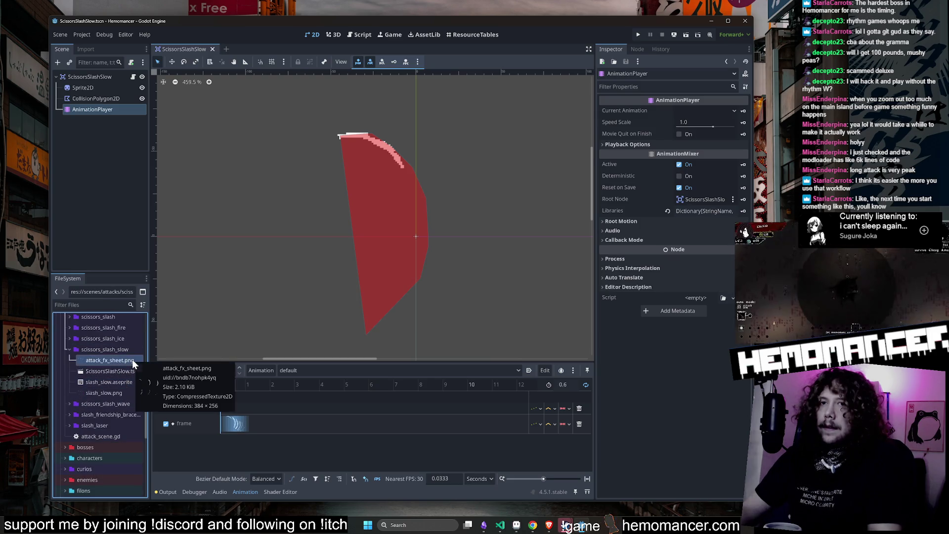
{"action": "key", "text": "Delete"}
{"action": "left_click", "coordinate": [418, 304]}
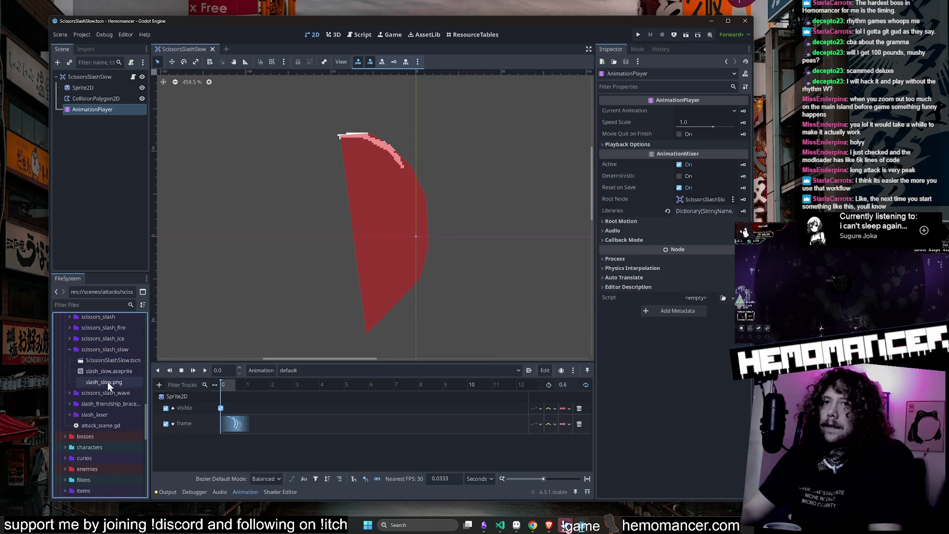
Open slash_slow.aseprite in its external program, Aseprite.
{"action": "right_click", "coordinate": [115, 368]}
{"action": "left_click", "coordinate": [177, 500]}
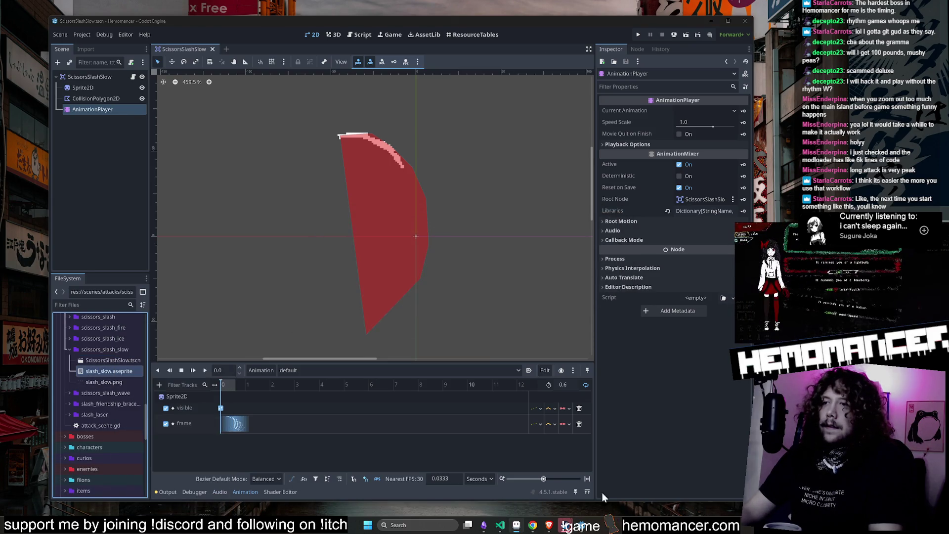
{"action": "mouse_move", "coordinate": [571, 522]}
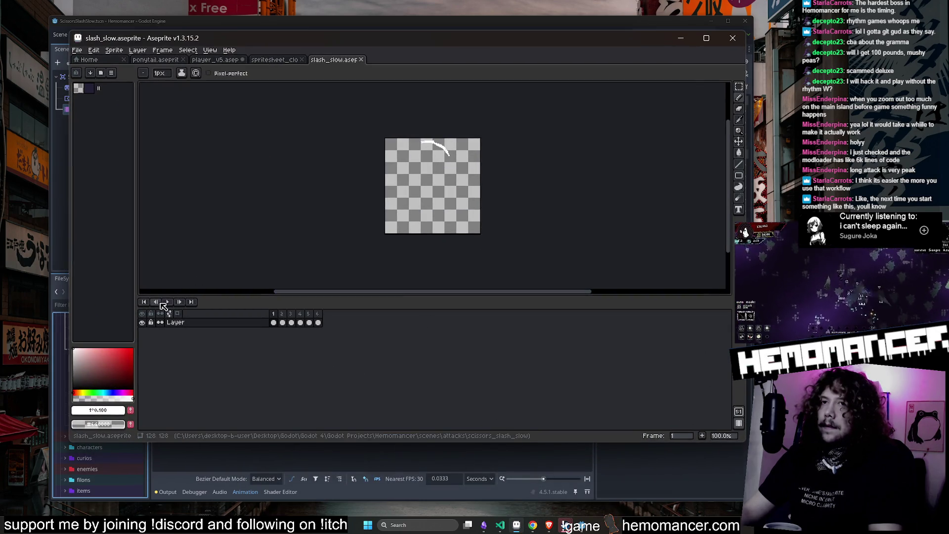
Stop the slash_slow preview on frame 1 and erase its white slash stroke.
{"action": "left_click", "coordinate": [165, 303]}
{"action": "scroll", "coordinate": [504, 205], "scroll_direction": "up", "scroll_amount": 3}
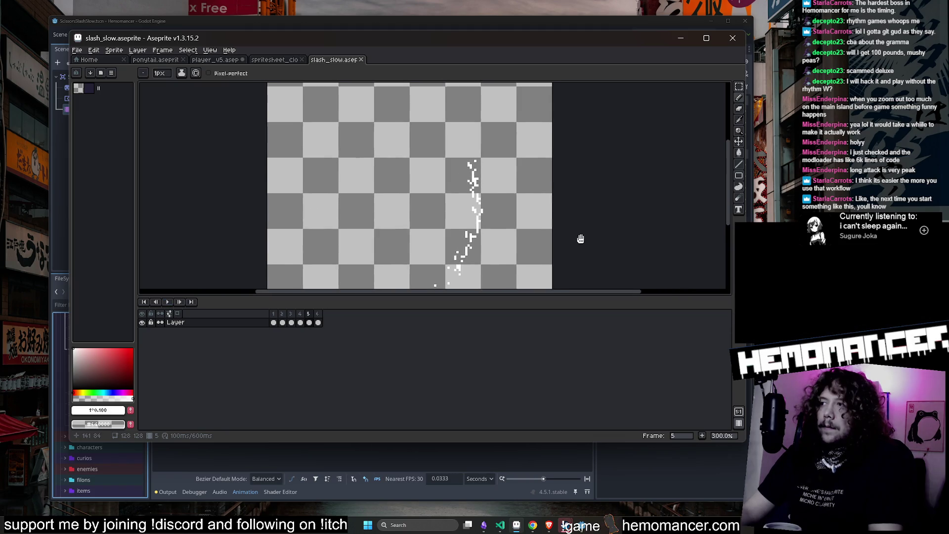
{"action": "scroll", "coordinate": [581, 239], "scroll_direction": "down", "scroll_amount": 1}
{"action": "left_click", "coordinate": [275, 323]}
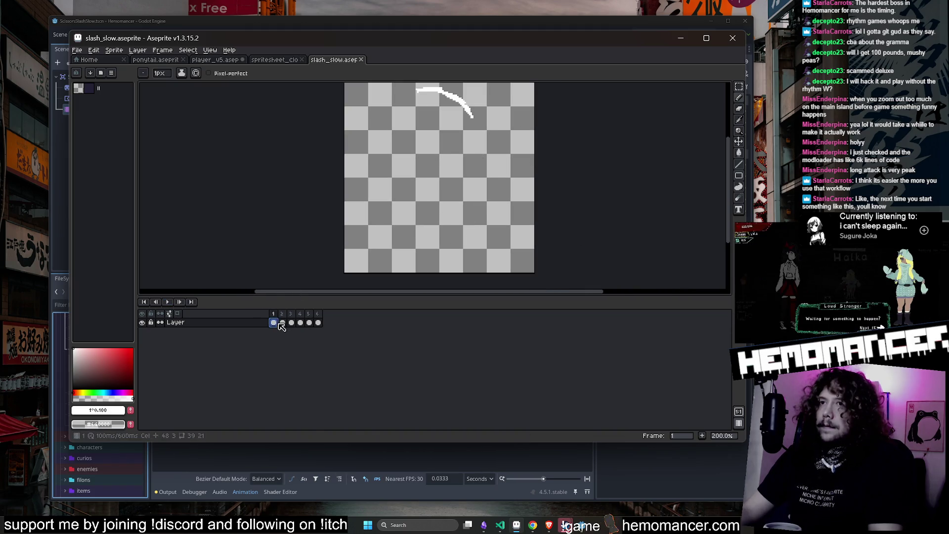
{"action": "scroll", "coordinate": [417, 201], "scroll_direction": "down", "scroll_amount": 1}
{"action": "scroll", "coordinate": [445, 166], "scroll_direction": "up", "scroll_amount": 1}
{"action": "key", "text": "e"}
{"action": "mouse_move", "coordinate": [414, 167]}
{"action": "left_mouse_down"}
{"action": "mouse_move", "coordinate": [435, 179]}
{"action": "mouse_move", "coordinate": [403, 180]}
{"action": "left_mouse_up"}
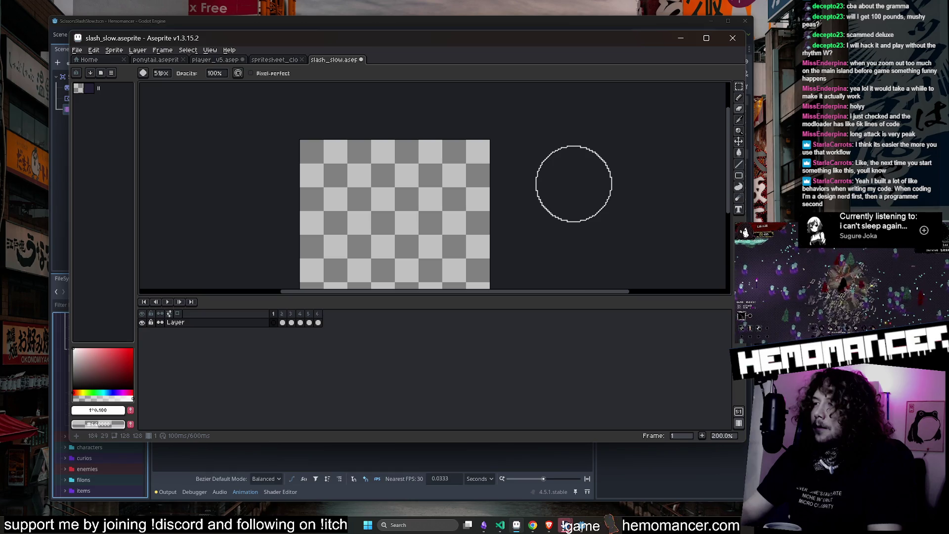
{"action": "left_click", "coordinate": [138, 50]}
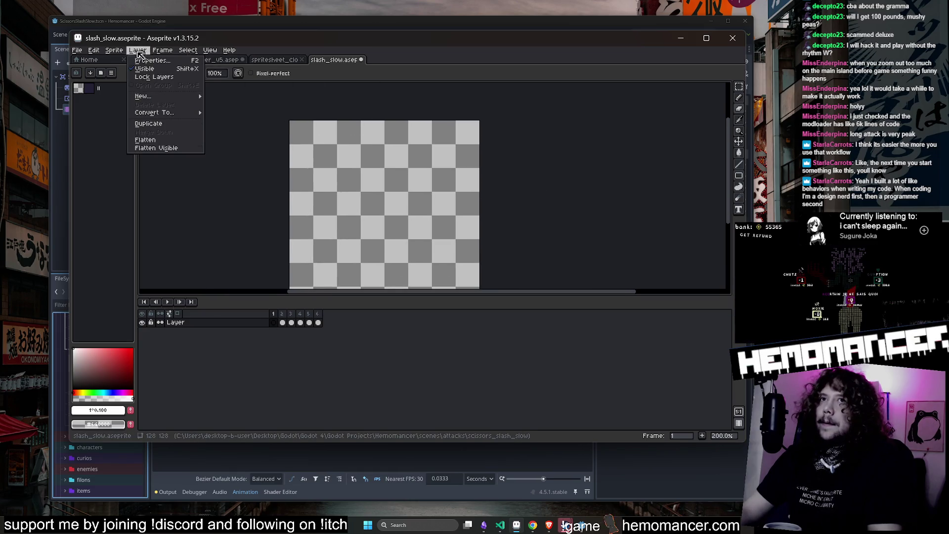
Add 32 px left and right borders, widening the canvas to 192×128.
{"action": "left_click", "coordinate": [135, 97]}
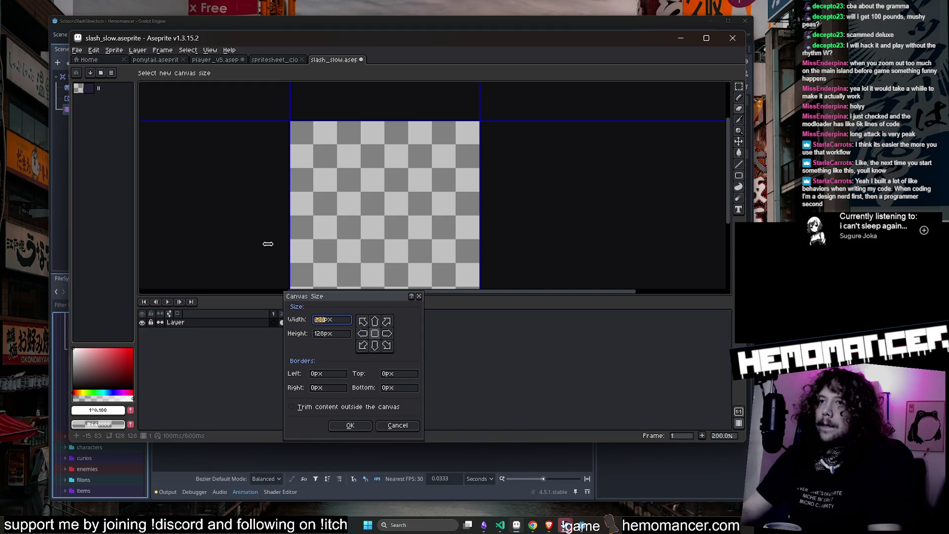
{"action": "left_click", "coordinate": [341, 374]}
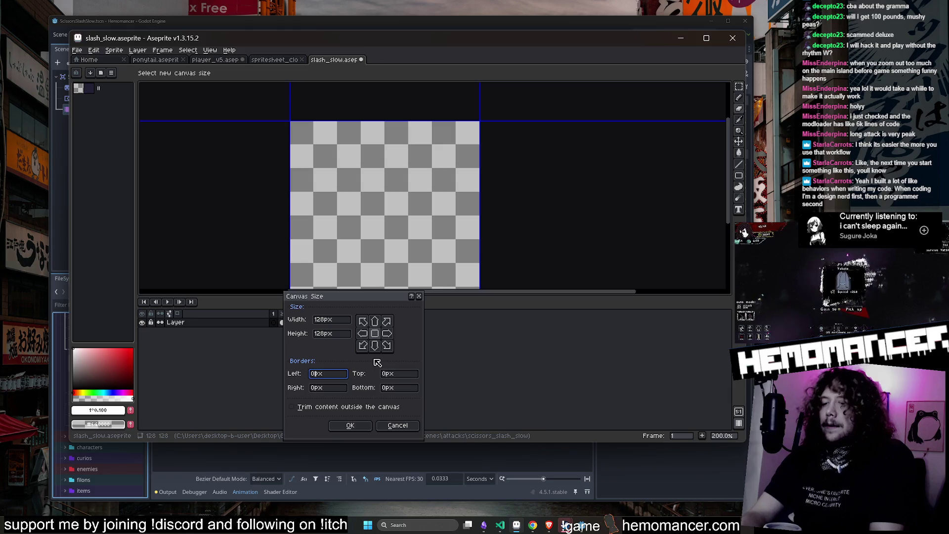
{"action": "type", "text": "32"}
{"action": "type", "text": "32"}
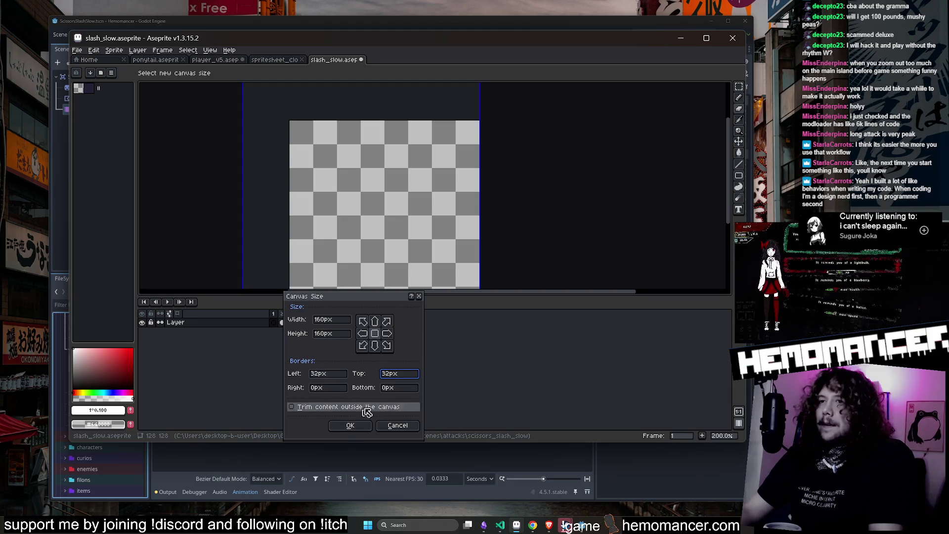
{"action": "key", "text": "BackSpace"}
{"action": "key", "text": "BackSpace"}
{"action": "left_click", "coordinate": [339, 387]}
{"action": "type", "text": "32"}
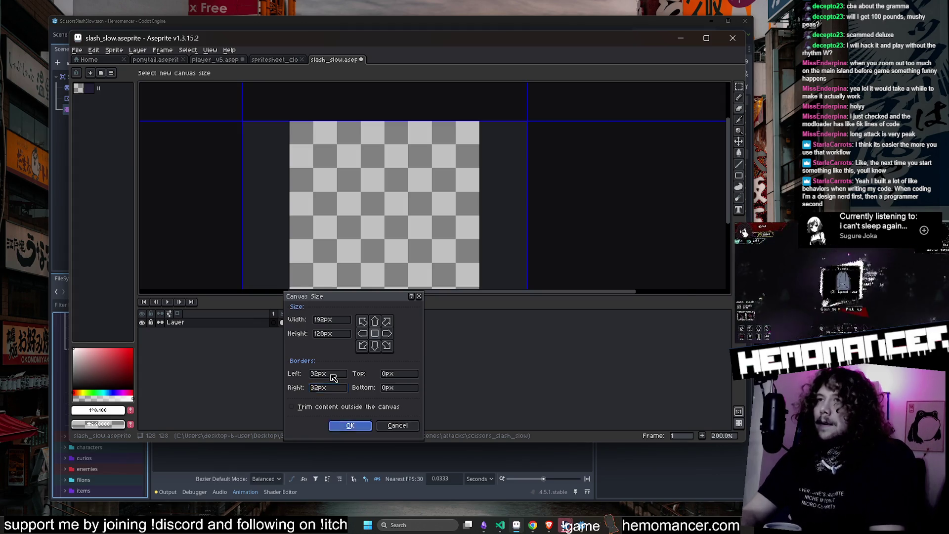
{"action": "left_click", "coordinate": [350, 425]}
{"action": "scroll", "coordinate": [388, 242], "scroll_direction": "down", "scroll_amount": 2}
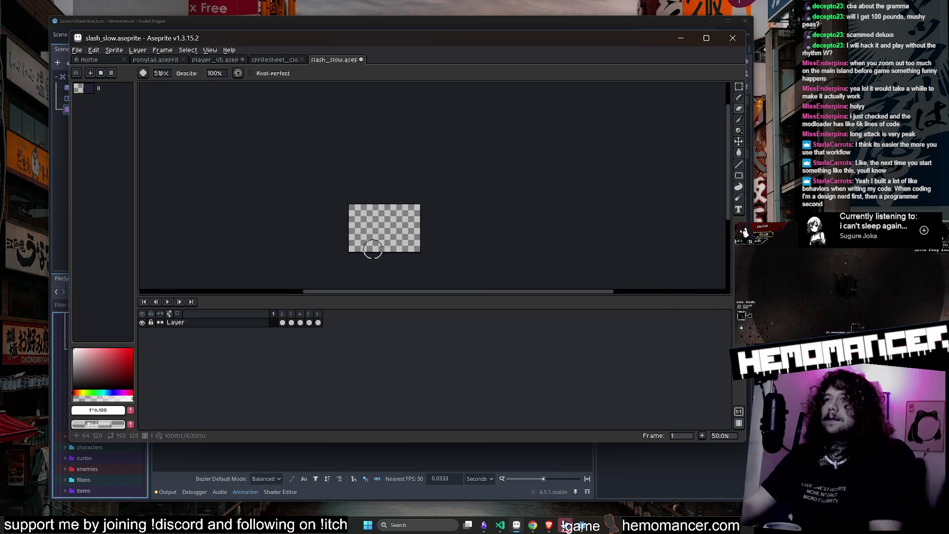
{"action": "scroll", "coordinate": [390, 228], "scroll_direction": "up", "scroll_amount": 4}
{"action": "left_click_drag", "start_coordinate": [377, 213], "coordinate": [380, 223]}
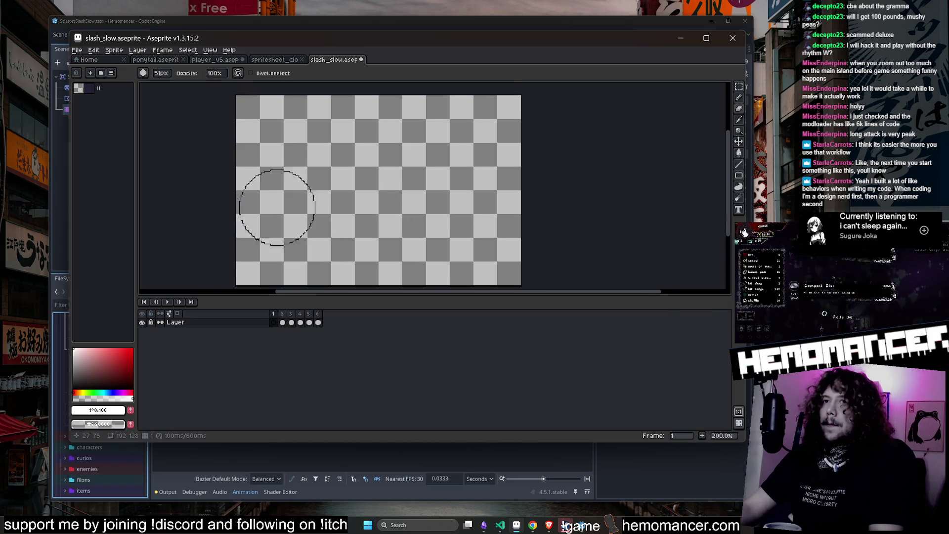
Add 32 px top and bottom borders for a 192×192 canvas.
{"action": "left_click", "coordinate": [114, 50]}
{"action": "mouse_move", "coordinate": [138, 50]}
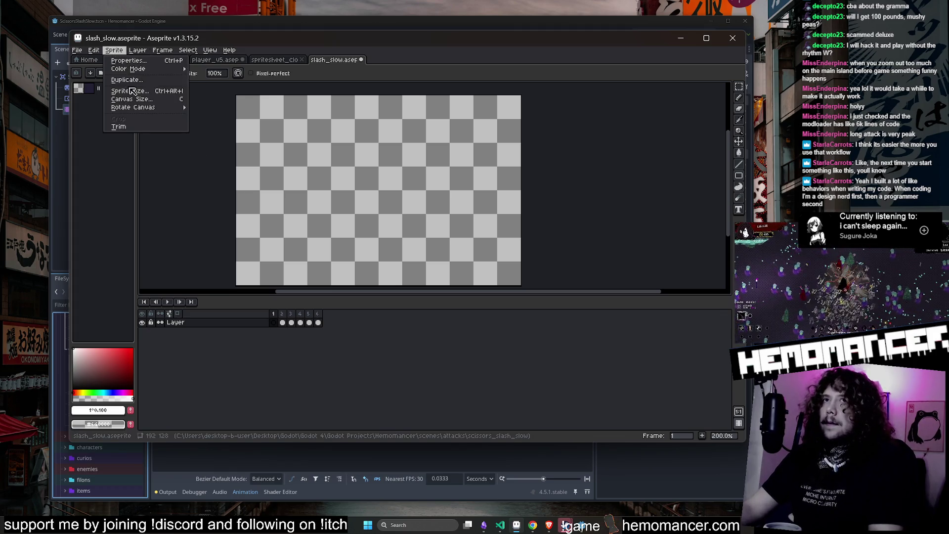
{"action": "left_click", "coordinate": [135, 98]}
{"action": "left_click", "coordinate": [398, 373]}
{"action": "type", "text": "32"}
{"action": "key", "text": "Tab"}
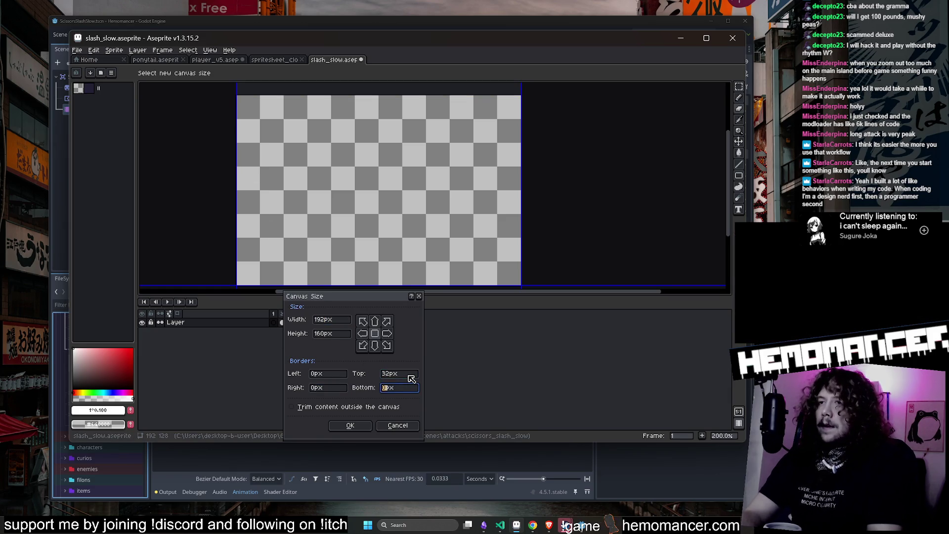
{"action": "left_click", "coordinate": [350, 425]}
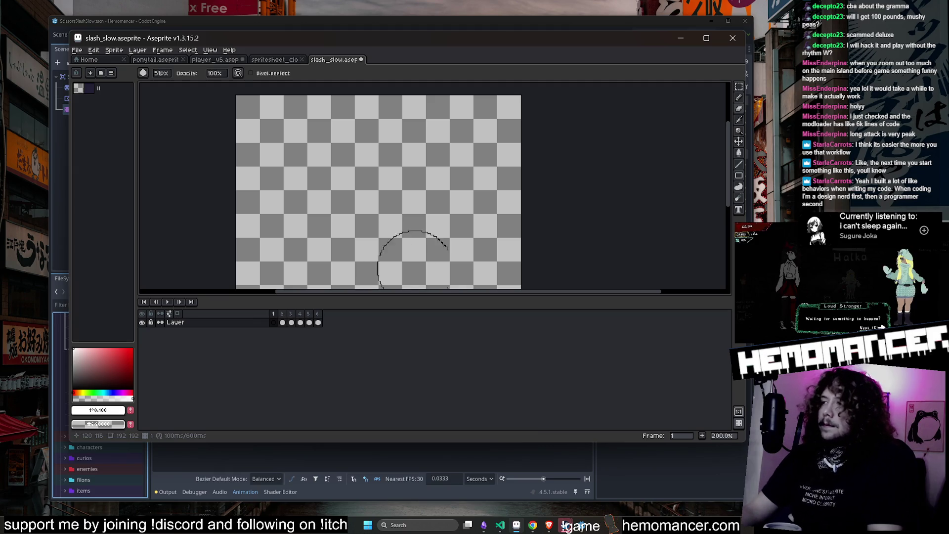
{"action": "scroll", "coordinate": [397, 165], "scroll_direction": "down", "scroll_amount": 1}
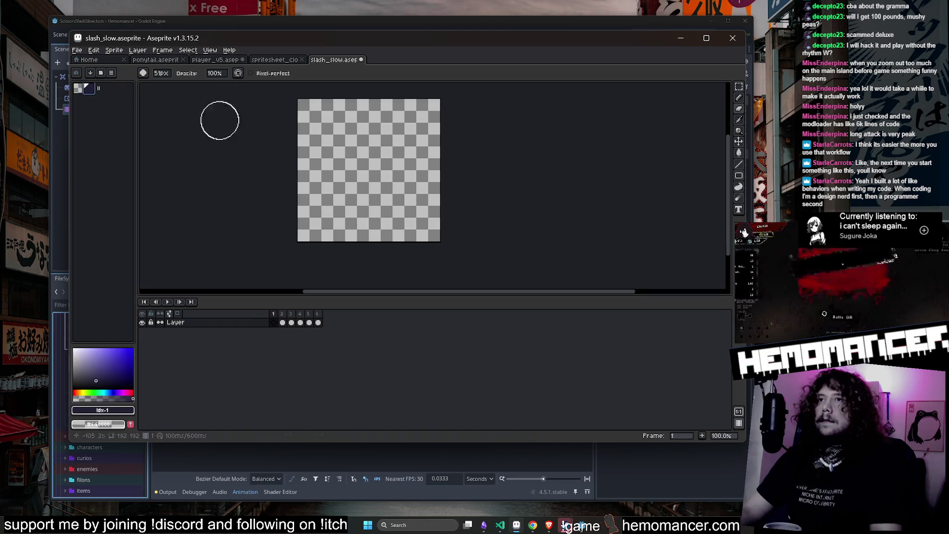
Draw thin dark crack lines down the left edge, along the top, and down the middle of frame 1.
{"action": "scroll", "coordinate": [372, 166], "scroll_direction": "up", "scroll_amount": 1}
{"action": "scroll", "coordinate": [372, 160], "scroll_direction": "down", "scroll_amount": 3}
{"action": "scroll", "coordinate": [369, 161], "scroll_direction": "up", "scroll_amount": 3}
{"action": "scroll", "coordinate": [366, 163], "scroll_direction": "down", "scroll_amount": 1}
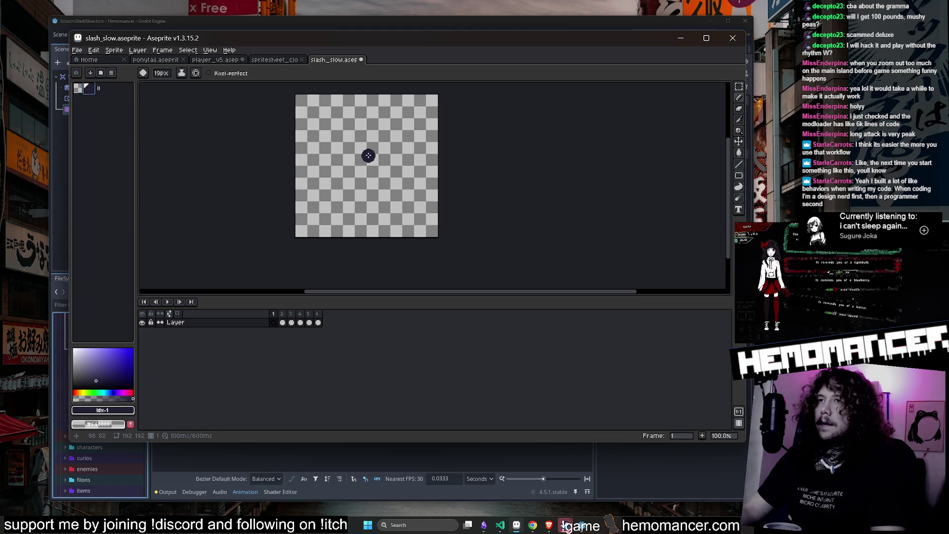
{"action": "scroll", "coordinate": [349, 108], "scroll_direction": "down", "scroll_amount": 5}
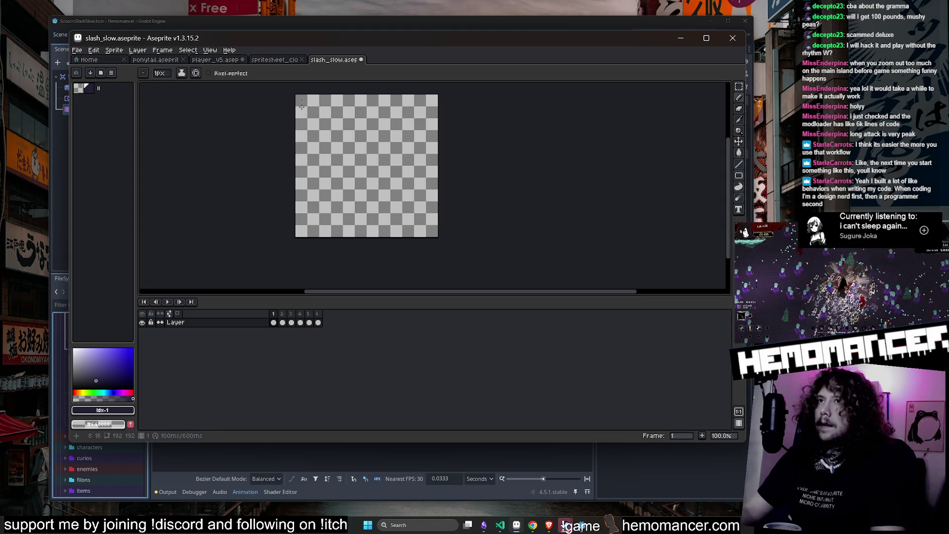
{"action": "left_click_drag", "start_coordinate": [301, 100], "coordinate": [298, 121]}
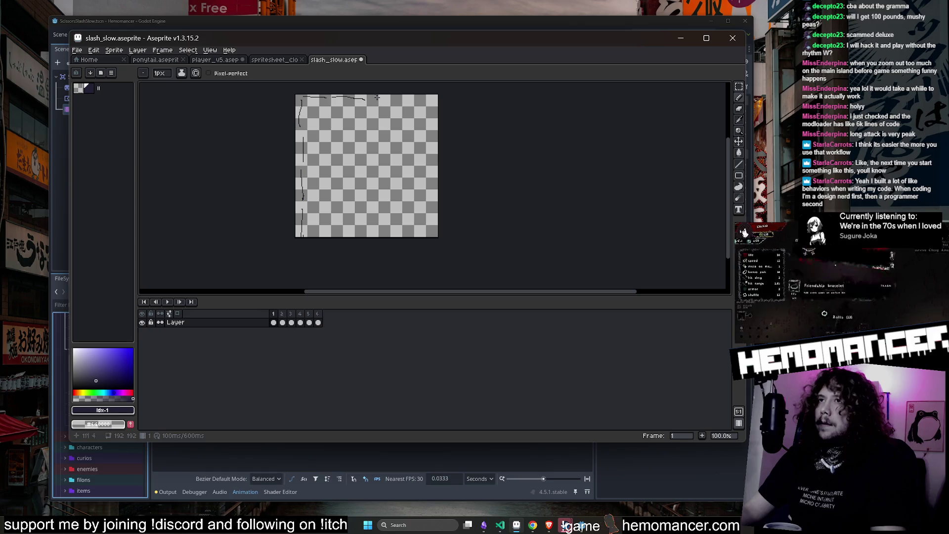
{"action": "left_click_drag", "start_coordinate": [400, 97], "coordinate": [401, 97]}
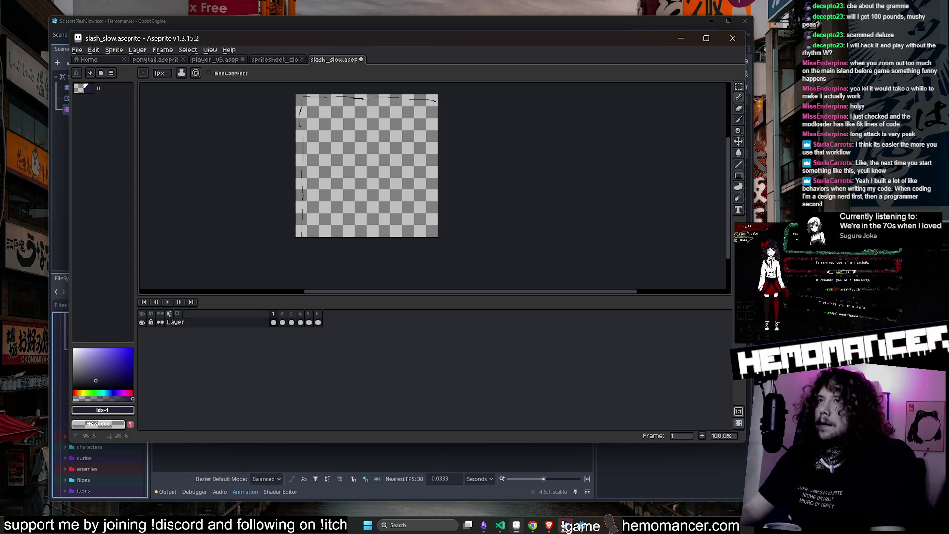
{"action": "left_click_drag", "start_coordinate": [366, 99], "coordinate": [367, 105]}
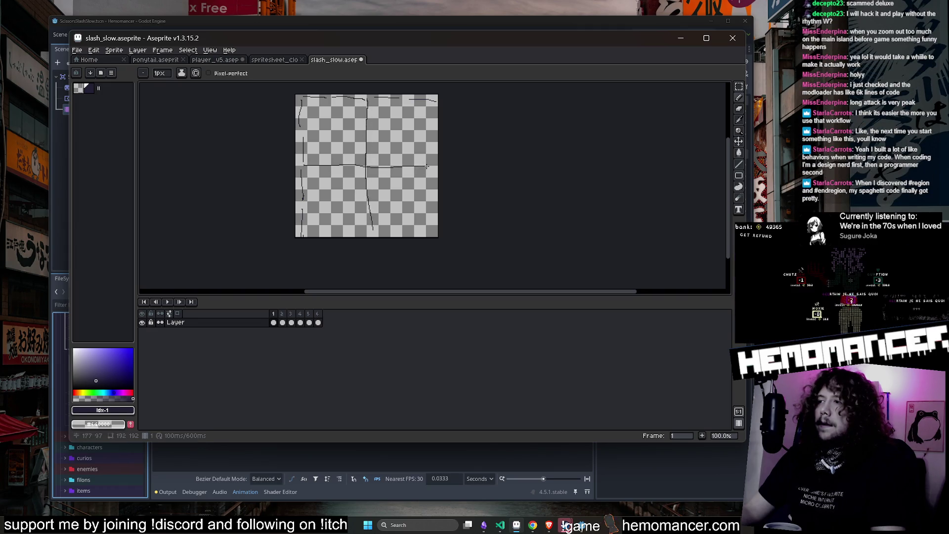
{"action": "scroll", "coordinate": [427, 166], "scroll_direction": "up", "scroll_amount": 3}
{"action": "scroll", "coordinate": [376, 208], "scroll_direction": "down", "scroll_amount": 1}
{"action": "scroll", "coordinate": [341, 254], "scroll_direction": "up", "scroll_amount": 5}
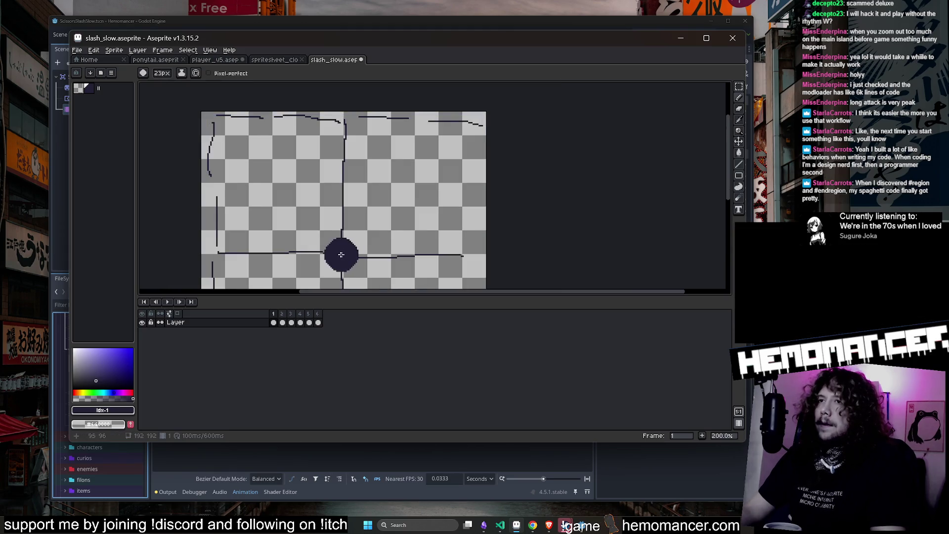
{"action": "scroll", "coordinate": [356, 237], "scroll_direction": "down", "scroll_amount": 3}
{"action": "scroll", "coordinate": [388, 199], "scroll_direction": "up", "scroll_amount": 4, "text": "ctrl"}
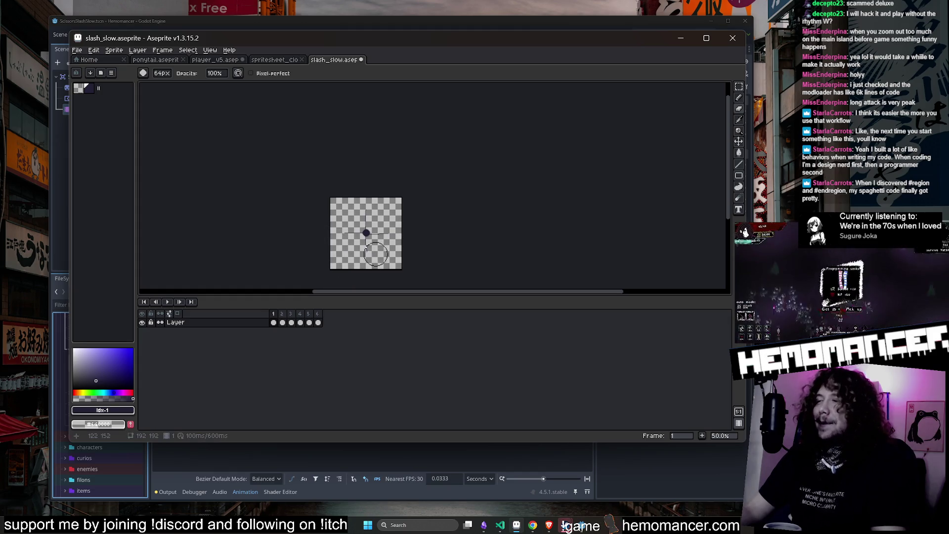
{"action": "scroll", "coordinate": [357, 239], "scroll_direction": "up", "scroll_amount": 4}
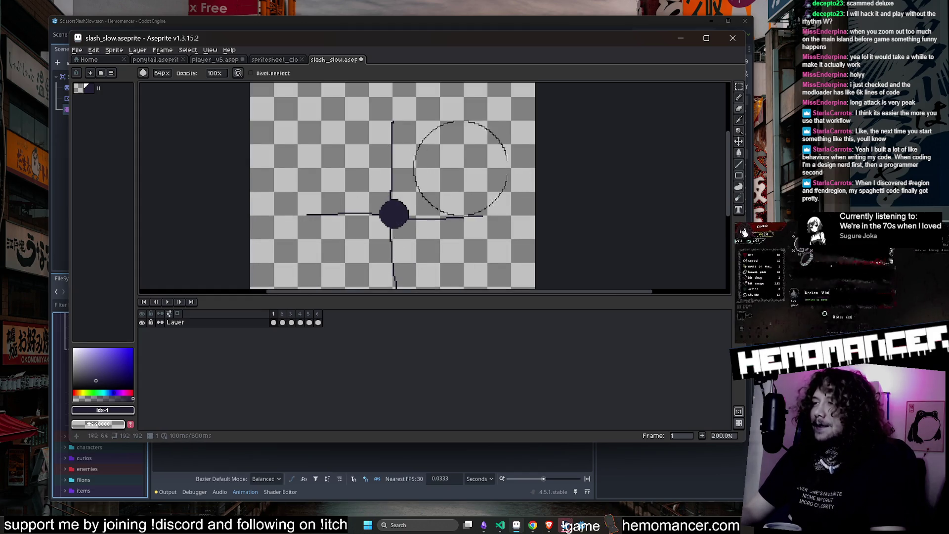
{"action": "scroll", "coordinate": [460, 168], "scroll_direction": "down", "scroll_amount": 1}
{"action": "scroll", "coordinate": [499, 132], "scroll_direction": "up", "scroll_amount": 1}
Trim the outer ends of the cross arms, using a connected-colour selection, and erase part of the right arm.
{"action": "mouse_move", "coordinate": [504, 193]}
{"action": "left_mouse_down"}
{"action": "mouse_move", "coordinate": [508, 207]}
{"action": "mouse_move", "coordinate": [398, 286]}
{"action": "mouse_move", "coordinate": [288, 206]}
{"action": "mouse_move", "coordinate": [383, 83]}
{"action": "mouse_move", "coordinate": [435, 74]}
{"action": "mouse_move", "coordinate": [405, 91]}
{"action": "left_mouse_up"}
{"action": "scroll", "coordinate": [410, 196], "scroll_direction": "up", "scroll_amount": 1}
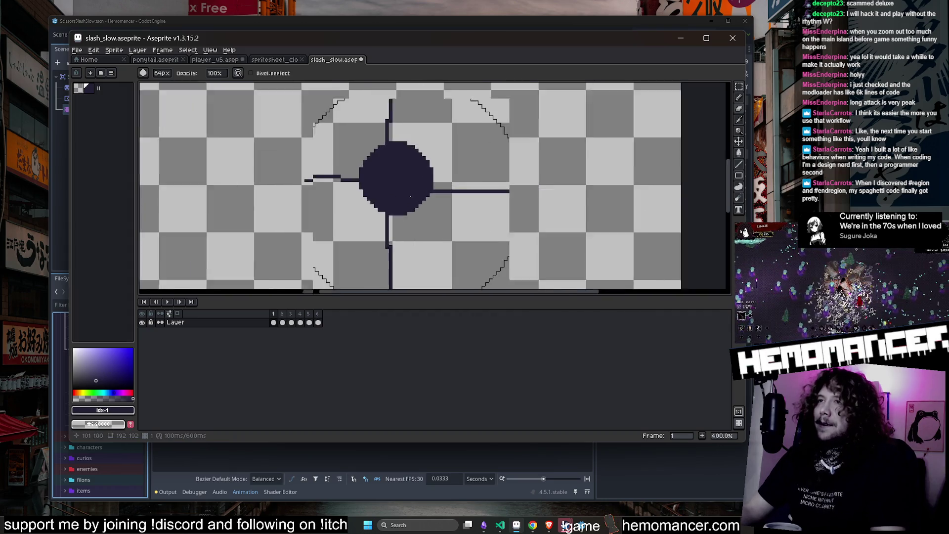
{"action": "key", "text": "w"}
{"action": "left_click", "coordinate": [393, 179]}
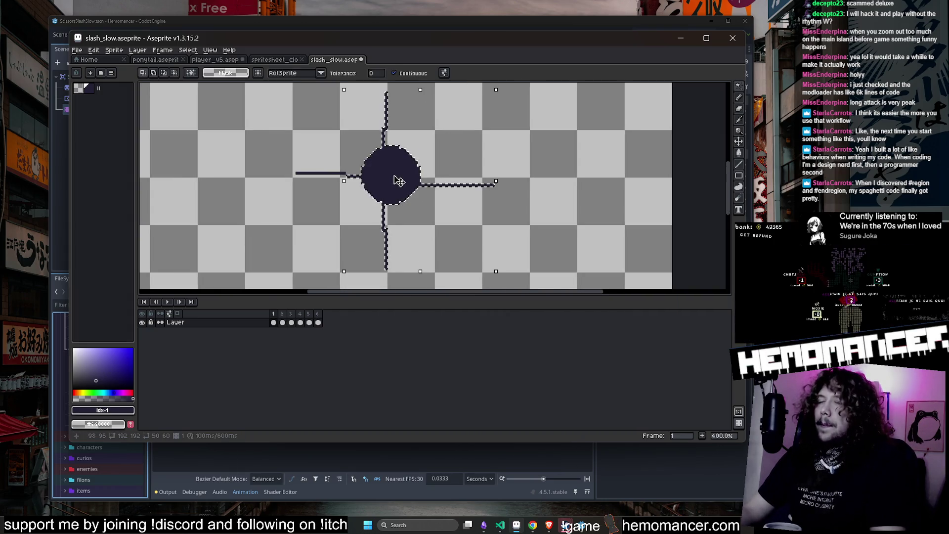
{"action": "key", "text": "e"}
{"action": "key", "text": "ctrl+d"}
{"action": "mouse_move", "coordinate": [425, 180]}
{"action": "left_mouse_down"}
{"action": "mouse_move", "coordinate": [467, 175]}
{"action": "mouse_move", "coordinate": [468, 163]}
{"action": "mouse_move", "coordinate": [423, 153]}
{"action": "mouse_move", "coordinate": [470, 228]}
{"action": "mouse_move", "coordinate": [414, 204]}
{"action": "left_mouse_up"}
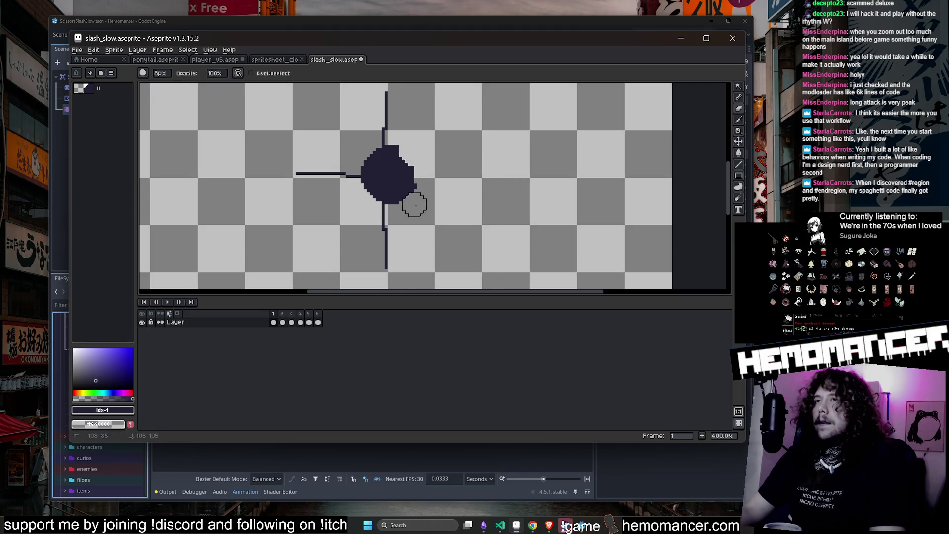
{"action": "scroll", "coordinate": [398, 246], "scroll_direction": "down", "scroll_amount": 2}
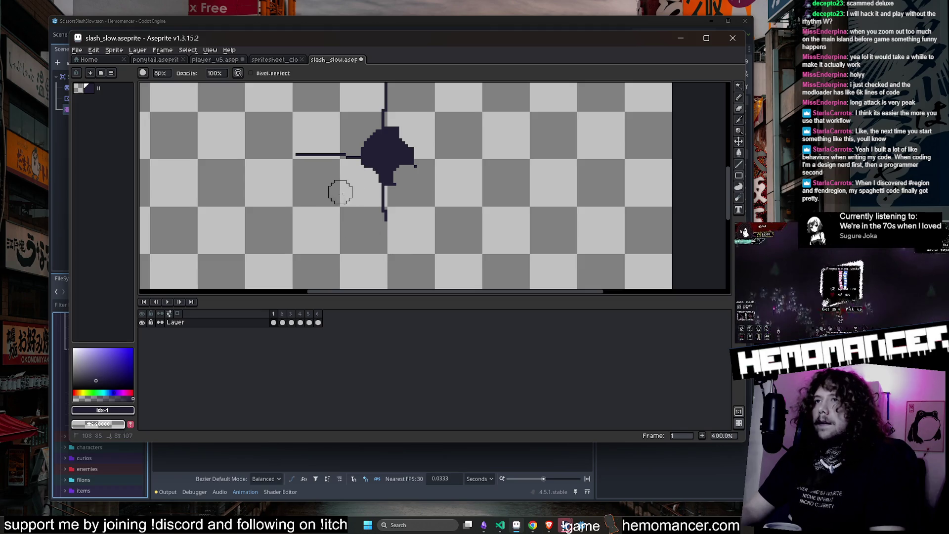
{"action": "scroll", "coordinate": [354, 121], "scroll_direction": "down", "scroll_amount": 2}
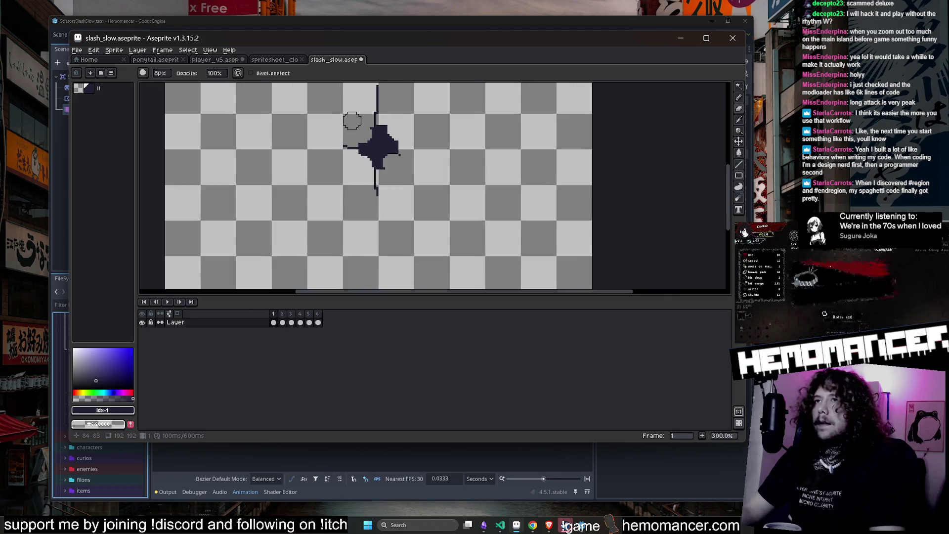
With a 1px eraser, remove the vertical line below the blob and the stray lower-right pixels.
{"action": "left_click_drag", "start_coordinate": [350, 113], "coordinate": [359, 144]}
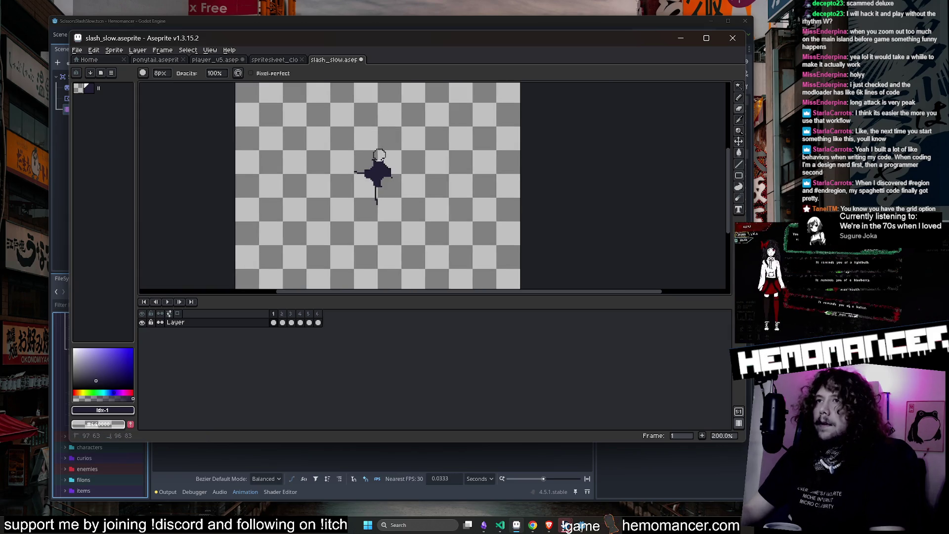
{"action": "scroll", "coordinate": [374, 163], "scroll_direction": "up", "scroll_amount": 1}
{"action": "key", "text": "plus"}
{"action": "key", "text": "plus"}
{"action": "key", "text": "plus"}
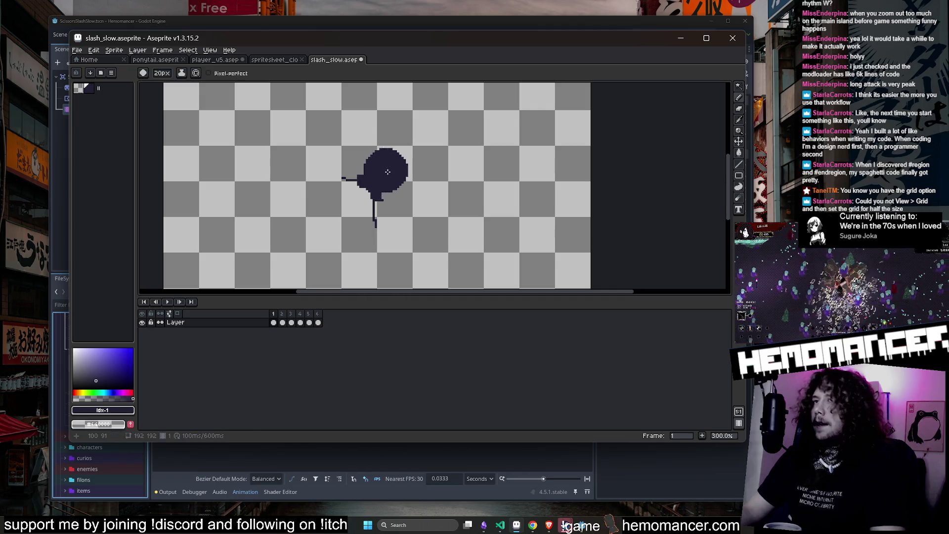
{"action": "key", "text": "minus"}
{"action": "key", "text": "minus"}
{"action": "key", "text": "minus"}
{"action": "scroll", "coordinate": [354, 150], "scroll_direction": "up", "scroll_amount": 2}
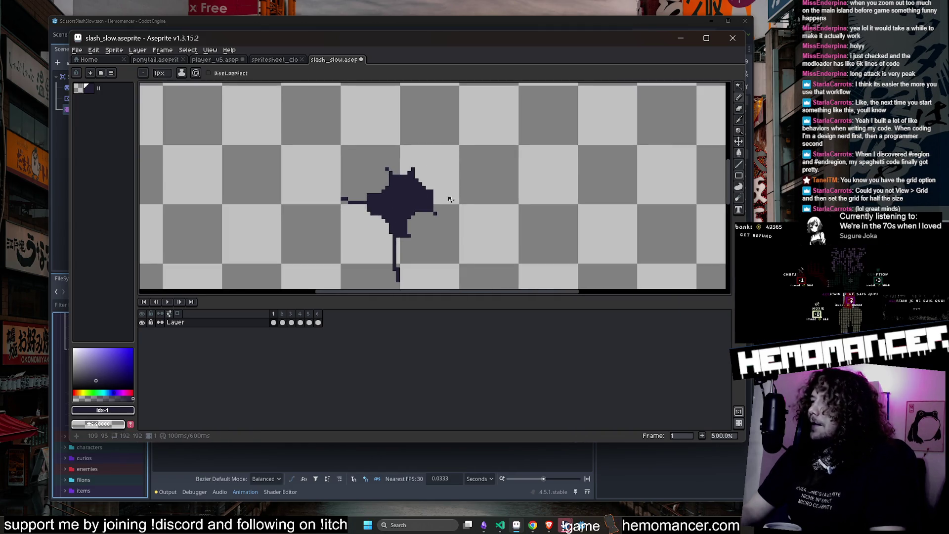
{"action": "key", "text": "e"}
{"action": "left_click", "coordinate": [401, 275]}
{"action": "mouse_move", "coordinate": [401, 275]}
{"action": "left_mouse_down"}
{"action": "mouse_move", "coordinate": [324, 223]}
{"action": "mouse_move", "coordinate": [381, 233]}
{"action": "mouse_move", "coordinate": [377, 221]}
{"action": "mouse_move", "coordinate": [375, 250]}
{"action": "mouse_move", "coordinate": [459, 190]}
{"action": "mouse_move", "coordinate": [422, 180]}
{"action": "mouse_move", "coordinate": [366, 144]}
{"action": "mouse_move", "coordinate": [381, 186]}
{"action": "mouse_move", "coordinate": [367, 175]}
{"action": "left_mouse_up"}
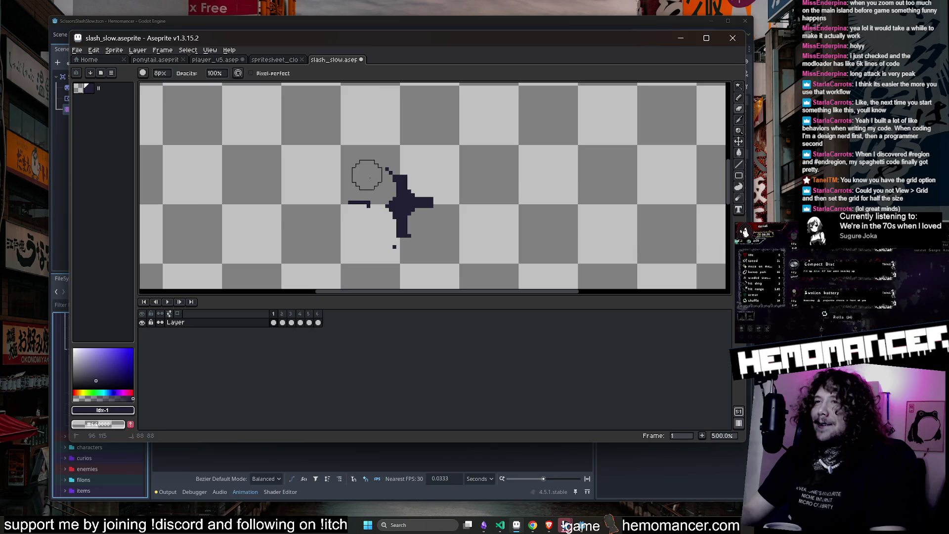
{"action": "key", "text": "ctrl+z"}
{"action": "mouse_move", "coordinate": [456, 201]}
{"action": "left_mouse_down"}
{"action": "mouse_move", "coordinate": [402, 220]}
{"action": "mouse_move", "coordinate": [397, 264]}
{"action": "left_mouse_up"}
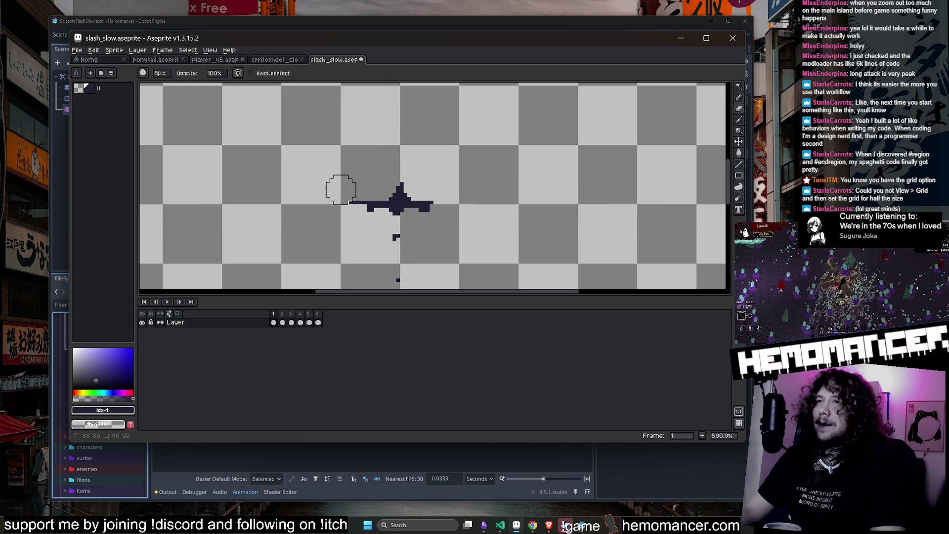
{"action": "scroll", "coordinate": [519, 218], "scroll_direction": "down", "scroll_amount": 3}
{"action": "scroll", "coordinate": [527, 216], "scroll_direction": "up", "scroll_amount": 1}
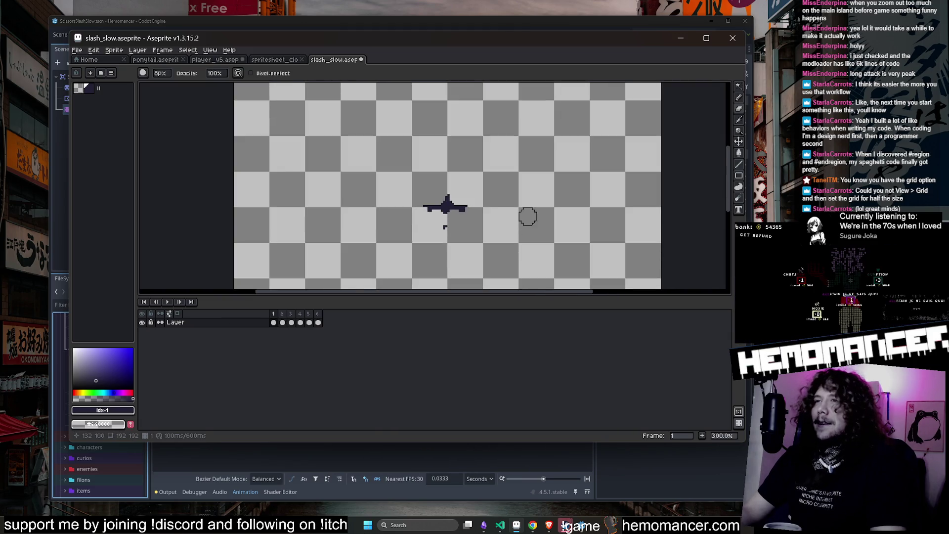
Check that the Grid Settings are 16×16 and keep them unchanged.
{"action": "left_click", "coordinate": [138, 50]}
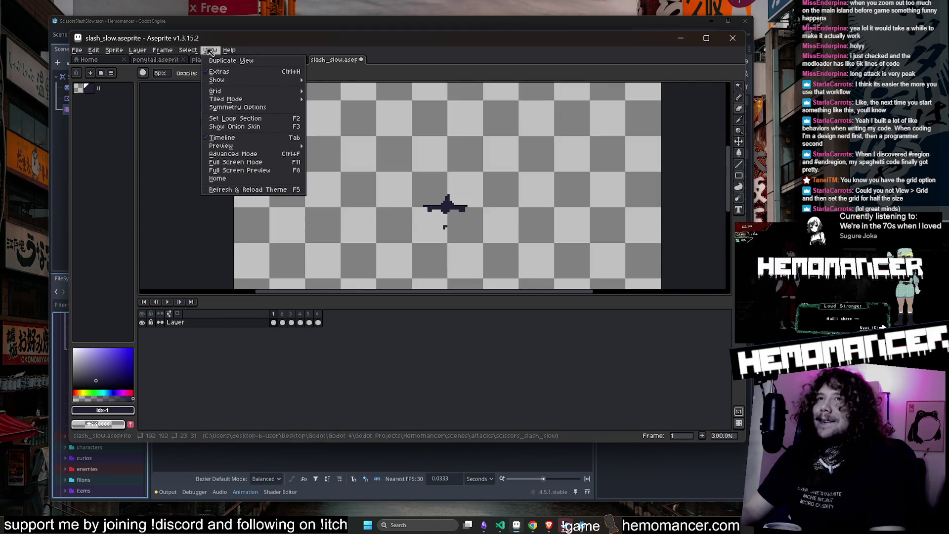
{"action": "mouse_move", "coordinate": [249, 92]}
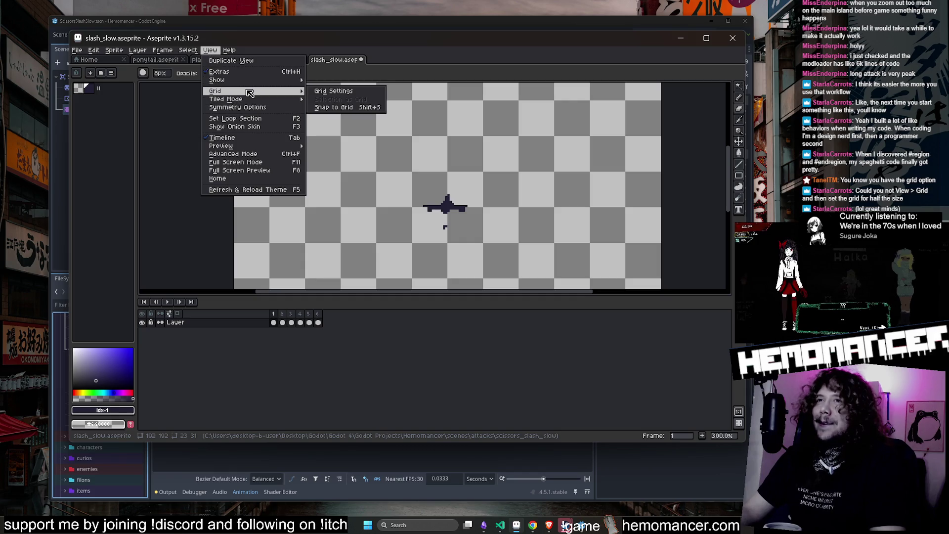
{"action": "left_click", "coordinate": [350, 96]}
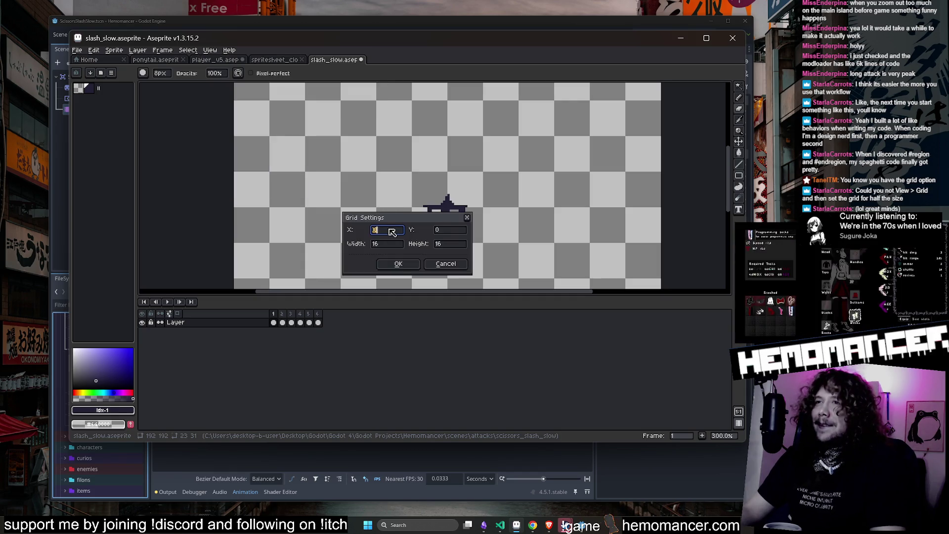
{"action": "left_click", "coordinate": [409, 268]}
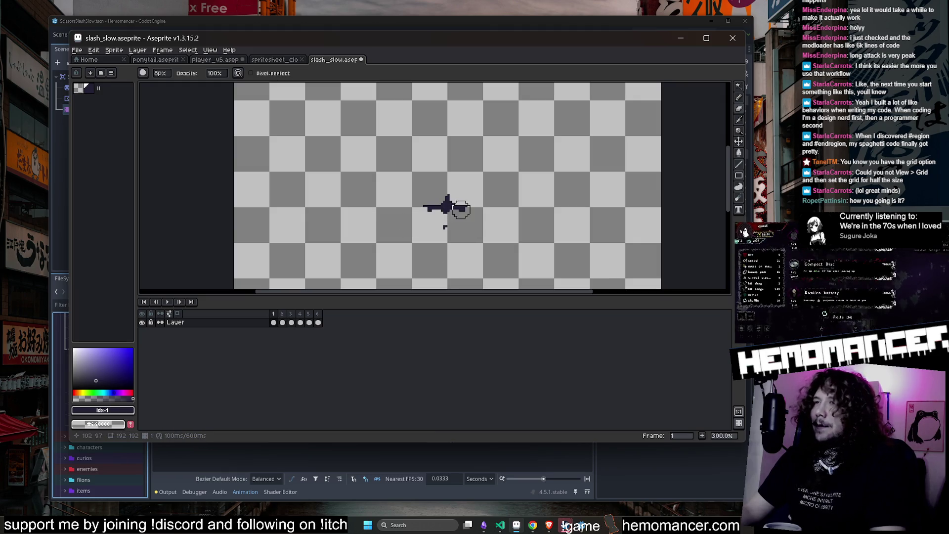
Draw a one-pixel pencil stroke on the frame 1 mark, then move to frame 2.
{"action": "key", "text": "b"}
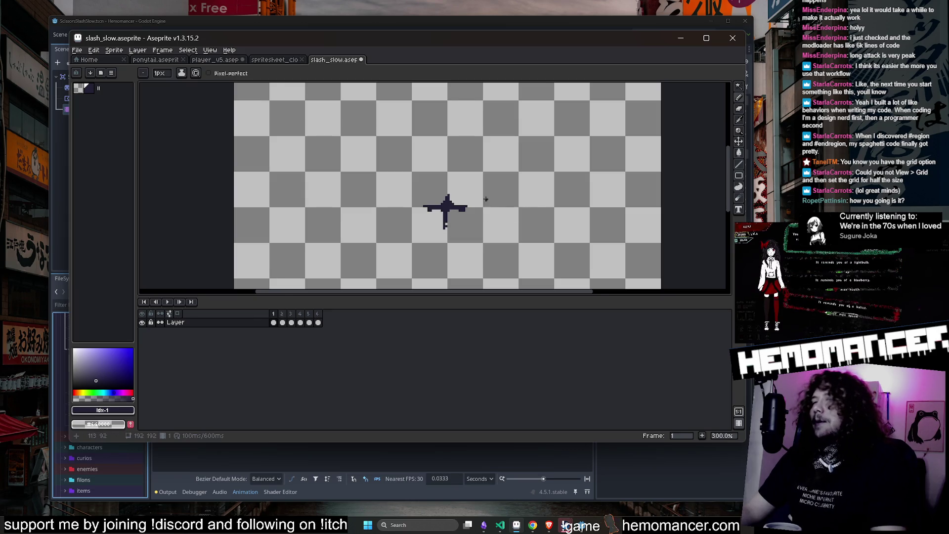
{"action": "left_click_drag", "start_coordinate": [486, 199], "coordinate": [430, 193]}
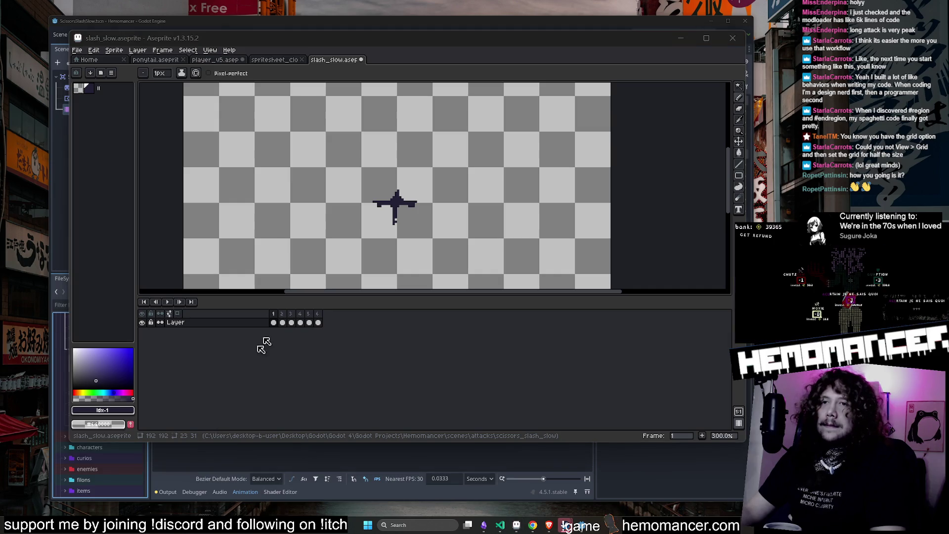
{"action": "left_click", "coordinate": [282, 323]}
Erase the old white slash from frames 2, 3 and 5 with a large eraser.
{"action": "key", "text": "e"}
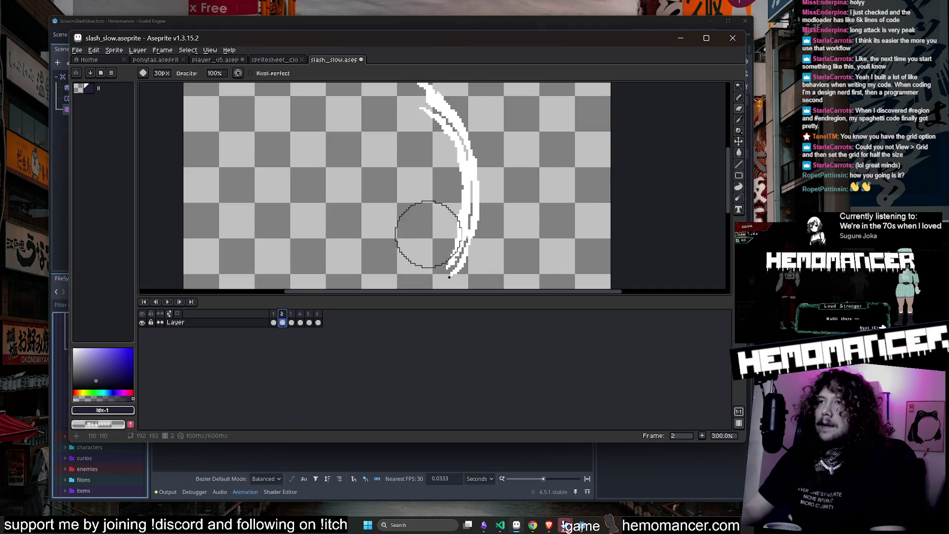
{"action": "scroll", "coordinate": [428, 235], "scroll_direction": "down", "scroll_amount": 3}
{"action": "scroll", "coordinate": [438, 229], "scroll_direction": "up", "scroll_amount": 2}
{"action": "mouse_move", "coordinate": [438, 229]}
{"action": "left_mouse_down"}
{"action": "mouse_move", "coordinate": [413, 95]}
{"action": "mouse_move", "coordinate": [390, 254]}
{"action": "left_mouse_up"}
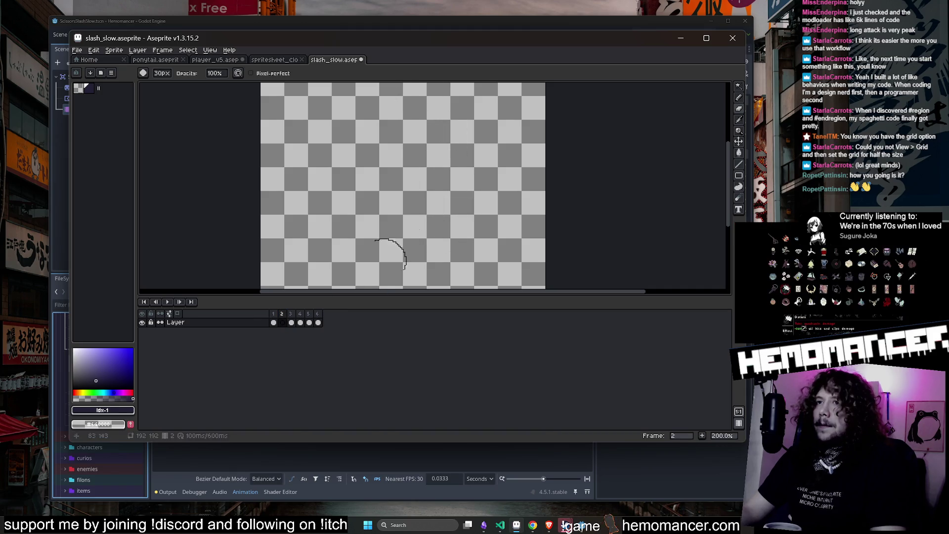
{"action": "key", "text": "Right"}
{"action": "scroll", "coordinate": [475, 212], "scroll_direction": "up", "scroll_amount": 4}
{"action": "scroll", "coordinate": [446, 221], "scroll_direction": "down", "scroll_amount": 2}
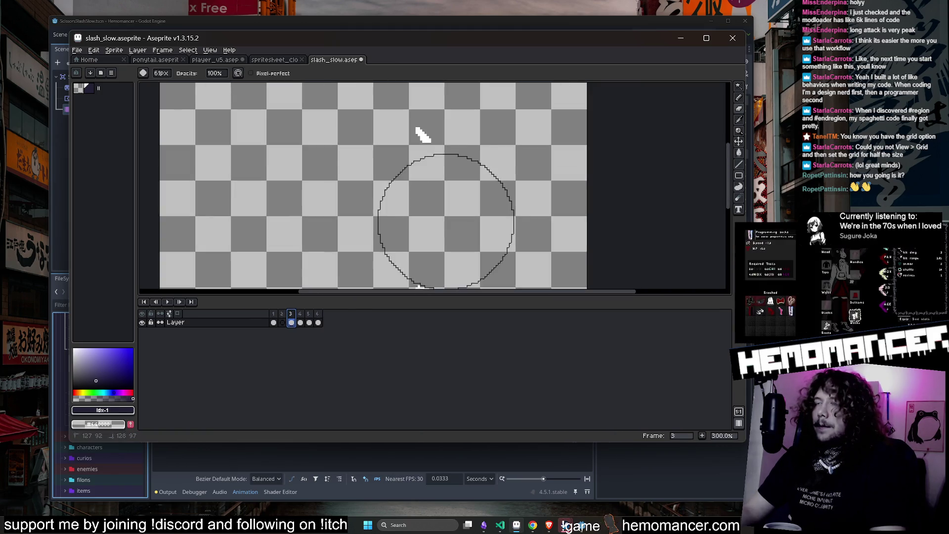
{"action": "scroll", "coordinate": [446, 221], "scroll_direction": "down", "scroll_amount": 2}
{"action": "left_click_drag", "start_coordinate": [434, 199], "coordinate": [440, 216]}
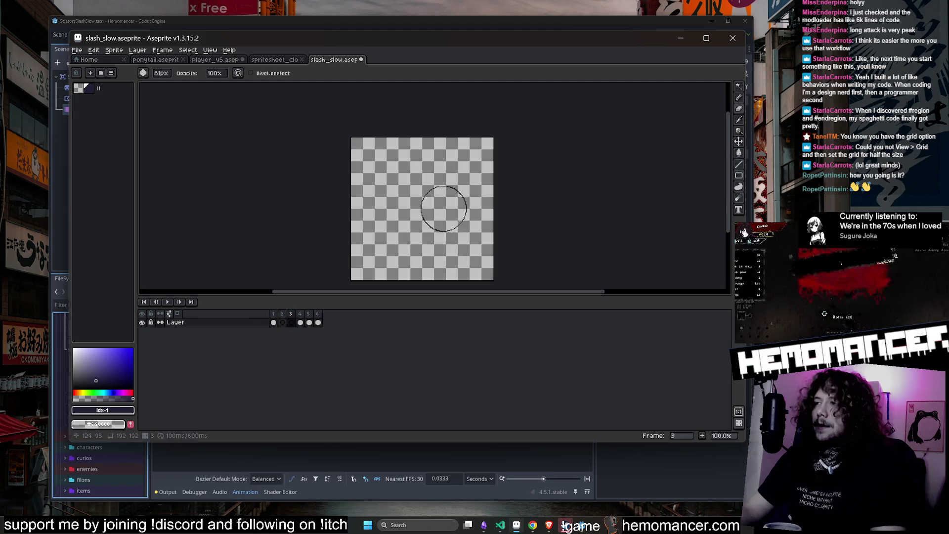
{"action": "left_click", "coordinate": [309, 322]}
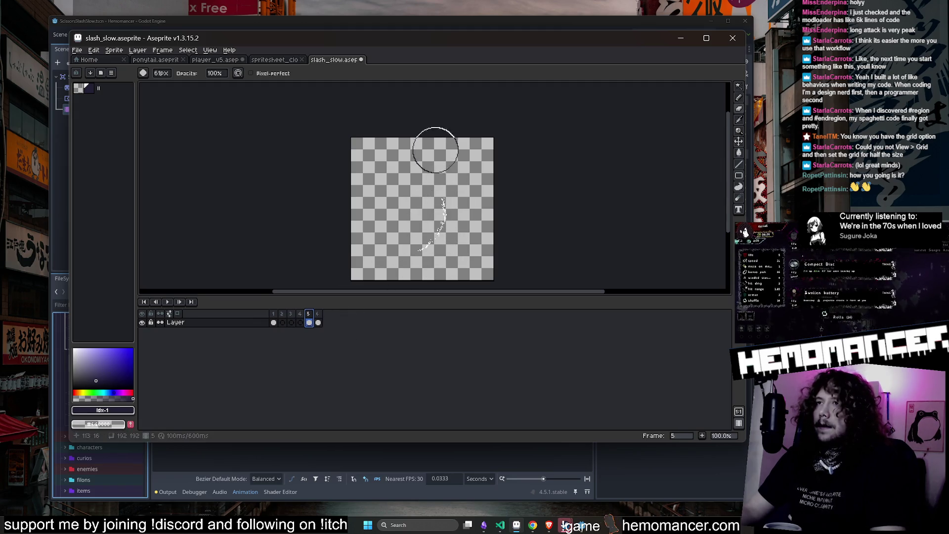
{"action": "left_click_drag", "start_coordinate": [427, 232], "coordinate": [438, 201]}
{"action": "left_click", "coordinate": [318, 322]}
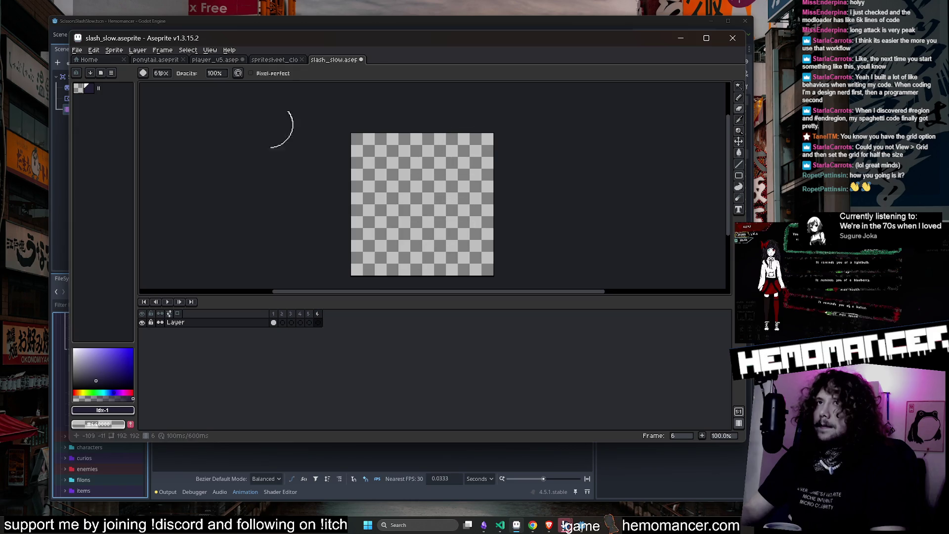
Review and play player_v5's attack_slow tag (frames 52–62), then return to slash_slow.
{"action": "left_click", "coordinate": [215, 59]}
{"action": "double_click", "coordinate": [560, 303]}
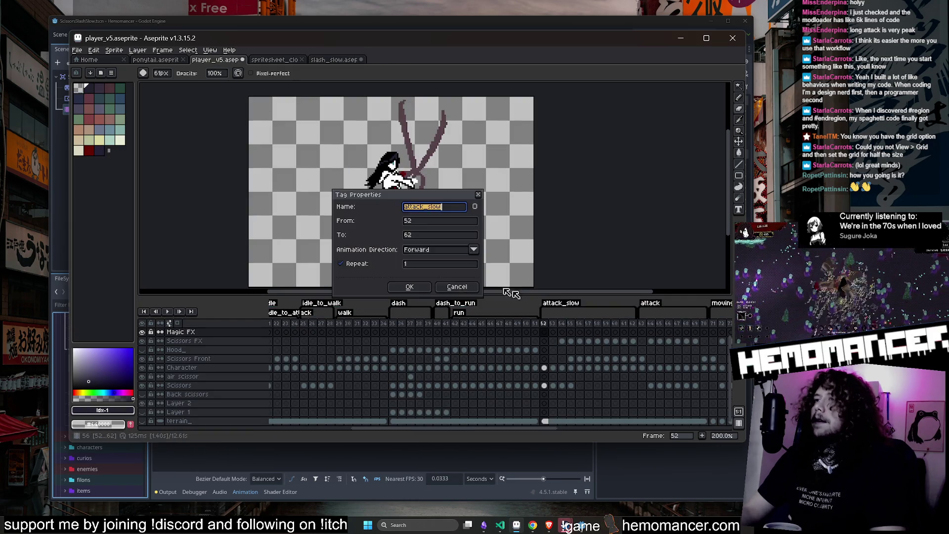
{"action": "left_click", "coordinate": [409, 287]}
{"action": "left_click", "coordinate": [173, 312]}
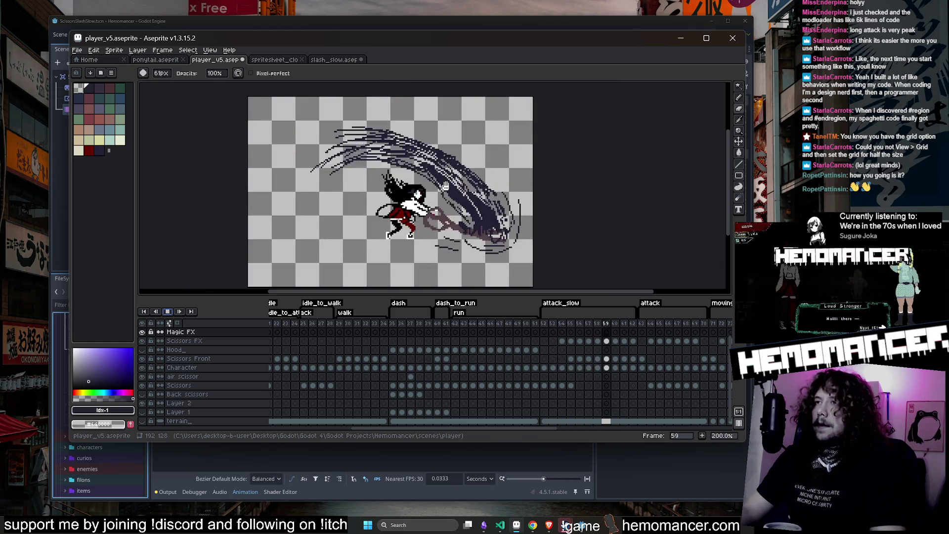
{"action": "left_click", "coordinate": [171, 315]}
{"action": "double_click", "coordinate": [538, 308]}
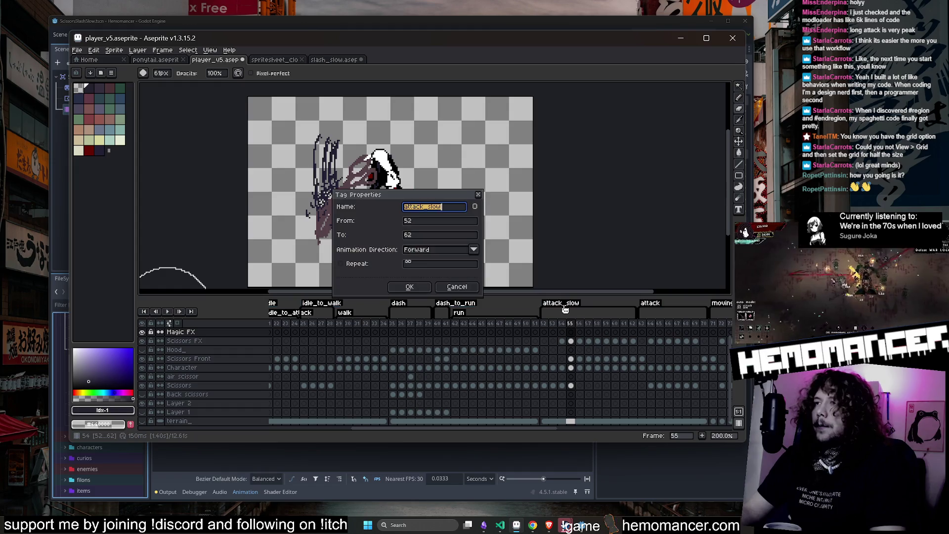
{"action": "key", "text": "Escape"}
{"action": "left_click", "coordinate": [330, 60]}
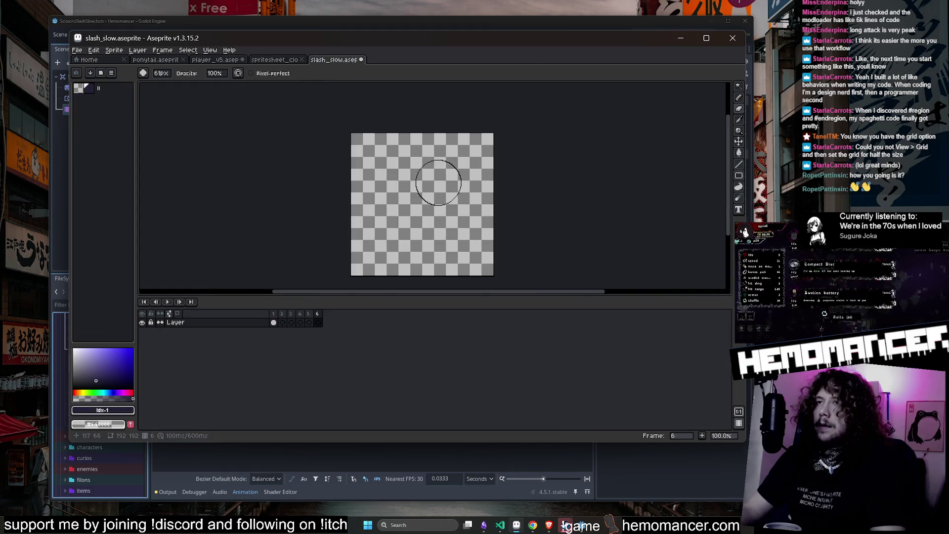
Extend the frame 1 cross with jagged 1px left and right arms.
{"action": "key", "text": "b"}
{"action": "scroll", "coordinate": [421, 205], "scroll_direction": "up", "scroll_amount": 3}
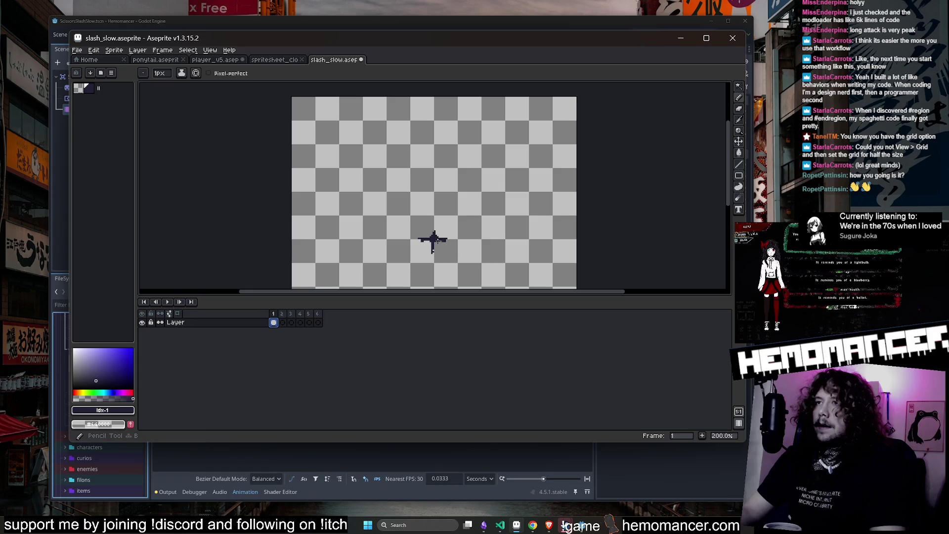
{"action": "mouse_move", "coordinate": [417, 241]}
{"action": "left_mouse_down"}
{"action": "mouse_move", "coordinate": [389, 236]}
{"action": "mouse_move", "coordinate": [390, 247]}
{"action": "left_mouse_up"}
{"action": "left_click_drag", "start_coordinate": [491, 245], "coordinate": [456, 258]}
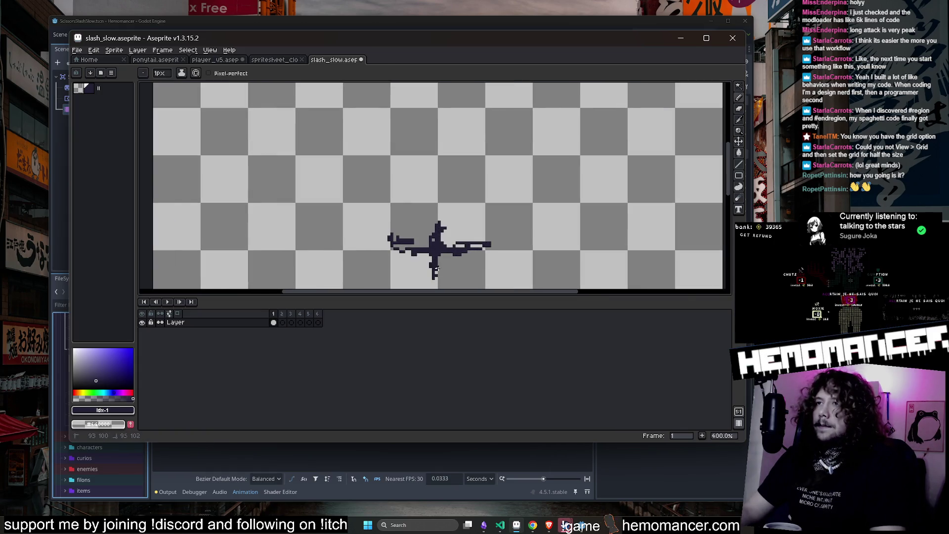
Try pasting the cross onto frame 2, then discard the paste.
{"action": "key", "text": "v"}
{"action": "scroll", "coordinate": [420, 223], "scroll_direction": "down", "scroll_amount": 2}
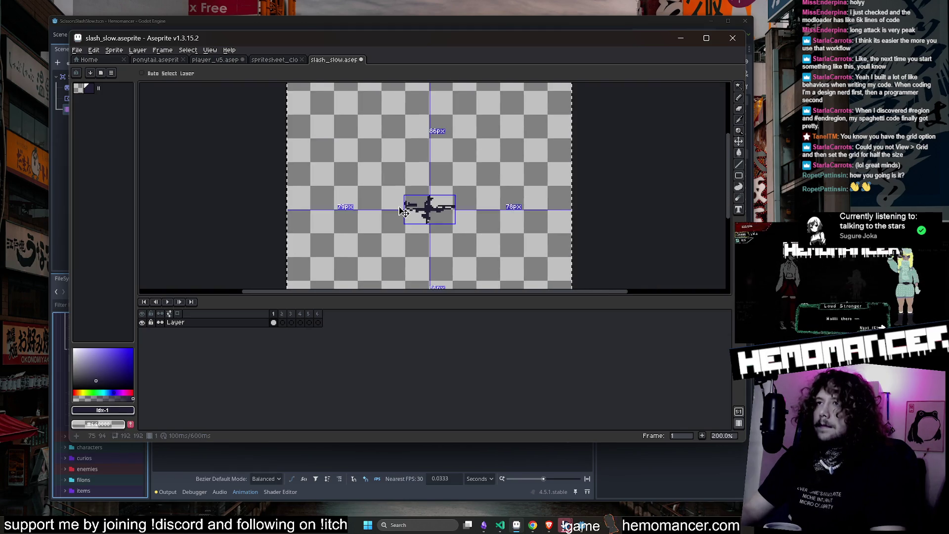
{"action": "key", "text": "Right"}
{"action": "key", "text": "ctrl+v"}
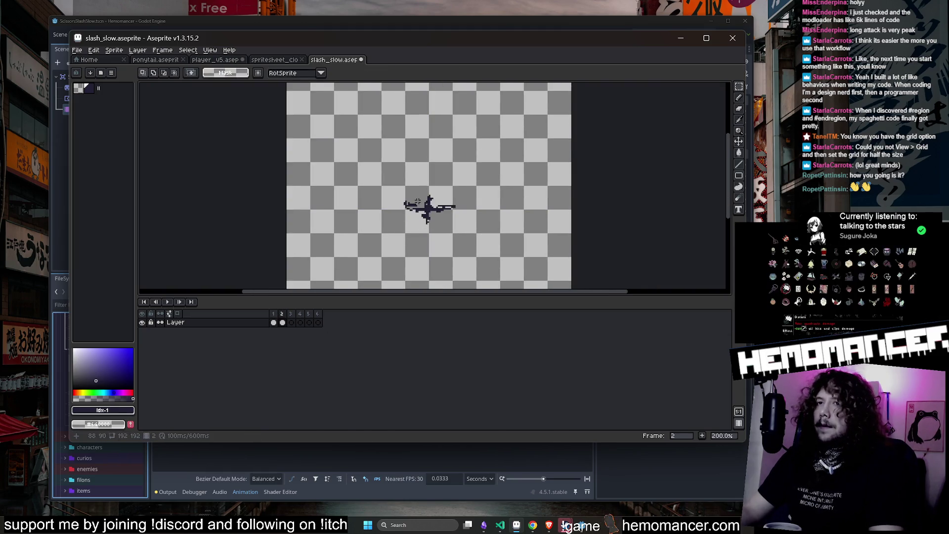
{"action": "key", "text": "Escape"}
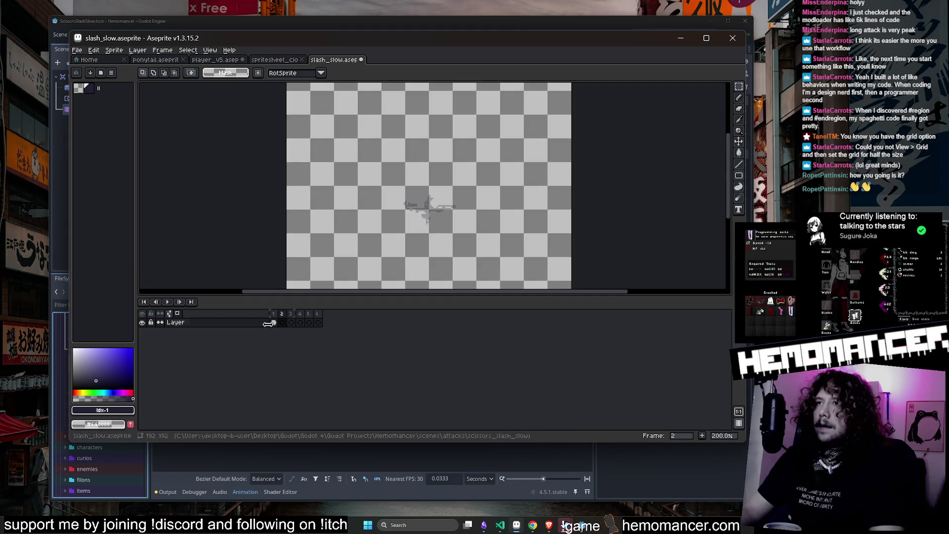
Draw dark crack arcs on the empty frame 2 with the pencil.
{"action": "left_click", "coordinate": [282, 322]}
{"action": "scroll", "coordinate": [427, 214], "scroll_direction": "up", "scroll_amount": 3}
{"action": "key", "text": "b"}
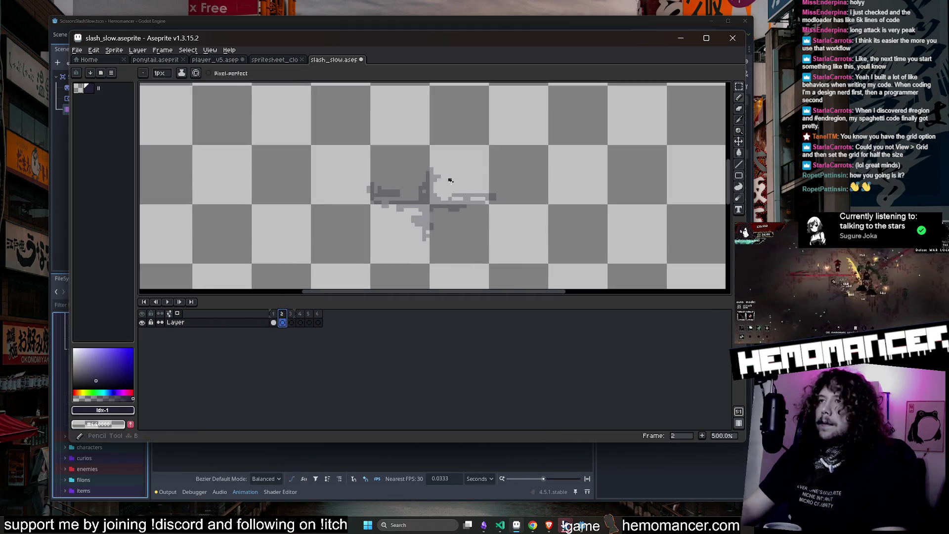
{"action": "mouse_move", "coordinate": [382, 199]}
{"action": "left_mouse_down"}
{"action": "mouse_move", "coordinate": [413, 175]}
{"action": "mouse_move", "coordinate": [481, 193]}
{"action": "mouse_move", "coordinate": [428, 239]}
{"action": "left_mouse_up"}
Add more crack arcs on frame 2, then a new frame 3 with two crack arcs.
{"action": "left_click_drag", "start_coordinate": [398, 212], "coordinate": [399, 227]}
{"action": "scroll", "coordinate": [453, 195], "scroll_direction": "down", "scroll_amount": 2}
{"action": "key", "text": "alt+b"}
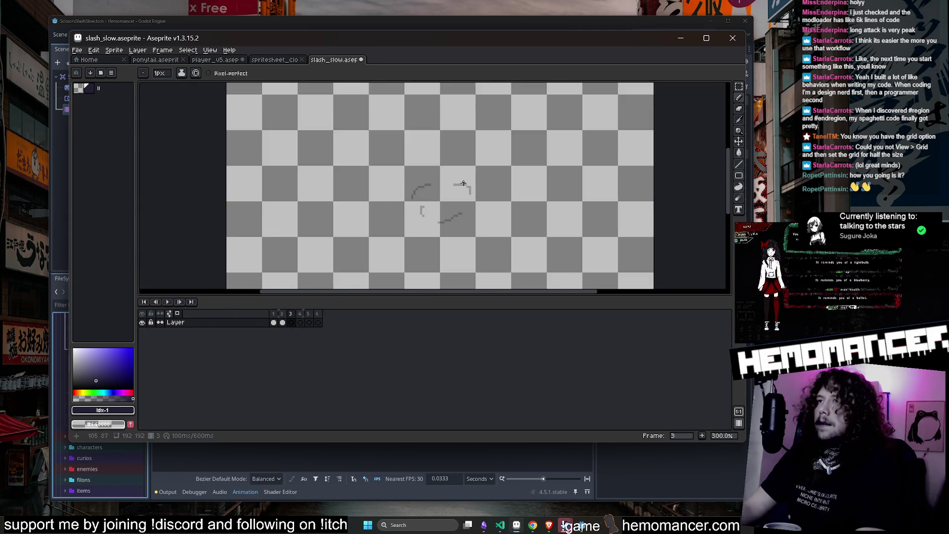
{"action": "left_click_drag", "start_coordinate": [467, 171], "coordinate": [498, 187]}
{"action": "left_click_drag", "start_coordinate": [392, 181], "coordinate": [418, 163]}
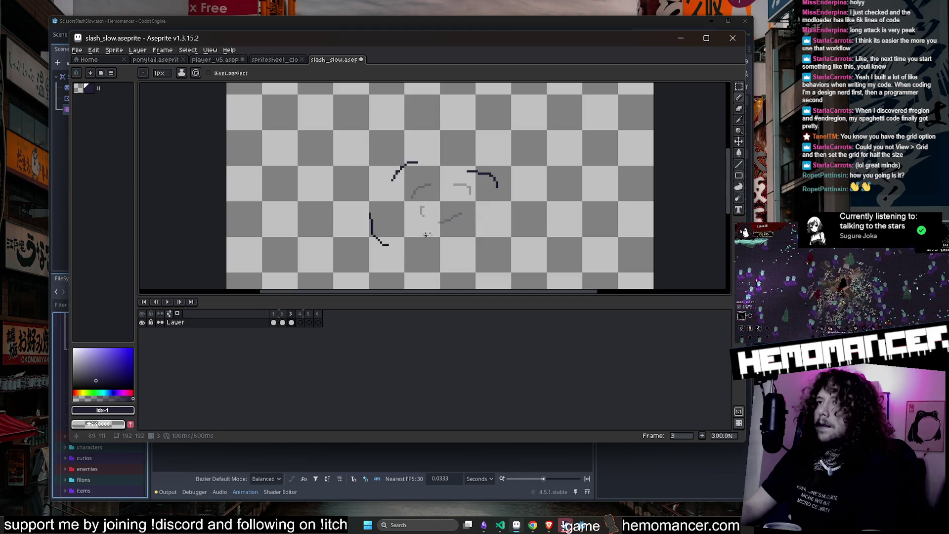
Add a new frame 4 with dark crack arcs on the right, upper left and bottom.
{"action": "key", "text": "alt+b"}
{"action": "scroll", "coordinate": [499, 223], "scroll_direction": "down", "scroll_amount": 2}
{"action": "scroll", "coordinate": [508, 193], "scroll_direction": "up", "scroll_amount": 2}
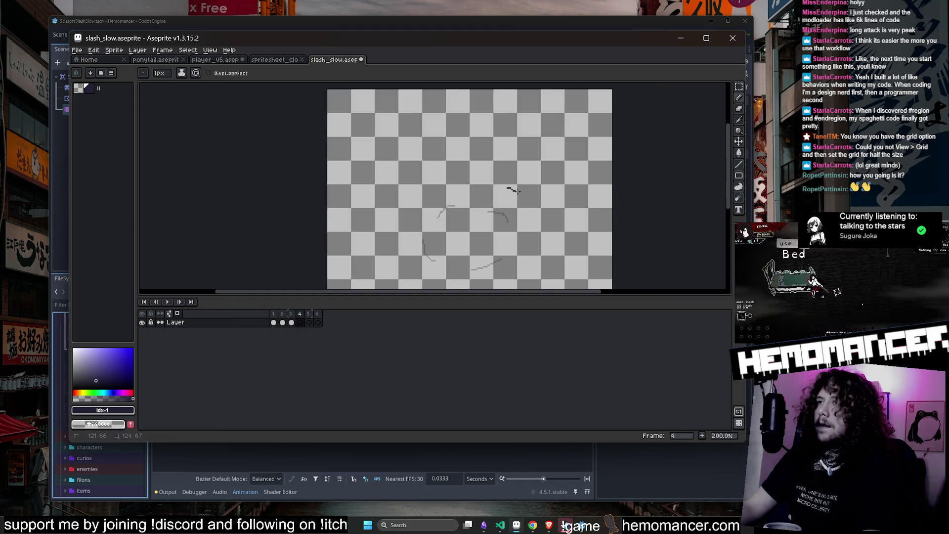
{"action": "scroll", "coordinate": [543, 259], "scroll_direction": "down", "scroll_amount": 2}
{"action": "scroll", "coordinate": [543, 259], "scroll_direction": "up", "scroll_amount": 2}
{"action": "left_click_drag", "start_coordinate": [504, 216], "coordinate": [488, 235]}
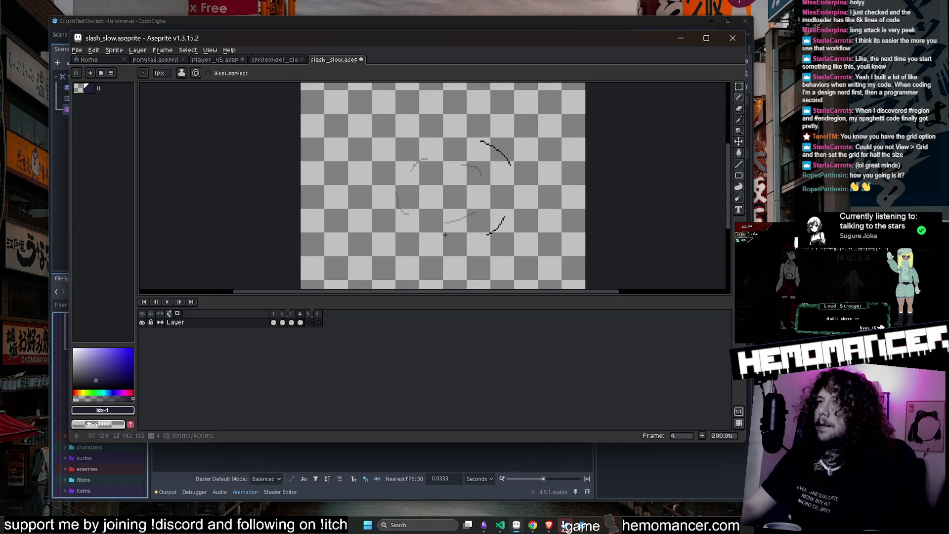
{"action": "left_click_drag", "start_coordinate": [376, 190], "coordinate": [393, 167]}
{"action": "mouse_move", "coordinate": [497, 183]}
{"action": "left_mouse_down"}
{"action": "mouse_move", "coordinate": [491, 211]}
{"action": "mouse_move", "coordinate": [461, 238]}
{"action": "left_mouse_up"}
Ink darker strokes over the right and left arcs of frame 6's crack ring, then play the animation.
{"action": "key", "text": "Right"}
{"action": "key", "text": "Right"}
{"action": "scroll", "coordinate": [439, 139], "scroll_direction": "up", "scroll_amount": 1}
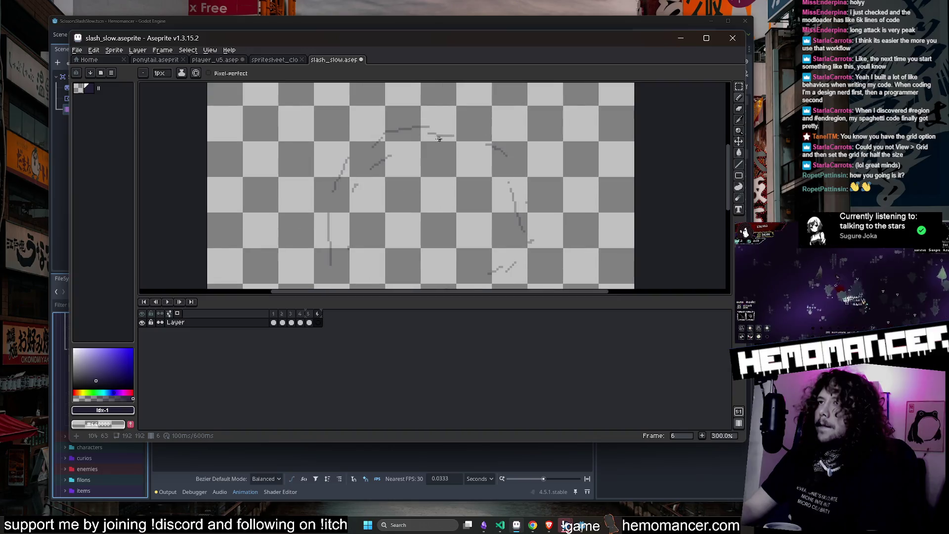
{"action": "left_click_drag", "start_coordinate": [496, 147], "coordinate": [514, 186]}
{"action": "scroll", "coordinate": [514, 173], "scroll_direction": "down", "scroll_amount": 2}
{"action": "scroll", "coordinate": [517, 200], "scroll_direction": "down", "scroll_amount": 1}
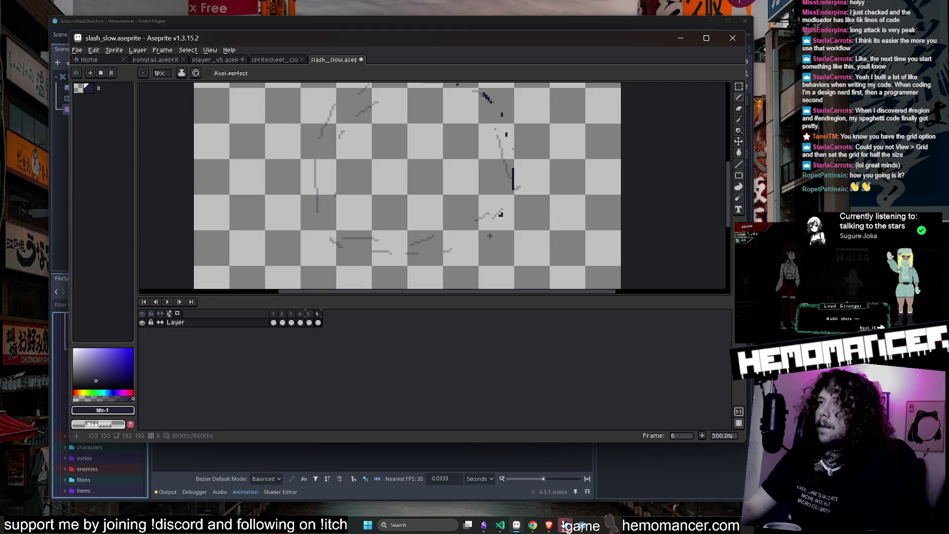
{"action": "left_click_drag", "start_coordinate": [326, 172], "coordinate": [320, 139]}
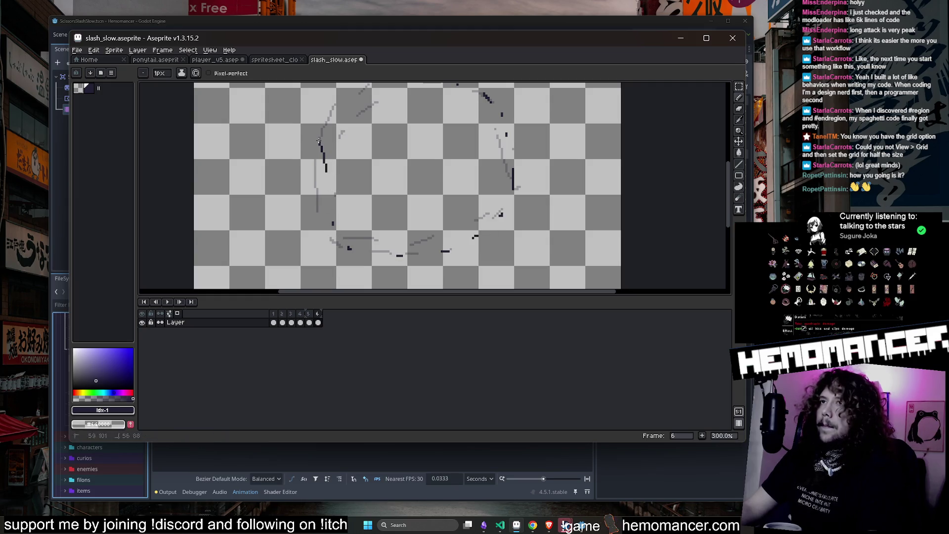
{"action": "scroll", "coordinate": [334, 174], "scroll_direction": "up", "scroll_amount": 2}
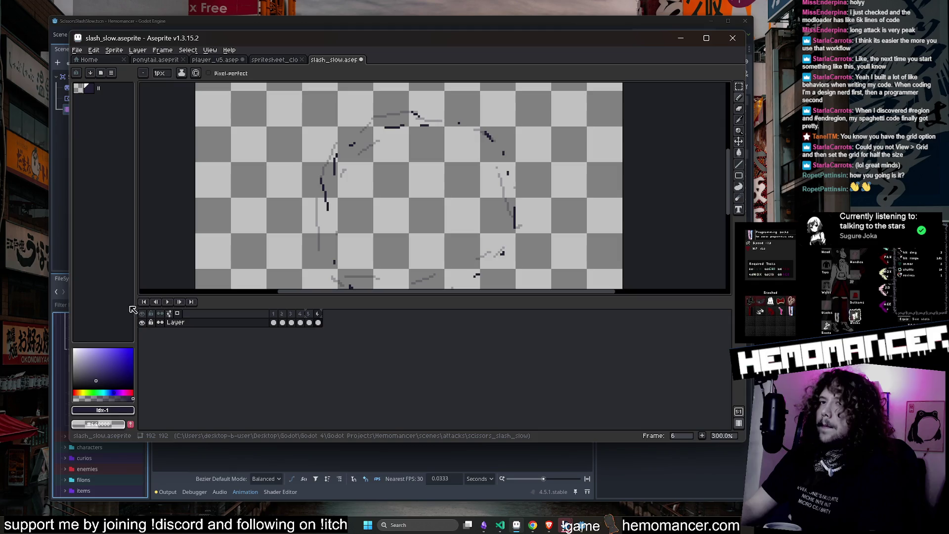
{"action": "left_click", "coordinate": [173, 302]}
{"action": "scroll", "coordinate": [211, 258], "scroll_direction": "down", "scroll_amount": 4}
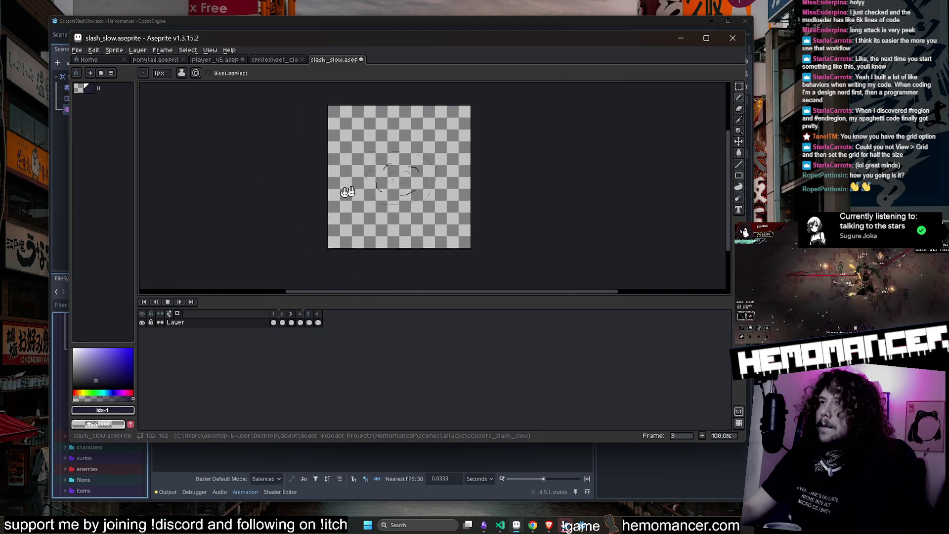
Stop playback on frame 1 to inspect the dark cross, then advance to frame 2.
{"action": "scroll", "coordinate": [419, 170], "scroll_direction": "up", "scroll_amount": 2}
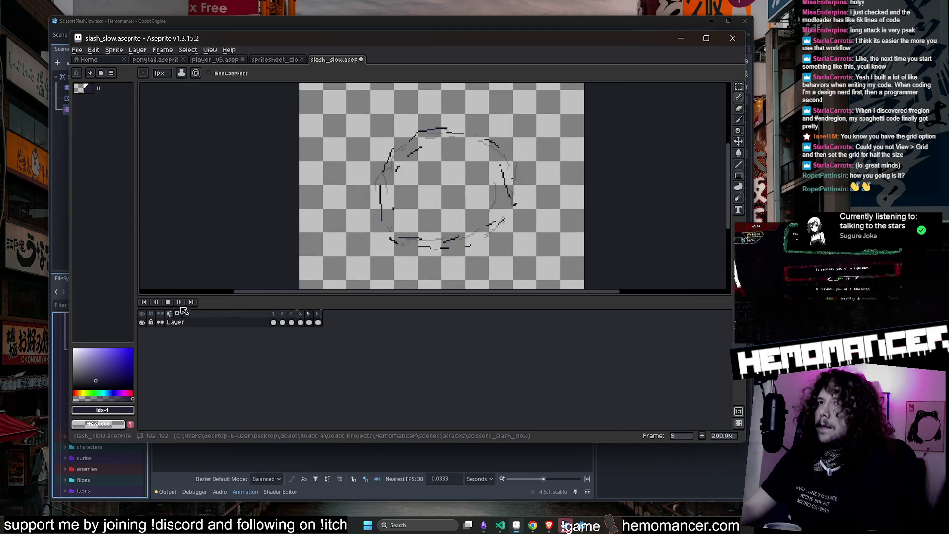
{"action": "left_click", "coordinate": [273, 323]}
{"action": "scroll", "coordinate": [449, 169], "scroll_direction": "up", "scroll_amount": 1}
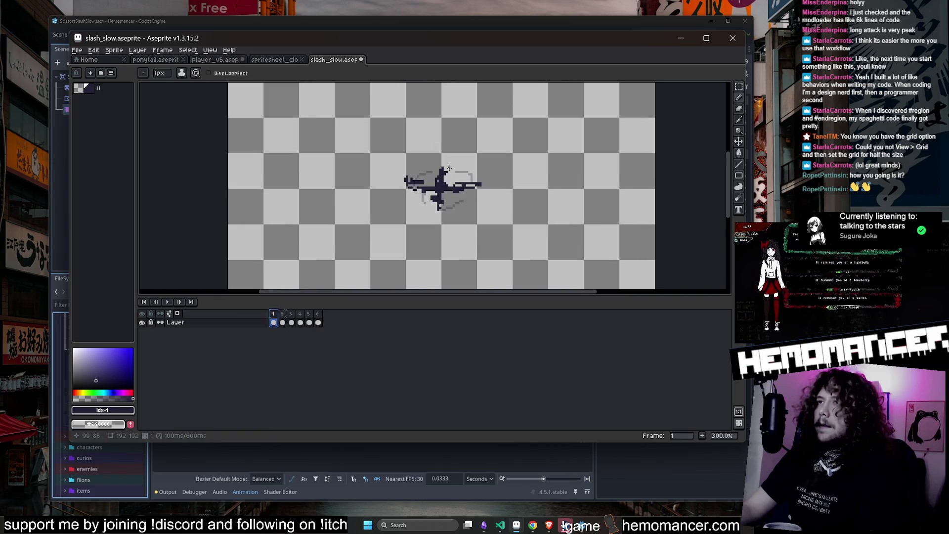
{"action": "scroll", "coordinate": [441, 168], "scroll_direction": "down", "scroll_amount": 2}
{"action": "scroll", "coordinate": [440, 173], "scroll_direction": "up", "scroll_amount": 2}
{"action": "scroll", "coordinate": [438, 185], "scroll_direction": "down", "scroll_amount": 1}
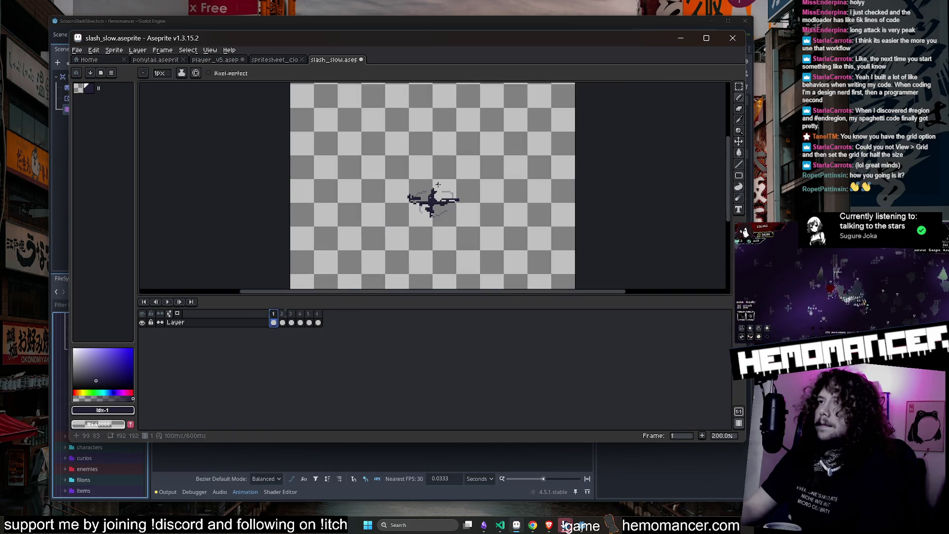
{"action": "key", "text": "Right"}
On frame 2, draw jagged zigzag cracks branching up, down, left and right from the cross.
{"action": "scroll", "coordinate": [430, 187], "scroll_direction": "up", "scroll_amount": 1}
{"action": "left_click_drag", "start_coordinate": [437, 188], "coordinate": [445, 121]}
{"action": "left_click_drag", "start_coordinate": [474, 213], "coordinate": [522, 199]}
{"action": "mouse_move", "coordinate": [428, 240]}
{"action": "left_mouse_down"}
{"action": "mouse_move", "coordinate": [420, 250]}
{"action": "mouse_move", "coordinate": [426, 284]}
{"action": "left_mouse_up"}
{"action": "left_click_drag", "start_coordinate": [391, 213], "coordinate": [383, 176]}
{"action": "left_click_drag", "start_coordinate": [455, 188], "coordinate": [476, 146]}
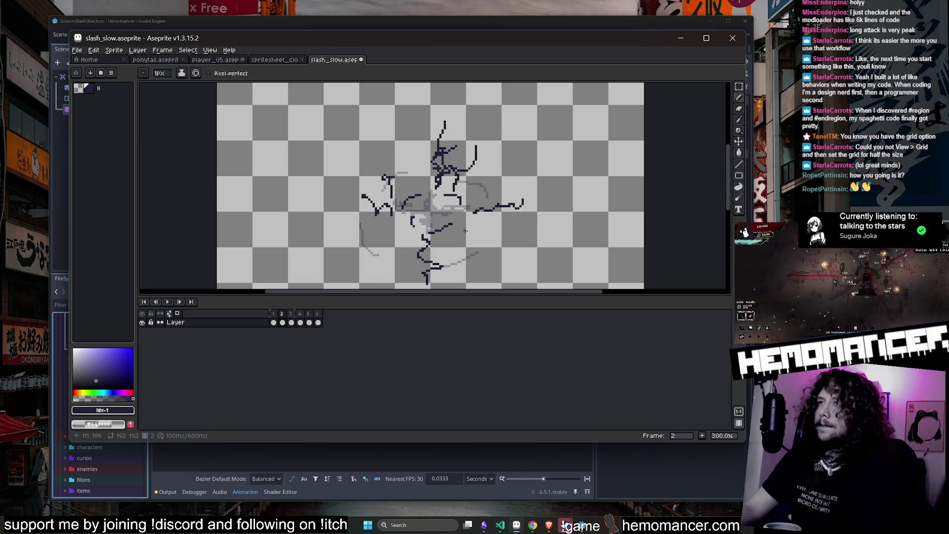
{"action": "left_click_drag", "start_coordinate": [498, 232], "coordinate": [509, 242]}
{"action": "left_click_drag", "start_coordinate": [444, 241], "coordinate": [485, 272]}
{"action": "left_click_drag", "start_coordinate": [413, 238], "coordinate": [391, 249]}
{"action": "left_click_drag", "start_coordinate": [390, 144], "coordinate": [415, 172]}
{"action": "scroll", "coordinate": [415, 171], "scroll_direction": "down", "scroll_amount": 1}
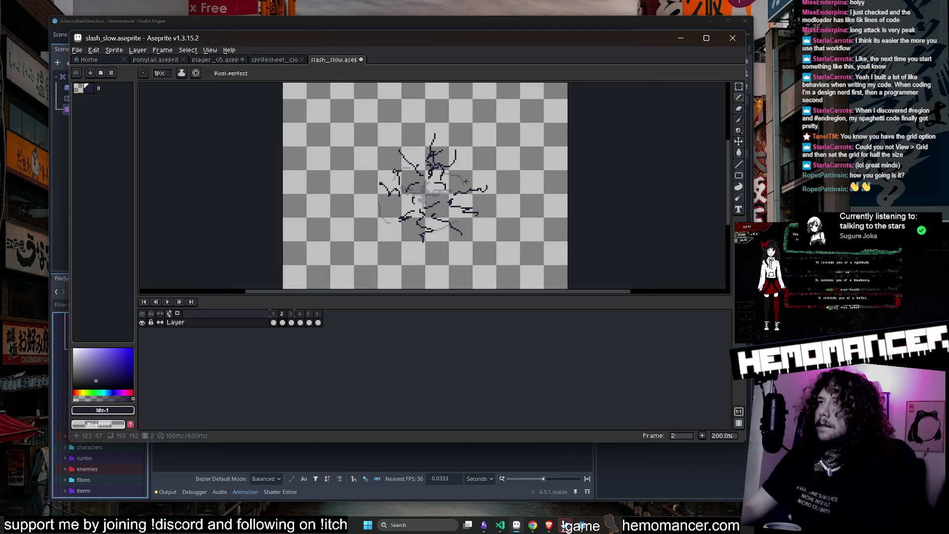
On frame 3, draw branching cracks along the top, right and left of the ring.
{"action": "key", "text": "Right"}
{"action": "scroll", "coordinate": [466, 178], "scroll_direction": "up", "scroll_amount": 1}
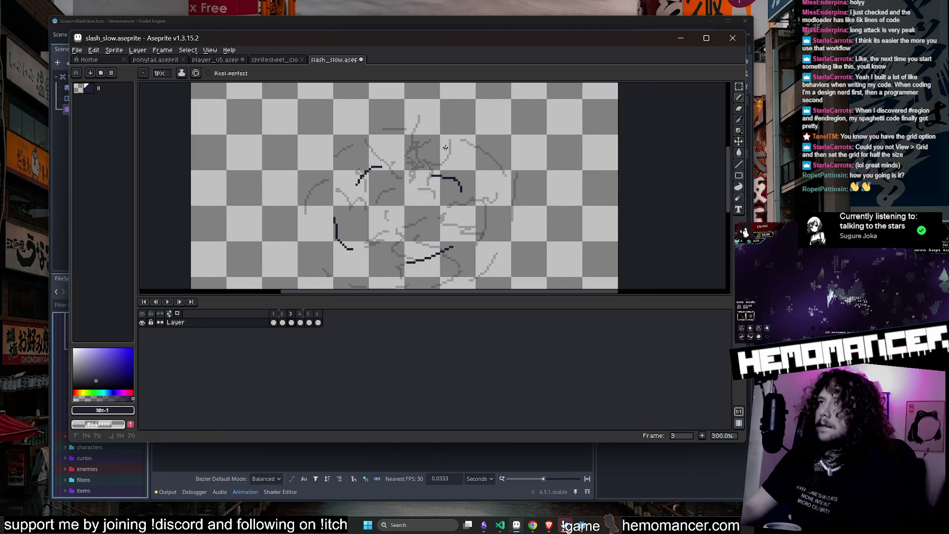
{"action": "left_click_drag", "start_coordinate": [451, 147], "coordinate": [504, 124]}
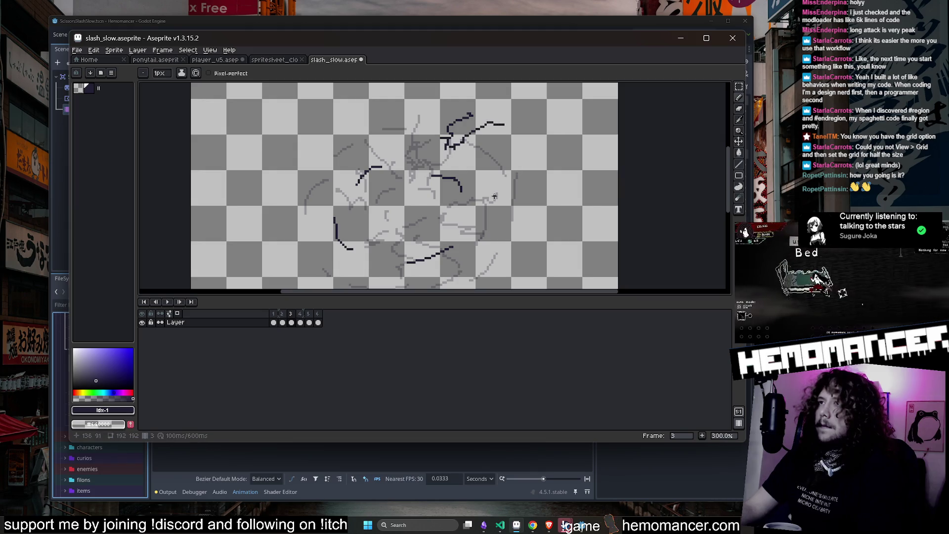
{"action": "mouse_move", "coordinate": [514, 164]}
{"action": "left_mouse_down"}
{"action": "mouse_move", "coordinate": [529, 160]}
{"action": "mouse_move", "coordinate": [526, 179]}
{"action": "left_mouse_up"}
{"action": "scroll", "coordinate": [516, 152], "scroll_direction": "down", "scroll_amount": 3}
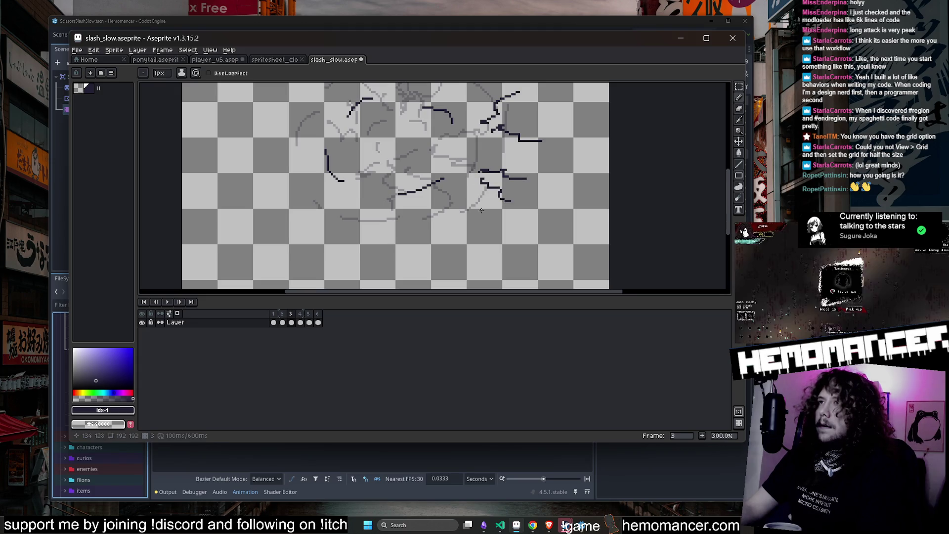
{"action": "mouse_move", "coordinate": [449, 214]}
{"action": "left_mouse_down"}
{"action": "mouse_move", "coordinate": [490, 228]}
{"action": "mouse_move", "coordinate": [411, 240]}
{"action": "mouse_move", "coordinate": [376, 224]}
{"action": "mouse_move", "coordinate": [378, 241]}
{"action": "left_mouse_up"}
{"action": "left_click_drag", "start_coordinate": [397, 225], "coordinate": [397, 238]}
{"action": "mouse_move", "coordinate": [358, 182]}
{"action": "left_mouse_down"}
{"action": "mouse_move", "coordinate": [327, 196]}
{"action": "mouse_move", "coordinate": [340, 220]}
{"action": "mouse_move", "coordinate": [325, 162]}
{"action": "left_mouse_up"}
{"action": "scroll", "coordinate": [328, 161], "scroll_direction": "up", "scroll_amount": 1}
{"action": "left_click_drag", "start_coordinate": [341, 195], "coordinate": [344, 164]}
{"action": "left_click_drag", "start_coordinate": [318, 200], "coordinate": [288, 209]}
{"action": "mouse_move", "coordinate": [375, 159]}
{"action": "left_mouse_down"}
{"action": "mouse_move", "coordinate": [367, 126]}
{"action": "mouse_move", "coordinate": [348, 167]}
{"action": "mouse_move", "coordinate": [330, 156]}
{"action": "left_mouse_up"}
{"action": "scroll", "coordinate": [430, 136], "scroll_direction": "down", "scroll_amount": 1}
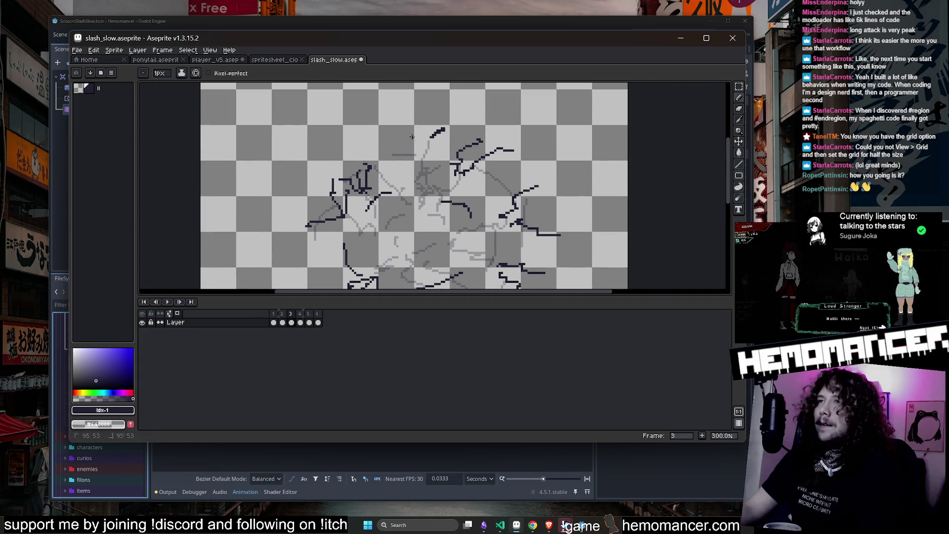
{"action": "scroll", "coordinate": [450, 149], "scroll_direction": "down", "scroll_amount": 2}
On frame 4, pencil dark cracks around the ring: top right, right, lower left, left and upper edge.
{"action": "scroll", "coordinate": [474, 139], "scroll_direction": "up", "scroll_amount": 2}
{"action": "key", "text": "period"}
{"action": "mouse_move", "coordinate": [483, 158]}
{"action": "left_mouse_down"}
{"action": "mouse_move", "coordinate": [505, 163]}
{"action": "mouse_move", "coordinate": [491, 171]}
{"action": "mouse_move", "coordinate": [527, 155]}
{"action": "left_mouse_up"}
{"action": "scroll", "coordinate": [513, 227], "scroll_direction": "down", "scroll_amount": 2}
{"action": "scroll", "coordinate": [536, 192], "scroll_direction": "up", "scroll_amount": 2}
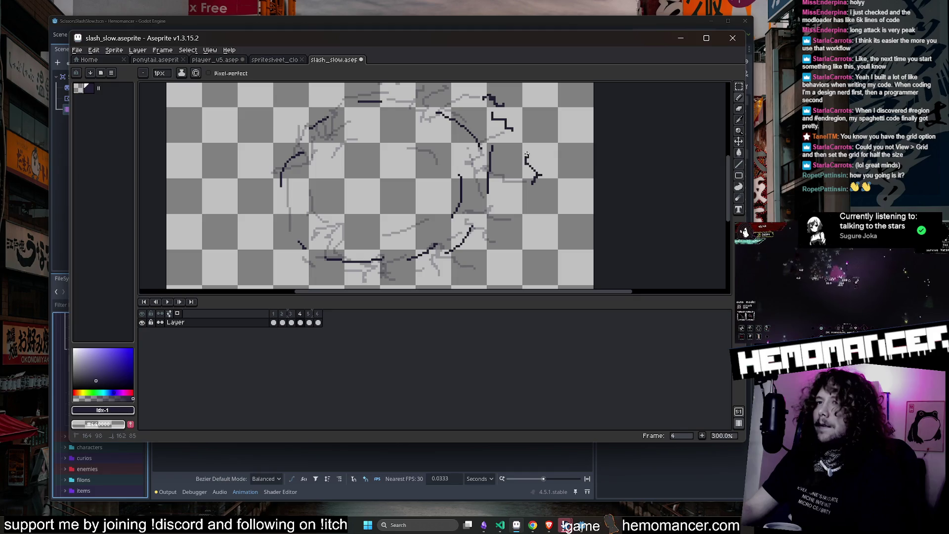
{"action": "mouse_move", "coordinate": [515, 219]}
{"action": "left_mouse_down"}
{"action": "mouse_move", "coordinate": [532, 222]}
{"action": "mouse_move", "coordinate": [525, 246]}
{"action": "mouse_move", "coordinate": [499, 210]}
{"action": "mouse_move", "coordinate": [436, 242]}
{"action": "mouse_move", "coordinate": [420, 232]}
{"action": "left_mouse_up"}
{"action": "scroll", "coordinate": [525, 247], "scroll_direction": "down", "scroll_amount": 1}
{"action": "scroll", "coordinate": [509, 197], "scroll_direction": "up", "scroll_amount": 1}
{"action": "left_click_drag", "start_coordinate": [331, 223], "coordinate": [318, 230]}
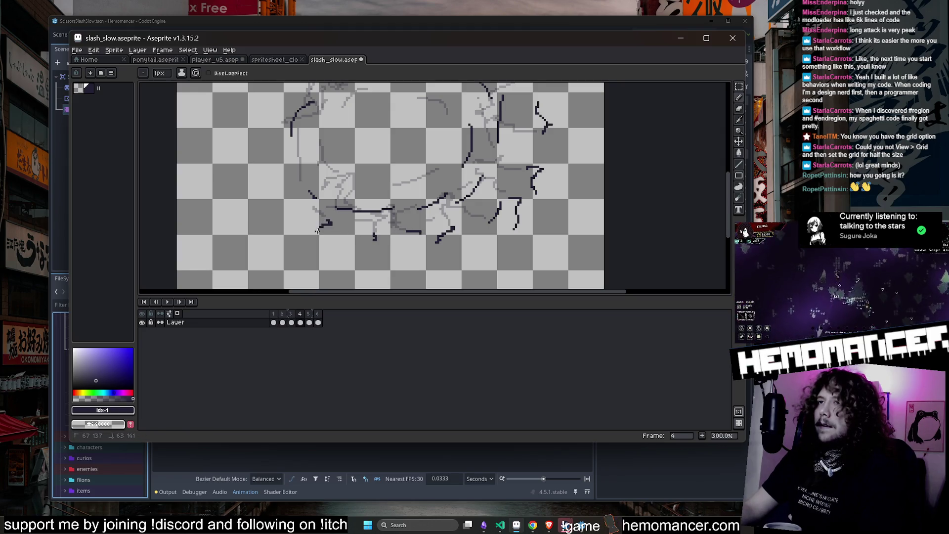
{"action": "scroll", "coordinate": [313, 163], "scroll_direction": "up", "scroll_amount": 3}
{"action": "left_click_drag", "start_coordinate": [280, 203], "coordinate": [264, 205]}
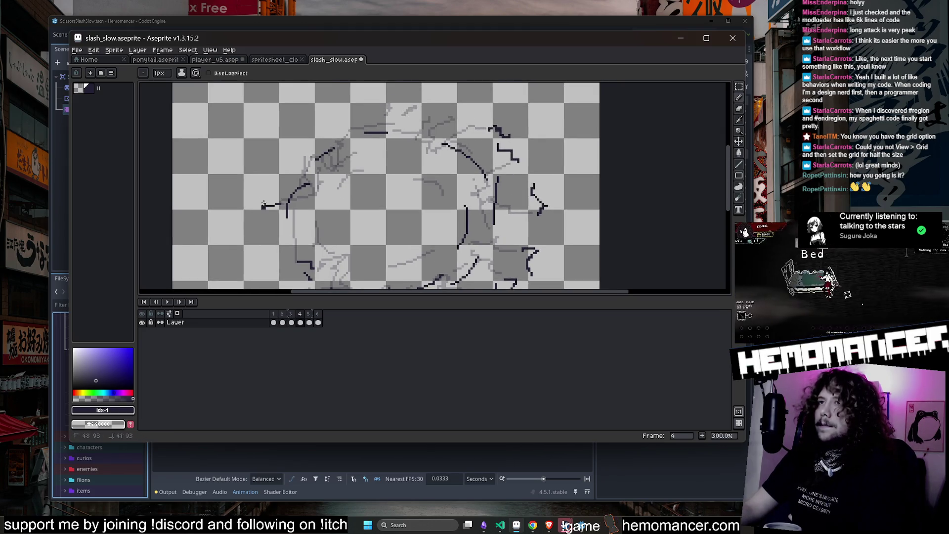
{"action": "left_click_drag", "start_coordinate": [358, 156], "coordinate": [379, 159]}
{"action": "left_click_drag", "start_coordinate": [453, 122], "coordinate": [466, 113]}
{"action": "left_click_drag", "start_coordinate": [380, 106], "coordinate": [356, 115]}
On frame 5, add dark cracks along the ring's bottom, left, top and right side.
{"action": "key", "text": "Right"}
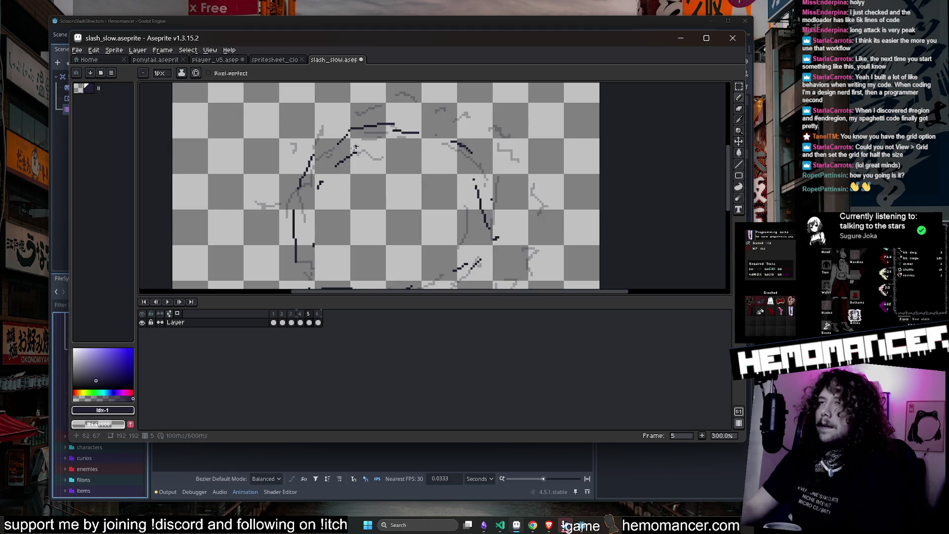
{"action": "scroll", "coordinate": [292, 157], "scroll_direction": "down", "scroll_amount": 1}
{"action": "scroll", "coordinate": [466, 134], "scroll_direction": "up", "scroll_amount": 1}
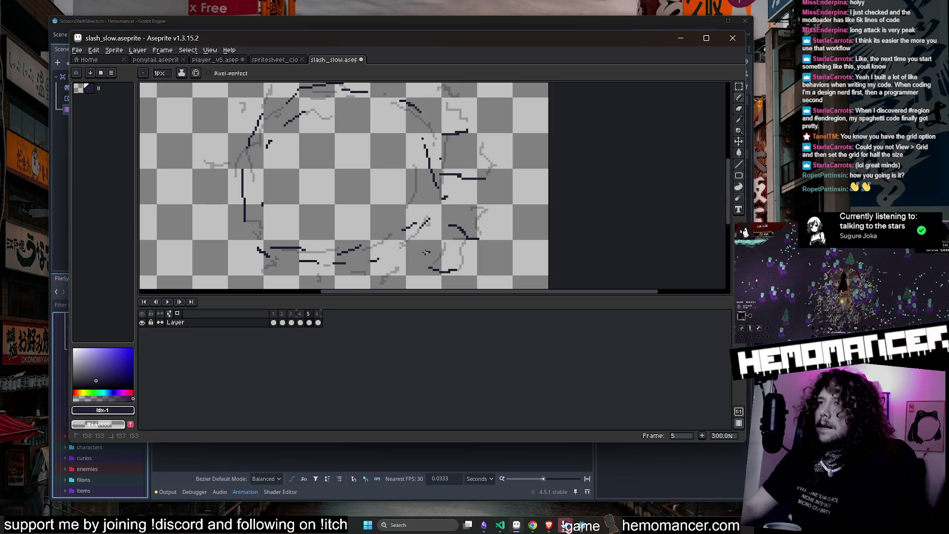
{"action": "mouse_move", "coordinate": [397, 269]}
{"action": "left_mouse_down"}
{"action": "mouse_move", "coordinate": [400, 207]}
{"action": "mouse_move", "coordinate": [348, 217]}
{"action": "left_mouse_up"}
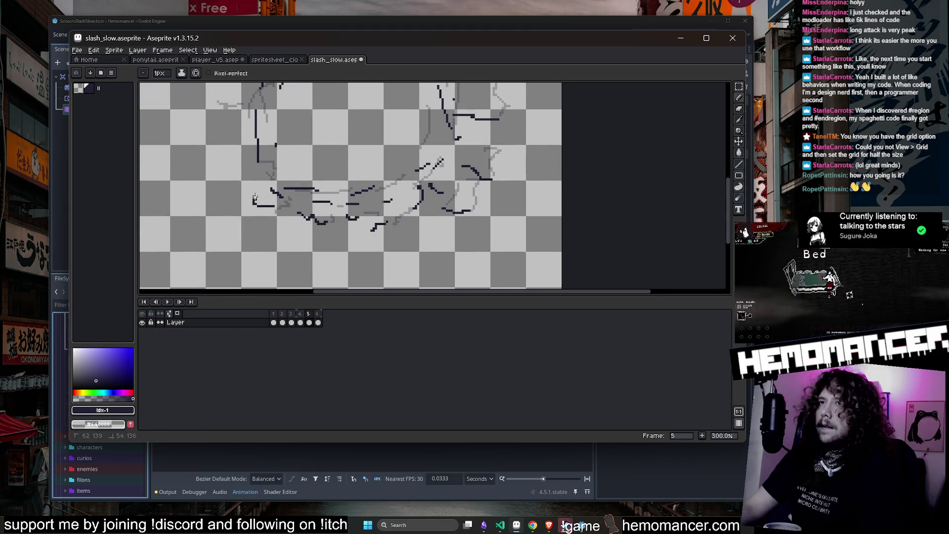
{"action": "left_click_drag", "start_coordinate": [254, 197], "coordinate": [282, 254]}
{"action": "mouse_move", "coordinate": [270, 140]}
{"action": "left_mouse_down"}
{"action": "mouse_move", "coordinate": [285, 194]}
{"action": "mouse_move", "coordinate": [277, 189]}
{"action": "left_mouse_up"}
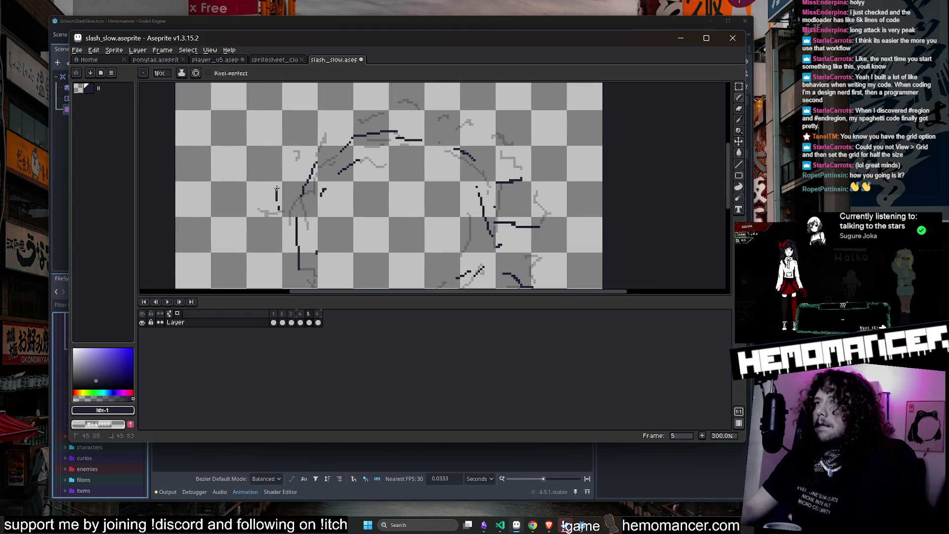
{"action": "left_click_drag", "start_coordinate": [331, 124], "coordinate": [353, 120]}
{"action": "left_click_drag", "start_coordinate": [384, 113], "coordinate": [394, 121]}
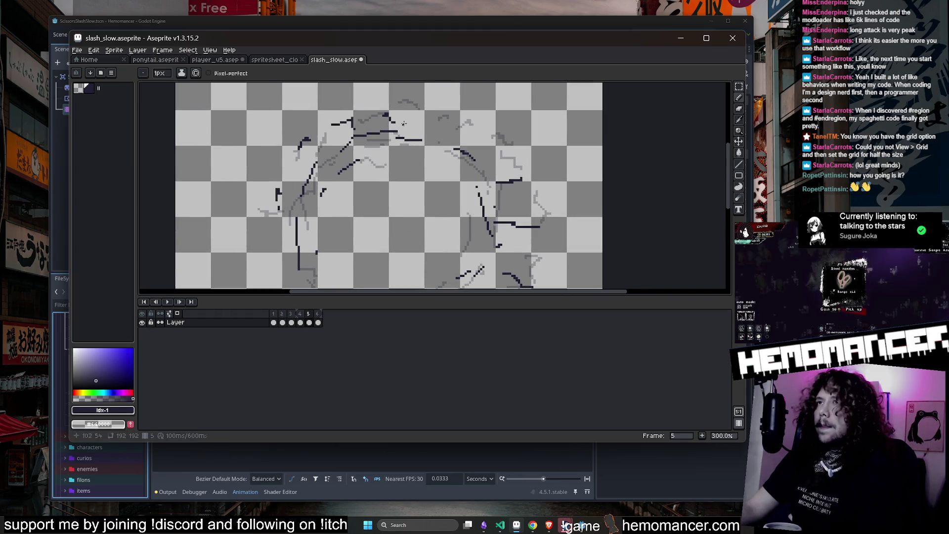
{"action": "mouse_move", "coordinate": [471, 128]}
{"action": "left_mouse_down"}
{"action": "mouse_move", "coordinate": [475, 144]}
{"action": "mouse_move", "coordinate": [511, 165]}
{"action": "left_mouse_up"}
{"action": "scroll", "coordinate": [531, 207], "scroll_direction": "down", "scroll_amount": 1}
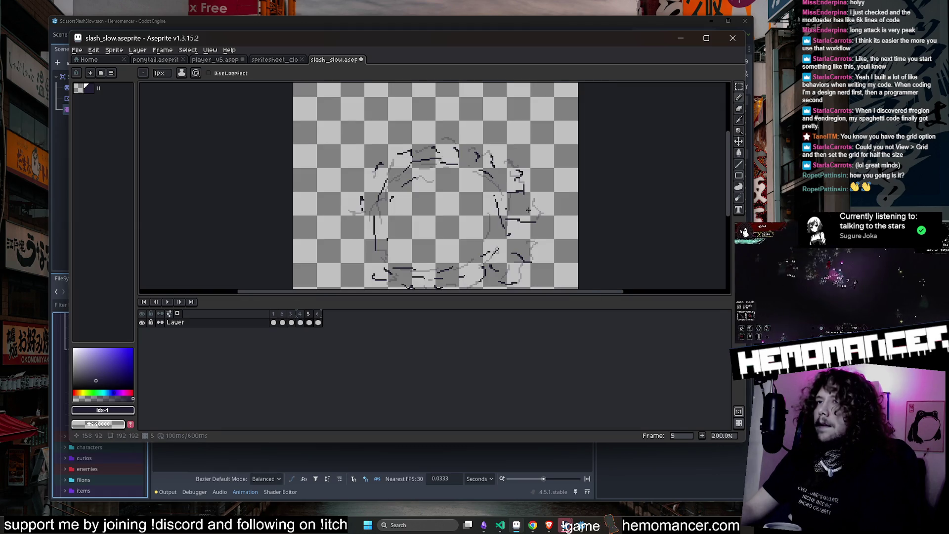
On frame 6, ink dark cracks along the right side and upper part of the ring.
{"action": "key", "text": "period"}
{"action": "scroll", "coordinate": [525, 175], "scroll_direction": "up", "scroll_amount": 1}
{"action": "scroll", "coordinate": [508, 170], "scroll_direction": "down", "scroll_amount": 1}
{"action": "scroll", "coordinate": [507, 170], "scroll_direction": "up", "scroll_amount": 1}
{"action": "mouse_move", "coordinate": [480, 194]}
{"action": "left_mouse_down"}
{"action": "mouse_move", "coordinate": [503, 180]}
{"action": "mouse_move", "coordinate": [464, 182]}
{"action": "left_mouse_up"}
{"action": "mouse_move", "coordinate": [449, 149]}
{"action": "left_mouse_down"}
{"action": "mouse_move", "coordinate": [435, 171]}
{"action": "mouse_move", "coordinate": [409, 152]}
{"action": "mouse_move", "coordinate": [357, 151]}
{"action": "mouse_move", "coordinate": [374, 175]}
{"action": "left_mouse_up"}
{"action": "left_click_drag", "start_coordinate": [317, 156], "coordinate": [350, 194]}
{"action": "left_click_drag", "start_coordinate": [292, 201], "coordinate": [314, 208]}
Add more curved cracks on the ring's left and right sides, then return to frame 1.
{"action": "scroll", "coordinate": [336, 115], "scroll_direction": "down", "scroll_amount": 3}
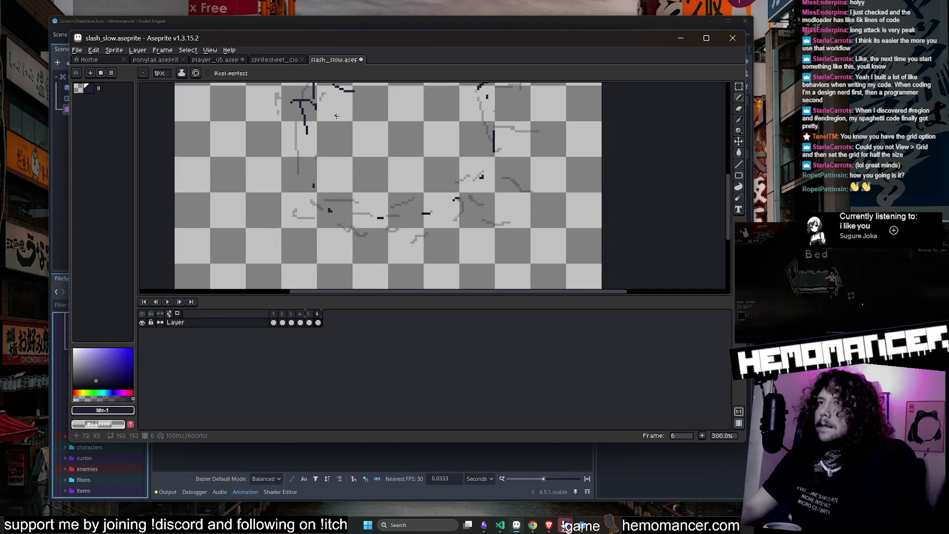
{"action": "left_click_drag", "start_coordinate": [302, 174], "coordinate": [302, 201]}
{"action": "mouse_move", "coordinate": [320, 160]}
{"action": "left_mouse_down"}
{"action": "mouse_move", "coordinate": [333, 159]}
{"action": "mouse_move", "coordinate": [340, 220]}
{"action": "left_mouse_up"}
{"action": "left_click_drag", "start_coordinate": [336, 183], "coordinate": [370, 158]}
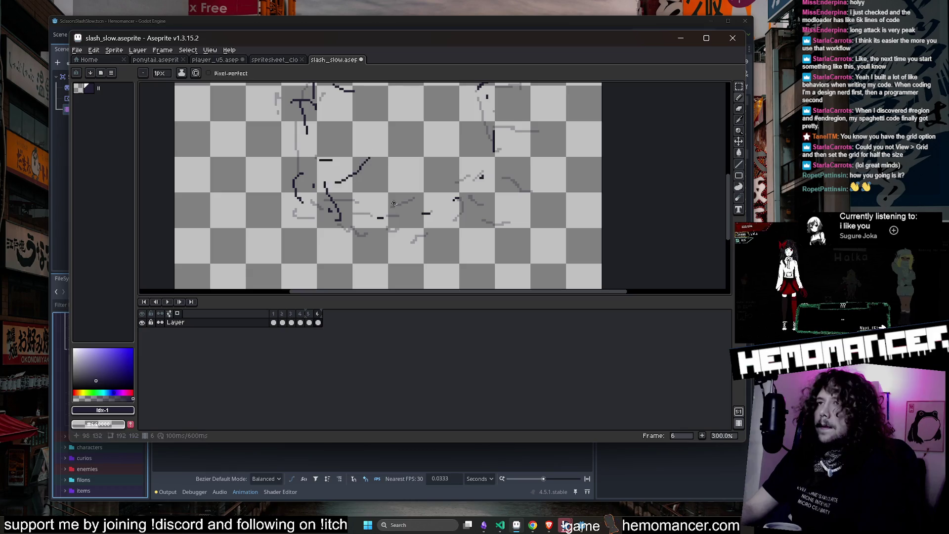
{"action": "left_click_drag", "start_coordinate": [457, 198], "coordinate": [429, 225]}
{"action": "left_click_drag", "start_coordinate": [437, 168], "coordinate": [428, 203]}
{"action": "mouse_move", "coordinate": [451, 170]}
{"action": "left_mouse_down"}
{"action": "mouse_move", "coordinate": [489, 213]}
{"action": "mouse_move", "coordinate": [442, 210]}
{"action": "mouse_move", "coordinate": [442, 192]}
{"action": "mouse_move", "coordinate": [417, 186]}
{"action": "mouse_move", "coordinate": [414, 173]}
{"action": "left_mouse_up"}
{"action": "scroll", "coordinate": [530, 255], "scroll_direction": "up", "scroll_amount": 2}
{"action": "key", "text": "Right"}
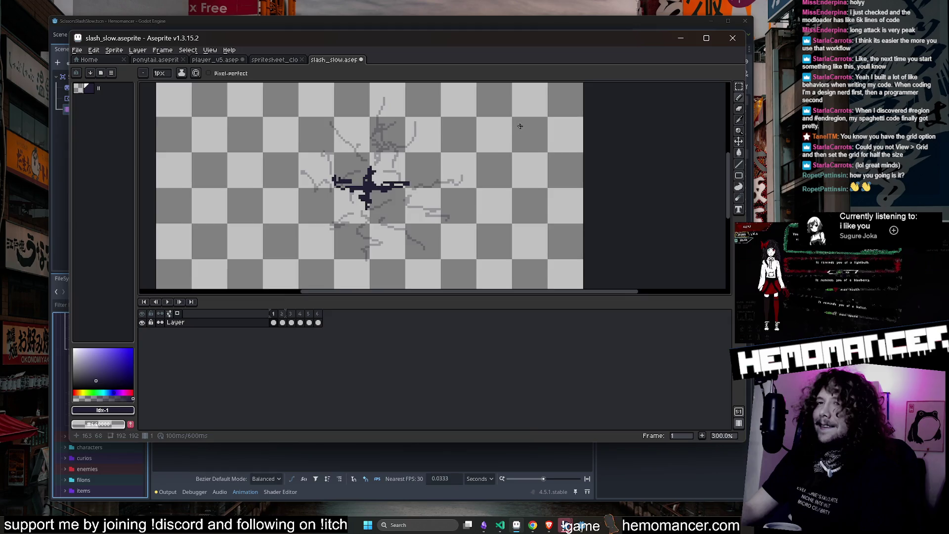
Play the slash_slow animation, enlarge the canvas above the timeline, then stop and show frame 1.
{"action": "scroll", "coordinate": [520, 126], "scroll_direction": "down", "scroll_amount": 1}
{"action": "left_click", "coordinate": [167, 302]}
{"action": "scroll", "coordinate": [245, 243], "scroll_direction": "down", "scroll_amount": 1}
{"action": "mouse_move", "coordinate": [244, 243]}
{"action": "left_mouse_down"}
{"action": "mouse_move", "coordinate": [287, 195]}
{"action": "mouse_move", "coordinate": [364, 202]}
{"action": "left_mouse_up"}
{"action": "scroll", "coordinate": [364, 202], "scroll_direction": "up", "scroll_amount": 1}
{"action": "scroll", "coordinate": [347, 201], "scroll_direction": "down", "scroll_amount": 1}
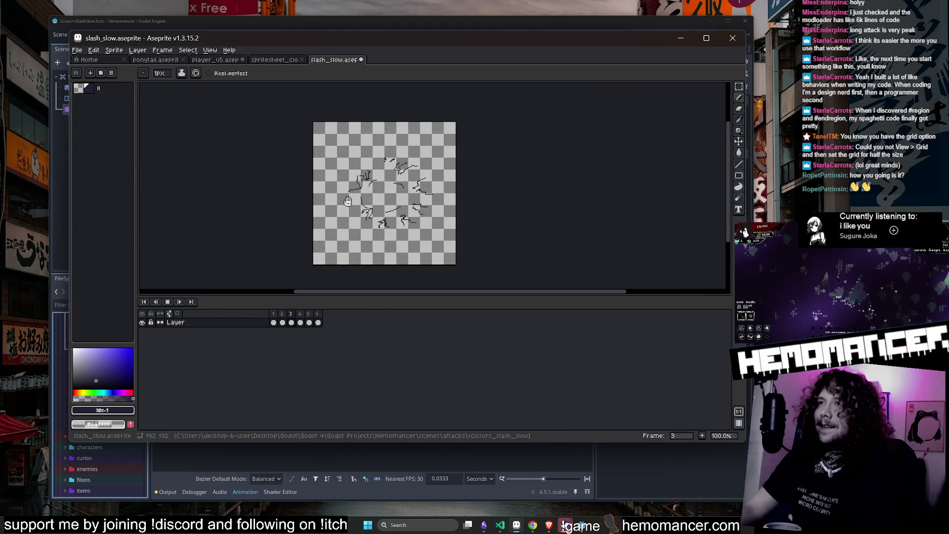
{"action": "left_click_drag", "start_coordinate": [570, 294], "coordinate": [570, 320]}
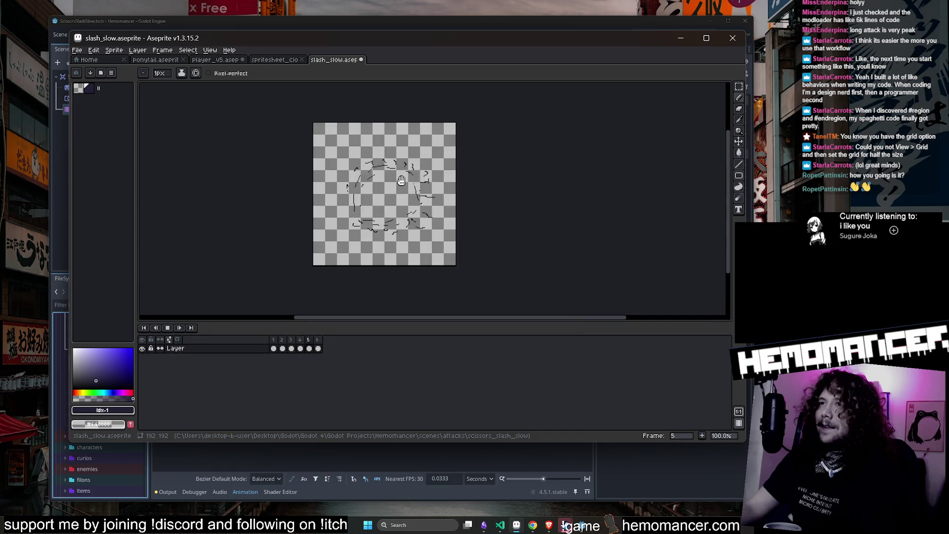
{"action": "scroll", "coordinate": [401, 181], "scroll_direction": "up", "scroll_amount": 1}
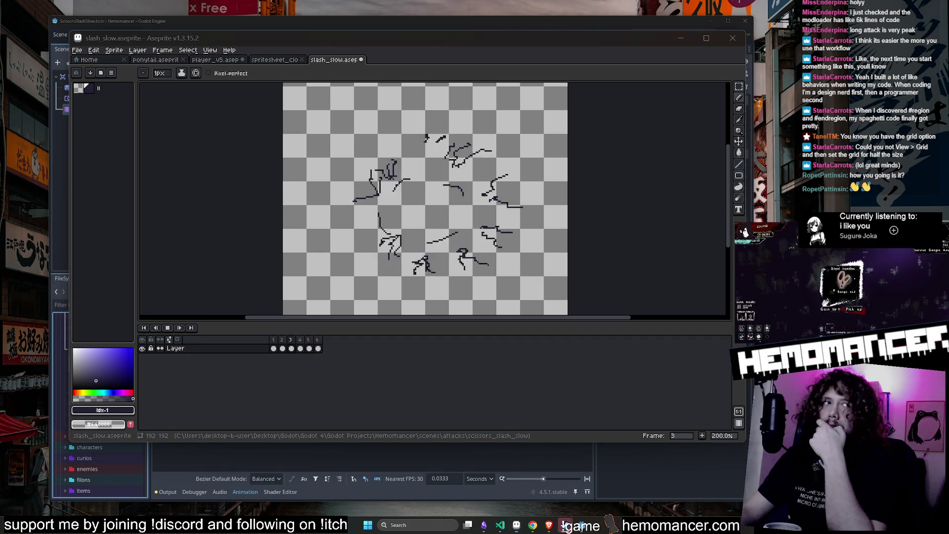
{"action": "left_click", "coordinate": [167, 328]}
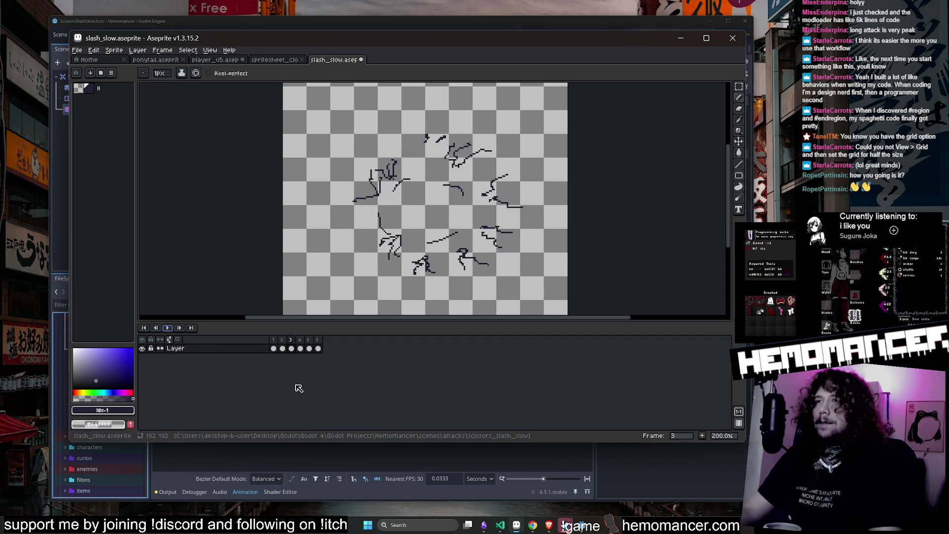
{"action": "left_click", "coordinate": [273, 348]}
Ink a dark jagged cross mark centred on frame 1 of the 192×192 canvas.
{"action": "scroll", "coordinate": [416, 184], "scroll_direction": "up", "scroll_amount": 2}
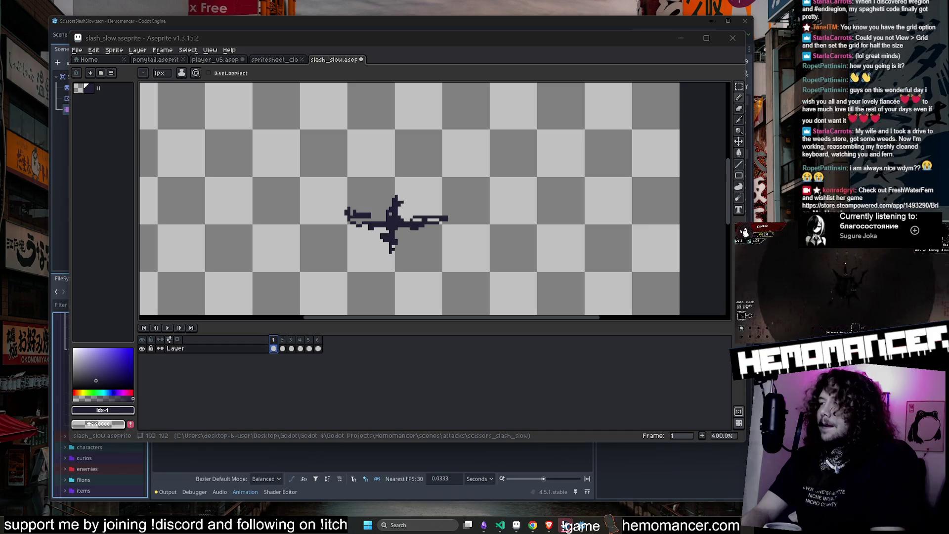
Play the six-frame animation, recentre it and lower the timeline splitter, then stop playback.
{"action": "scroll", "coordinate": [508, 248], "scroll_direction": "down", "scroll_amount": 2}
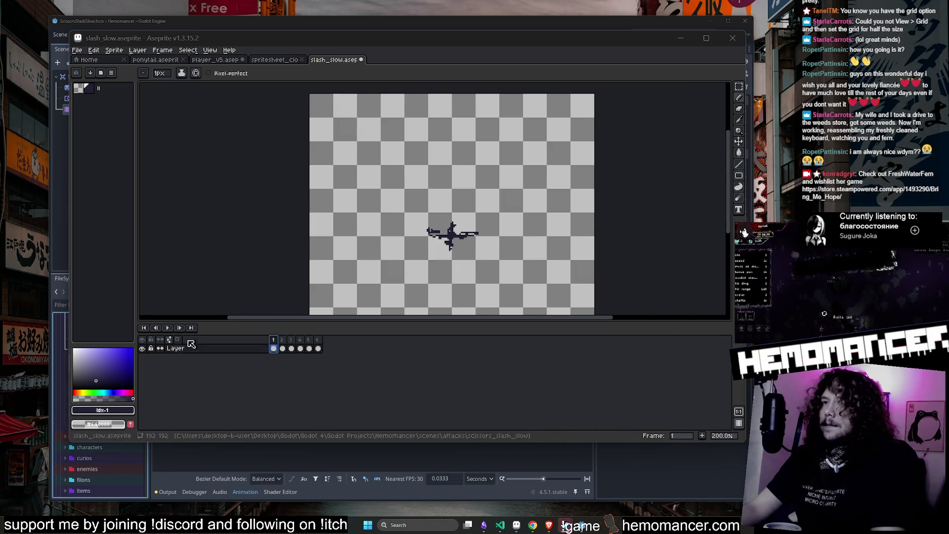
{"action": "left_click", "coordinate": [168, 328]}
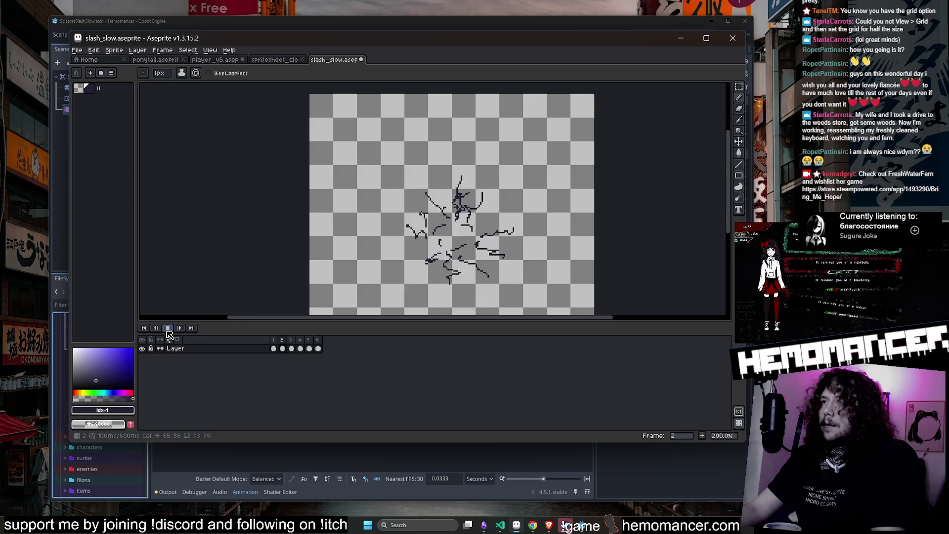
{"action": "left_click_drag", "start_coordinate": [214, 263], "coordinate": [203, 256]}
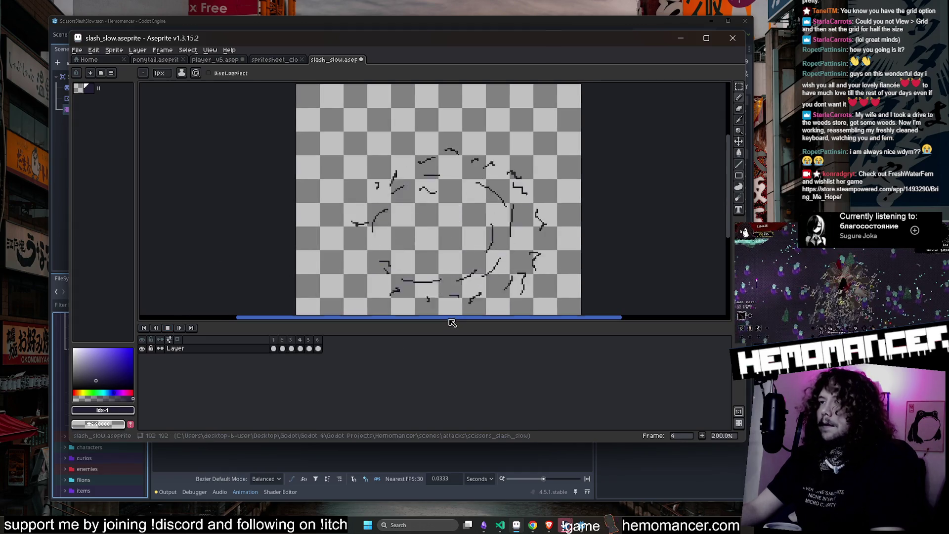
{"action": "left_click_drag", "start_coordinate": [447, 321], "coordinate": [446, 368]}
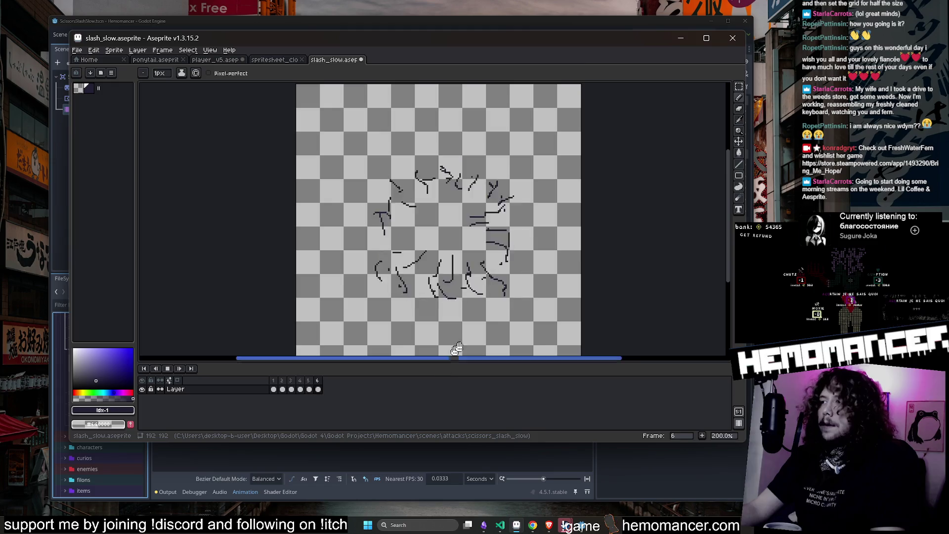
{"action": "scroll", "coordinate": [589, 261], "scroll_direction": "up", "scroll_amount": 1}
{"action": "scroll", "coordinate": [556, 254], "scroll_direction": "down", "scroll_amount": 1}
{"action": "left_click_drag", "start_coordinate": [557, 254], "coordinate": [519, 256]}
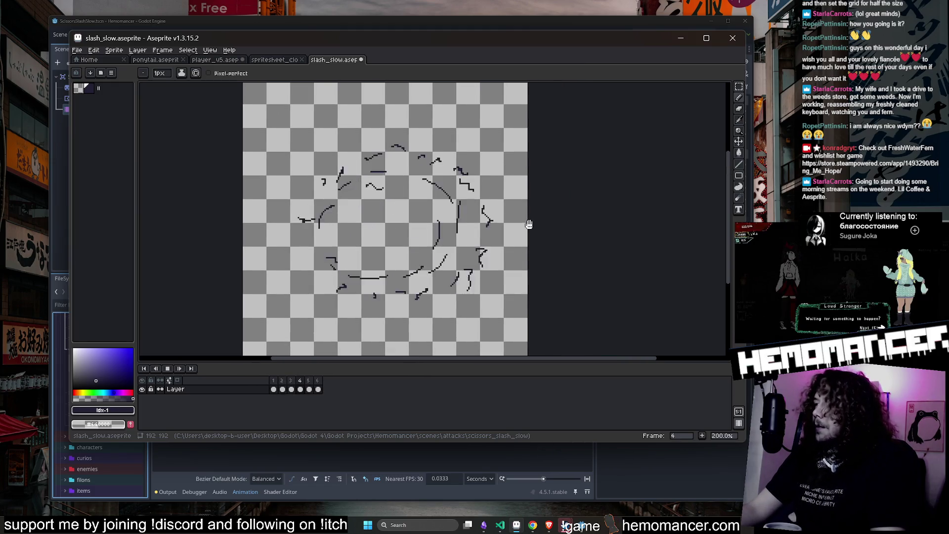
{"action": "scroll", "coordinate": [529, 224], "scroll_direction": "down", "scroll_amount": 1}
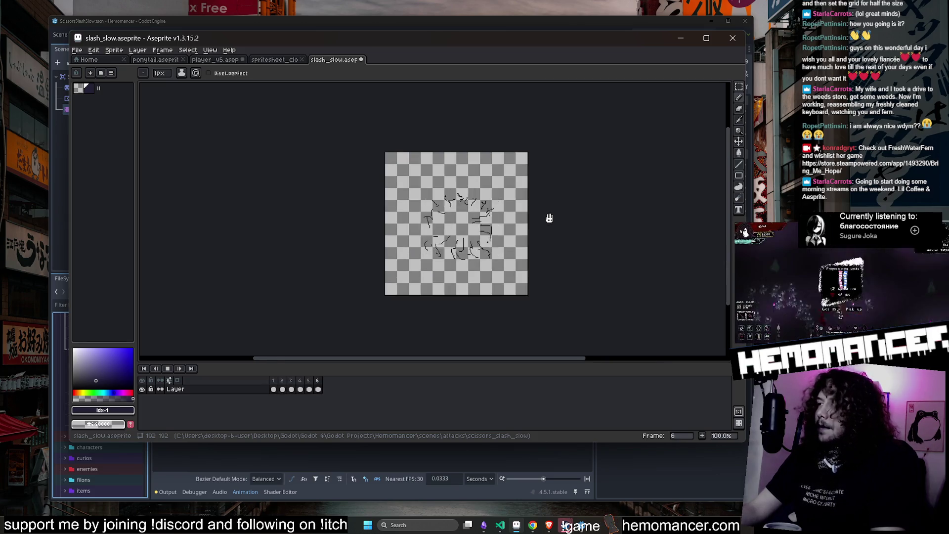
{"action": "scroll", "coordinate": [527, 226], "scroll_direction": "up", "scroll_amount": 1}
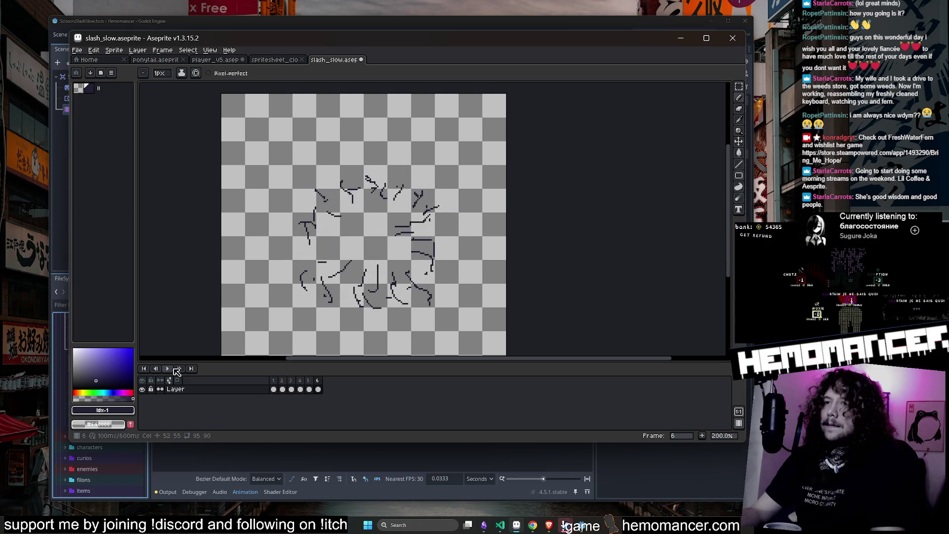
{"action": "left_click", "coordinate": [175, 369]}
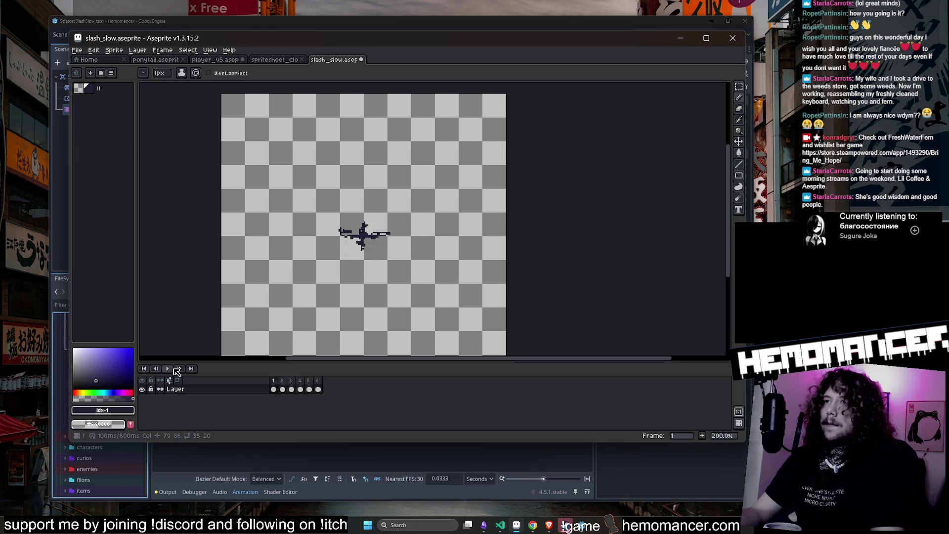
{"action": "scroll", "coordinate": [419, 219], "scroll_direction": "up", "scroll_amount": 2}
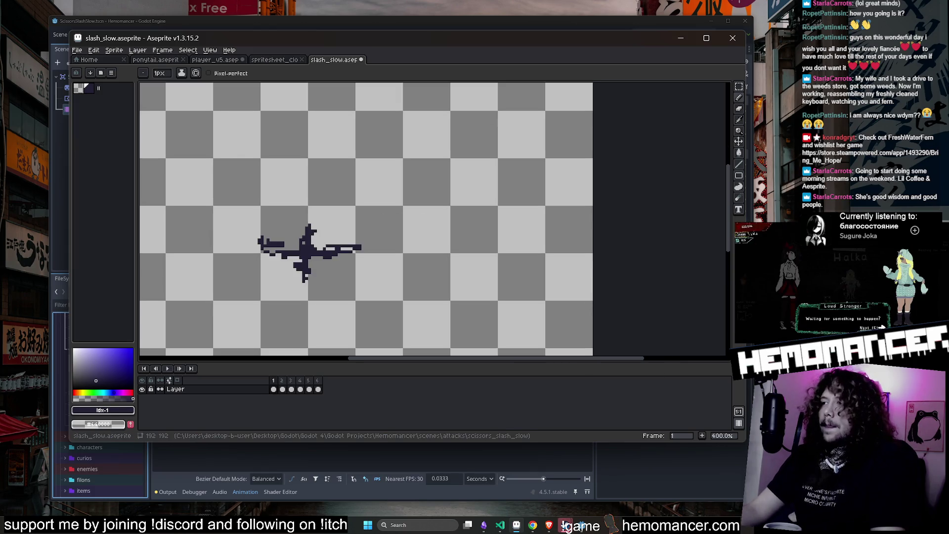
{"action": "scroll", "coordinate": [549, 314], "scroll_direction": "down", "scroll_amount": 1}
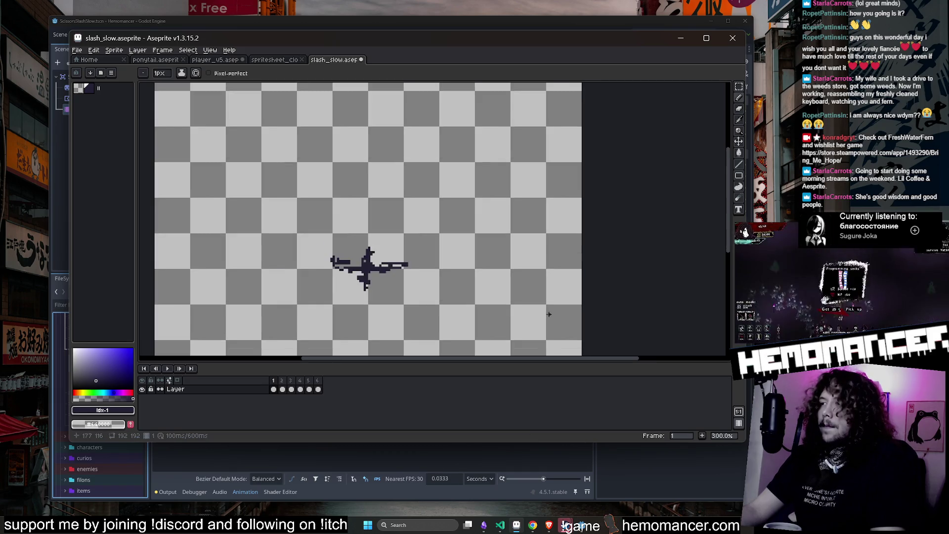
{"action": "scroll", "coordinate": [501, 312], "scroll_direction": "left", "scroll_amount": 3}
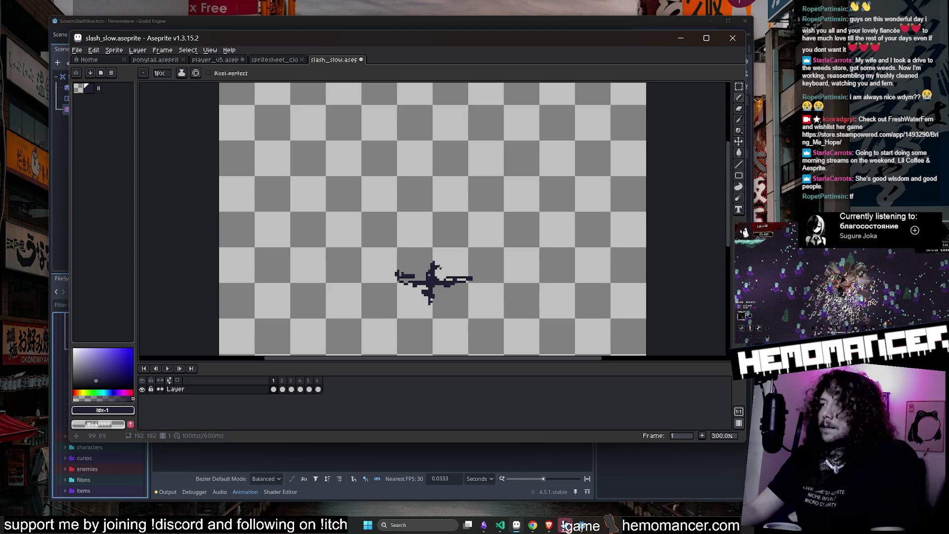
Branch thin cracks off frame 1's cross: a 7-shape above, plus upper-right, lower-right and lower-left cracks.
{"action": "left_click_drag", "start_coordinate": [444, 268], "coordinate": [469, 239]}
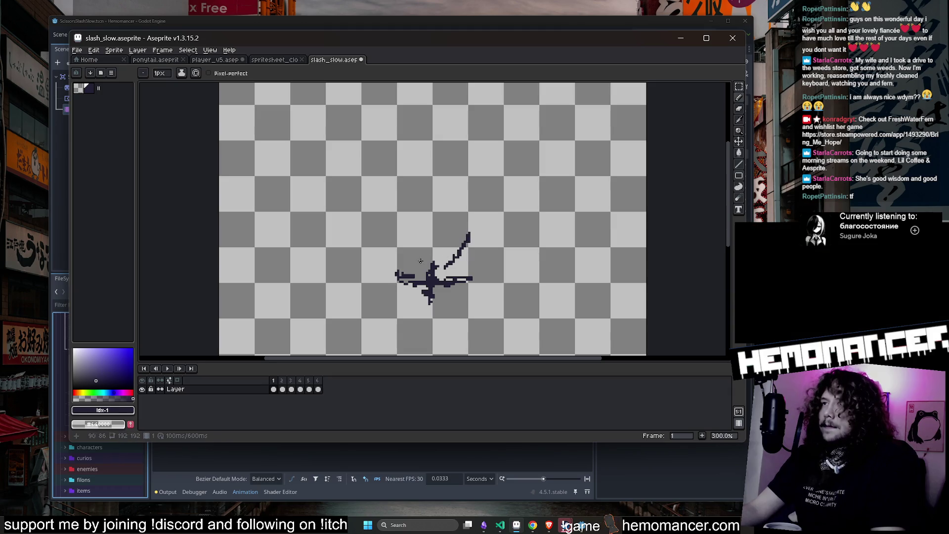
{"action": "key", "text": "ctrl+z"}
{"action": "left_click_drag", "start_coordinate": [419, 261], "coordinate": [409, 229]}
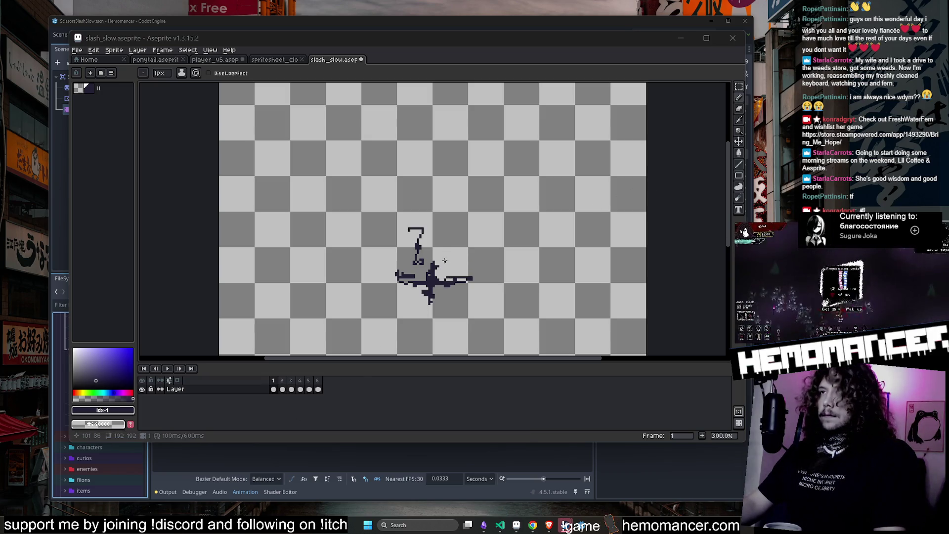
{"action": "left_click_drag", "start_coordinate": [449, 258], "coordinate": [479, 243]}
{"action": "mouse_move", "coordinate": [449, 293]}
{"action": "left_mouse_down"}
{"action": "mouse_move", "coordinate": [462, 311]}
{"action": "mouse_move", "coordinate": [531, 239]}
{"action": "left_mouse_up"}
{"action": "scroll", "coordinate": [476, 290], "scroll_direction": "down", "scroll_amount": 1}
{"action": "scroll", "coordinate": [496, 304], "scroll_direction": "up", "scroll_amount": 1}
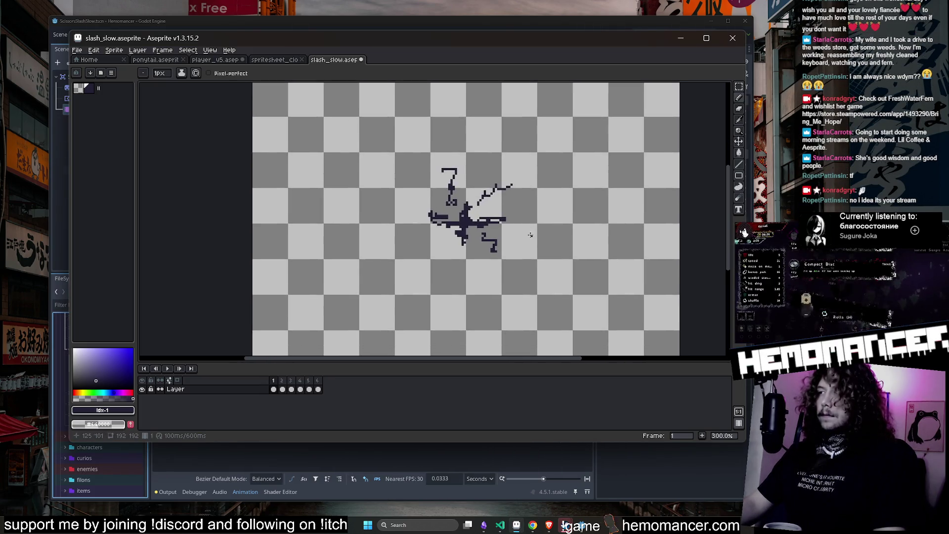
{"action": "left_click_drag", "start_coordinate": [441, 238], "coordinate": [429, 257]}
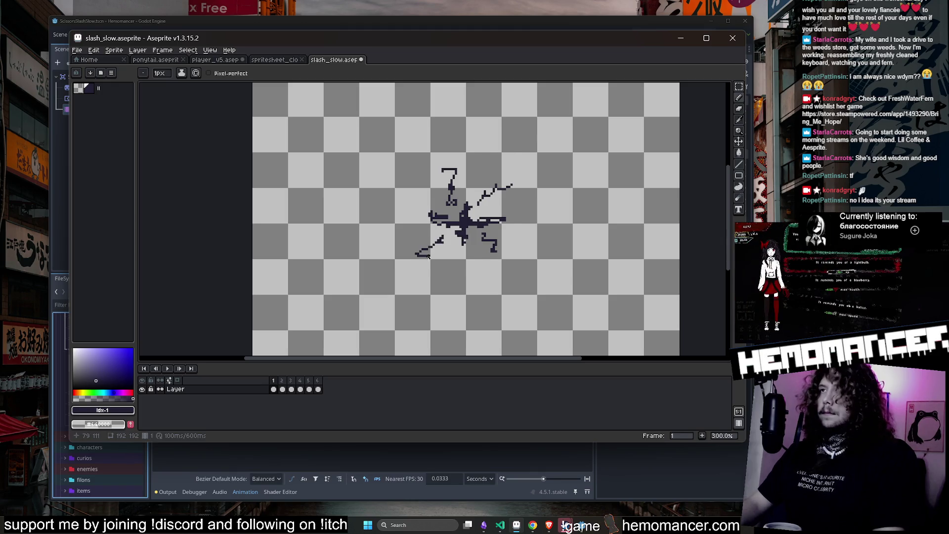
{"action": "key", "text": "Right"}
{"action": "key", "text": "Right"}
{"action": "key", "text": "Right"}
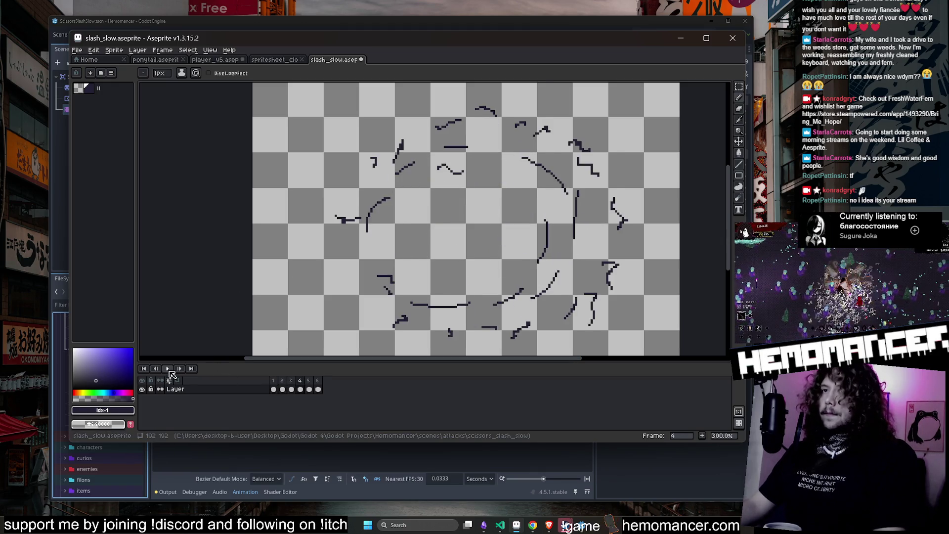
Open a looping Preview window (F7) docked off the canvas, with the timeline stopped on frame 1.
{"action": "left_click", "coordinate": [168, 369]}
{"action": "key", "text": "F7"}
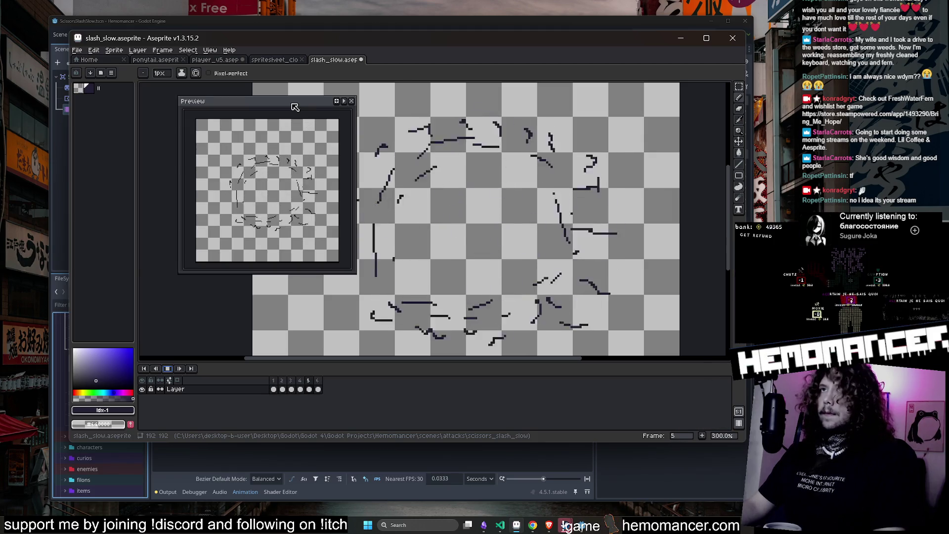
{"action": "left_click_drag", "start_coordinate": [355, 205], "coordinate": [244, 204]}
{"action": "left_click_drag", "start_coordinate": [224, 276], "coordinate": [212, 251]}
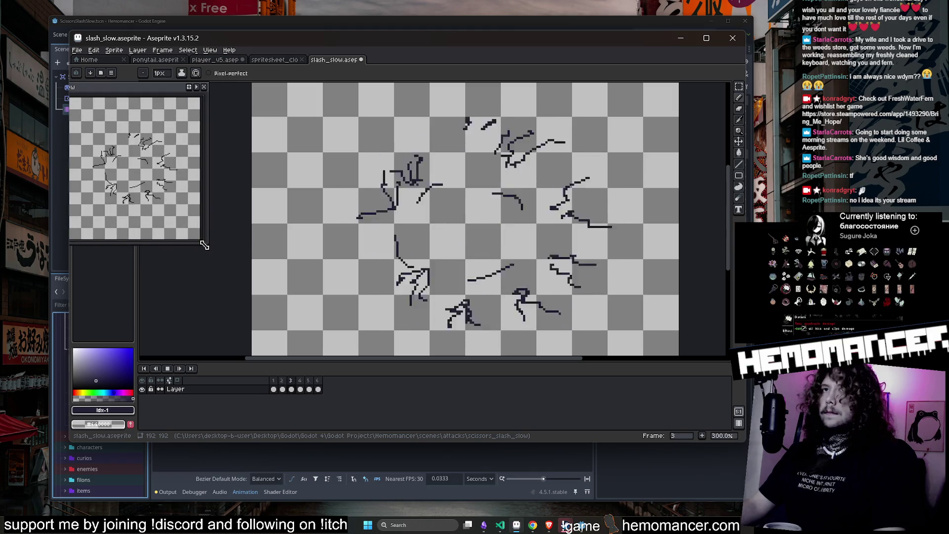
{"action": "left_click_drag", "start_coordinate": [177, 94], "coordinate": [199, 94]}
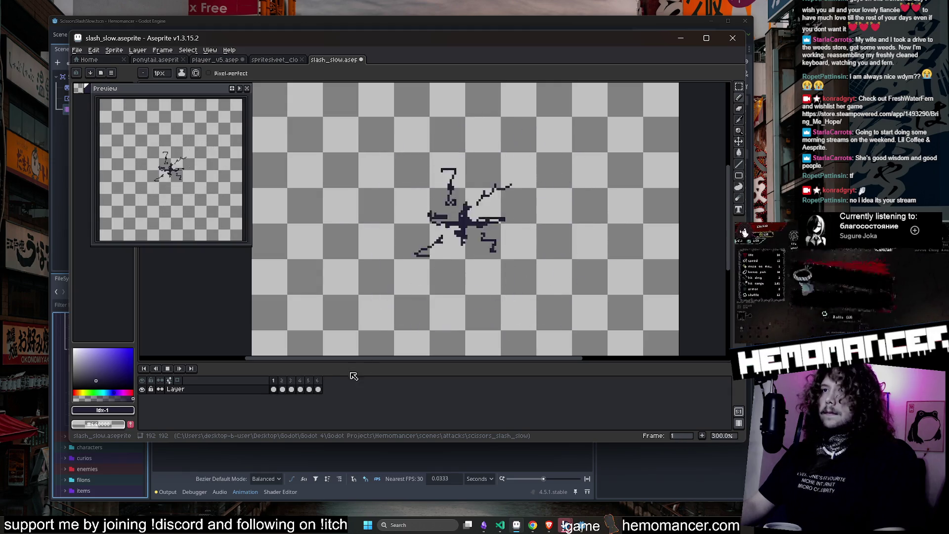
{"action": "left_click", "coordinate": [275, 381]}
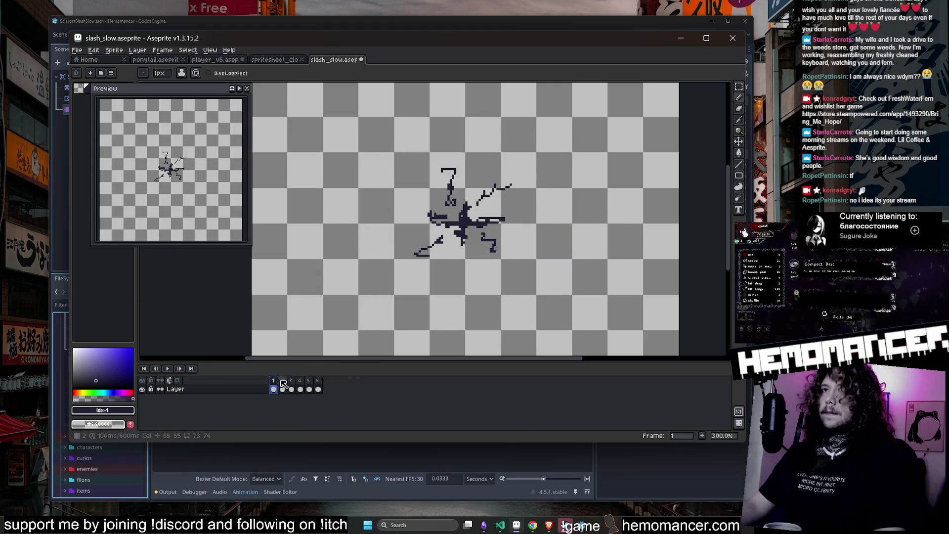
{"action": "left_click", "coordinate": [239, 89]}
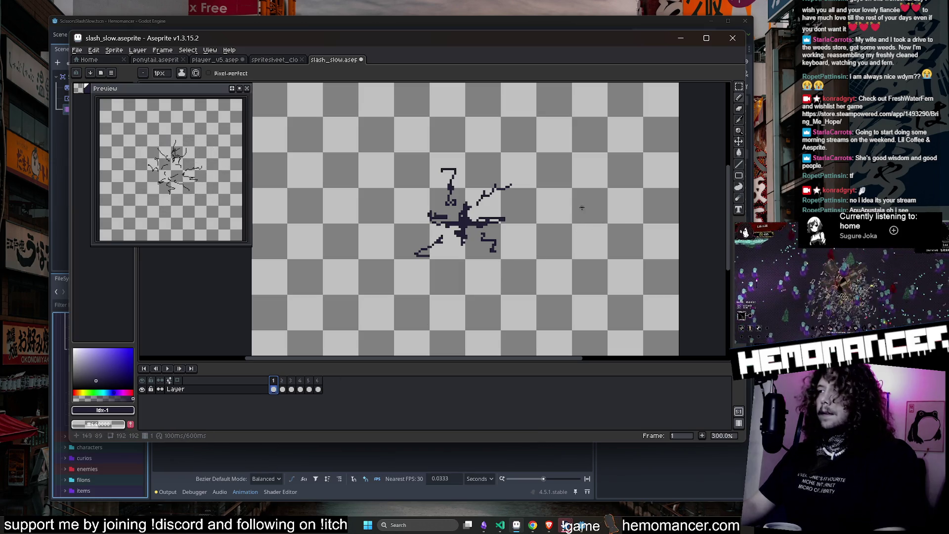
Add short jagged shard strokes around frame 1's cross: right end, below-left, left and upper right.
{"action": "left_click_drag", "start_coordinate": [504, 219], "coordinate": [508, 222]}
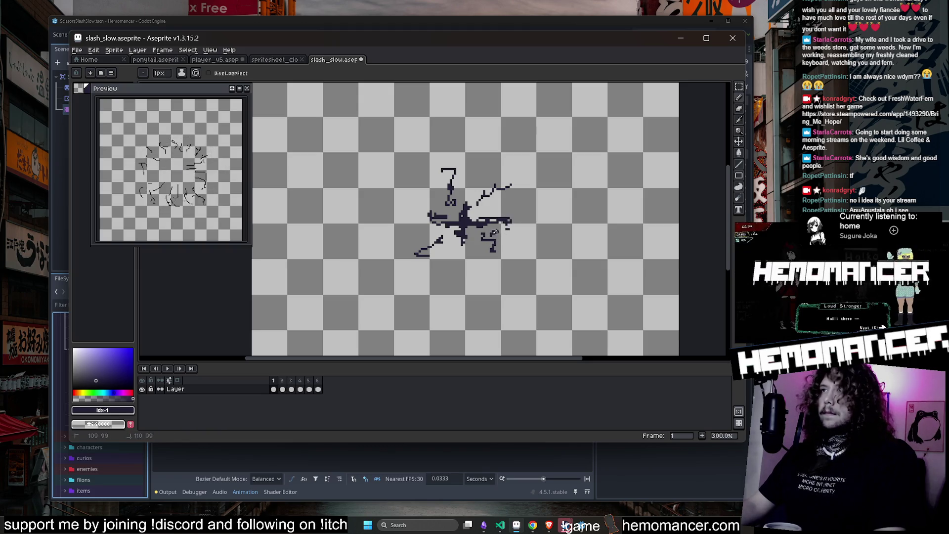
{"action": "mouse_move", "coordinate": [494, 244]}
{"action": "left_mouse_down"}
{"action": "mouse_move", "coordinate": [444, 253]}
{"action": "mouse_move", "coordinate": [418, 229]}
{"action": "left_mouse_up"}
{"action": "left_click_drag", "start_coordinate": [438, 203], "coordinate": [426, 203]}
{"action": "left_click_drag", "start_coordinate": [501, 203], "coordinate": [482, 208]}
{"action": "left_click_drag", "start_coordinate": [454, 193], "coordinate": [484, 180]}
{"action": "scroll", "coordinate": [475, 201], "scroll_direction": "up", "scroll_amount": 3}
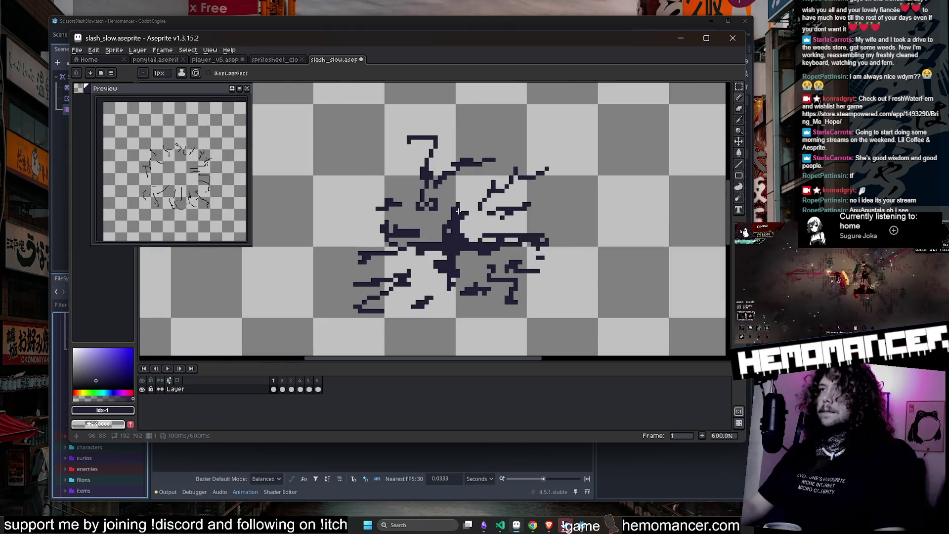
{"action": "scroll", "coordinate": [458, 203], "scroll_direction": "down", "scroll_amount": 2}
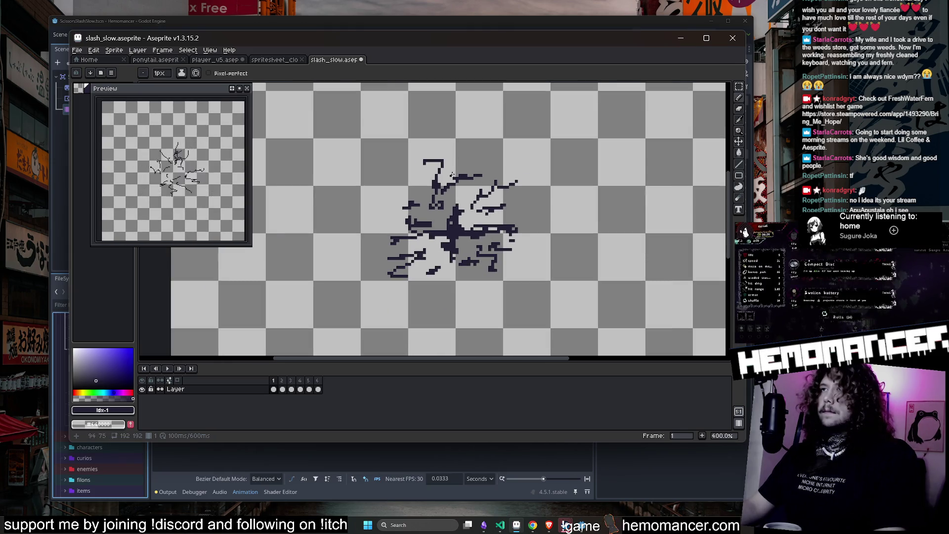
{"action": "scroll", "coordinate": [460, 202], "scroll_direction": "down", "scroll_amount": 1}
{"action": "key", "text": "period"}
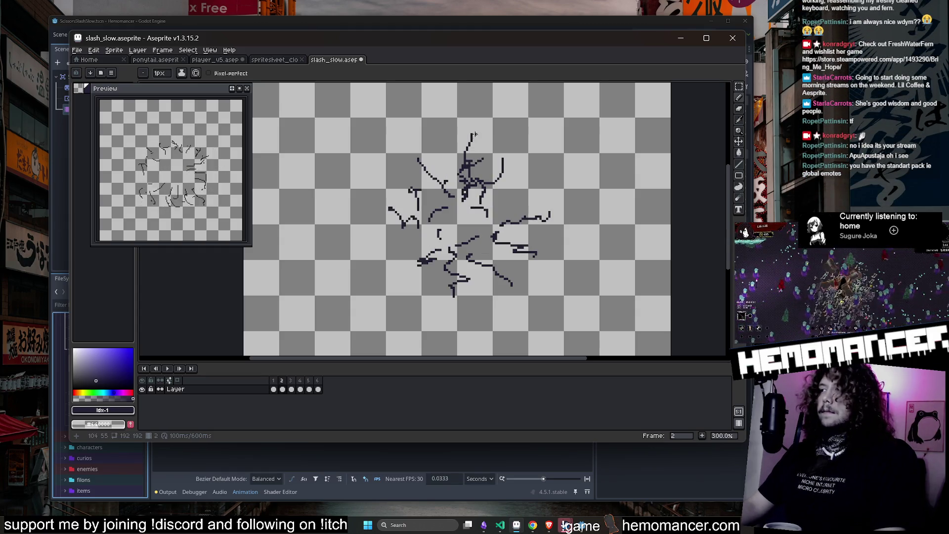
Pencil a long vertical crack and a rightward horizontal crack through frame 2, comparing neighbouring frames.
{"action": "mouse_move", "coordinate": [463, 115]}
{"action": "left_mouse_down"}
{"action": "mouse_move", "coordinate": [457, 219]}
{"action": "mouse_move", "coordinate": [364, 223]}
{"action": "left_mouse_up"}
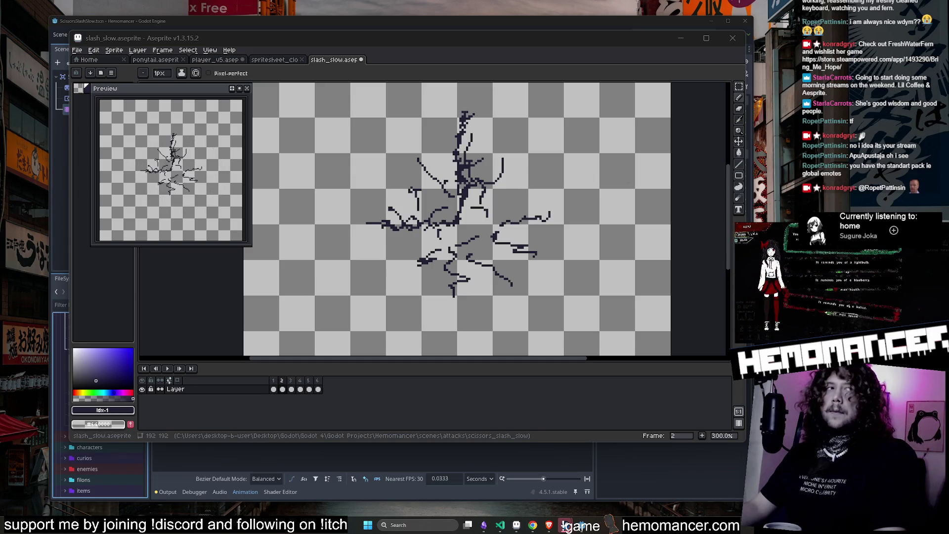
{"action": "mouse_move", "coordinate": [463, 223]}
{"action": "left_mouse_down"}
{"action": "mouse_move", "coordinate": [577, 228]}
{"action": "mouse_move", "coordinate": [462, 226]}
{"action": "mouse_move", "coordinate": [447, 321]}
{"action": "left_mouse_up"}
{"action": "key", "text": "Left"}
{"action": "key", "text": "Right"}
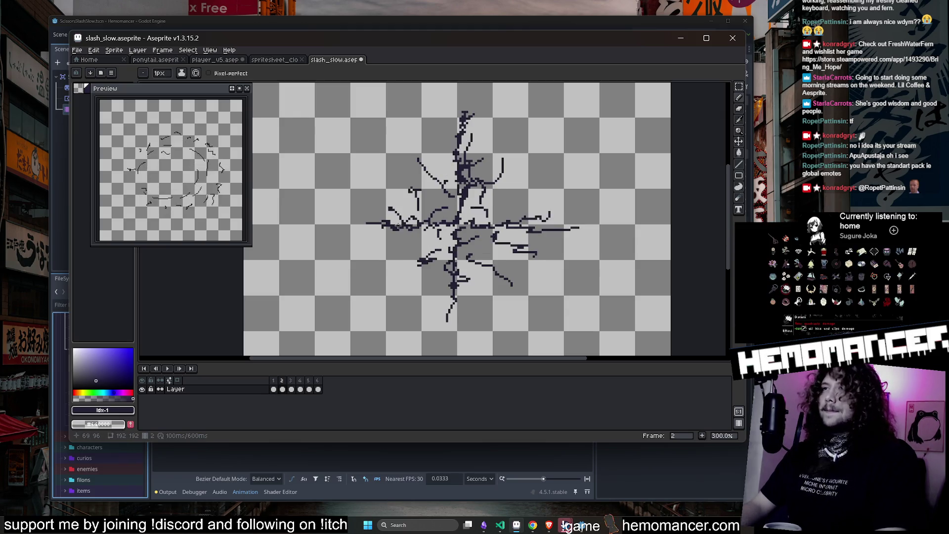
{"action": "key", "text": "Right"}
{"action": "key", "text": "Left"}
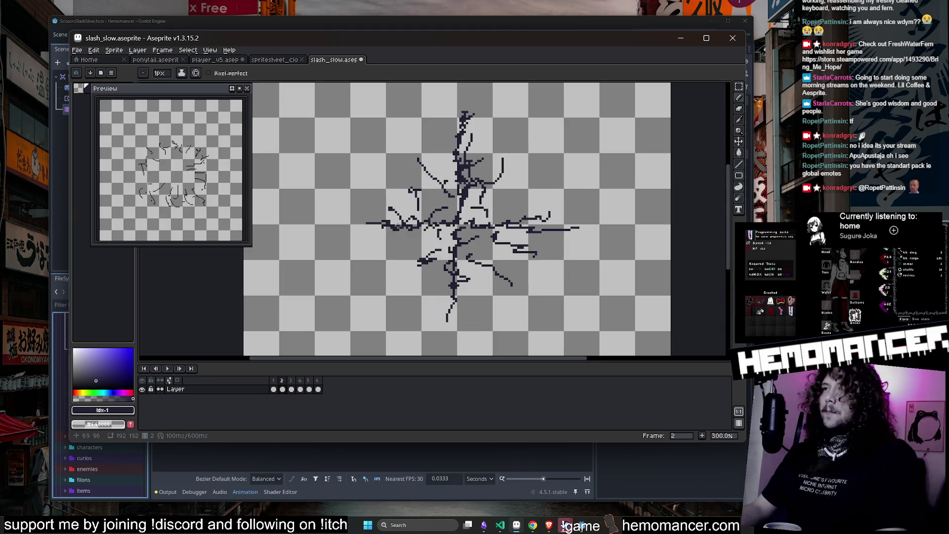
{"action": "key", "text": "Right"}
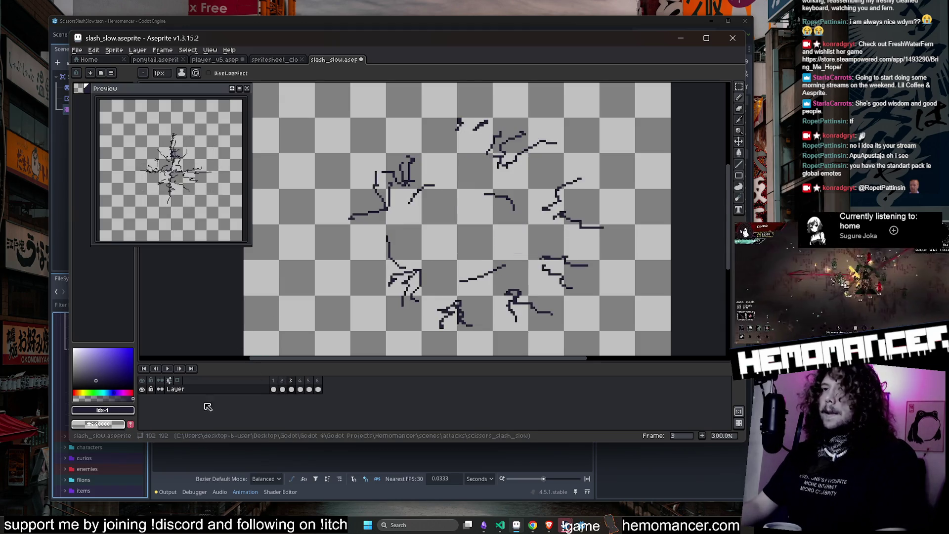
With onion skinning on, outline a large cross on frame 3 using vertical and horizontal strokes.
{"action": "key", "text": "F3"}
{"action": "scroll", "coordinate": [470, 113], "scroll_direction": "up", "scroll_amount": 1}
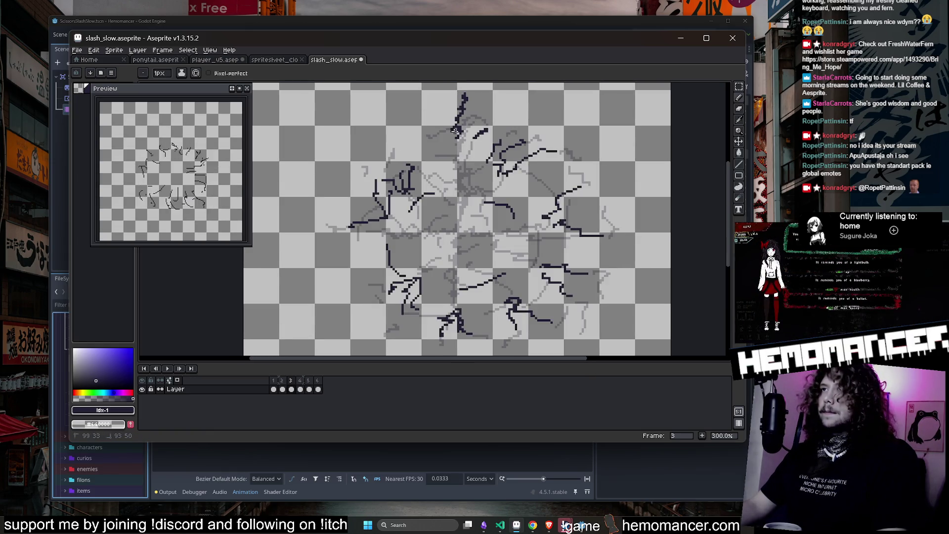
{"action": "left_click_drag", "start_coordinate": [456, 131], "coordinate": [455, 167]}
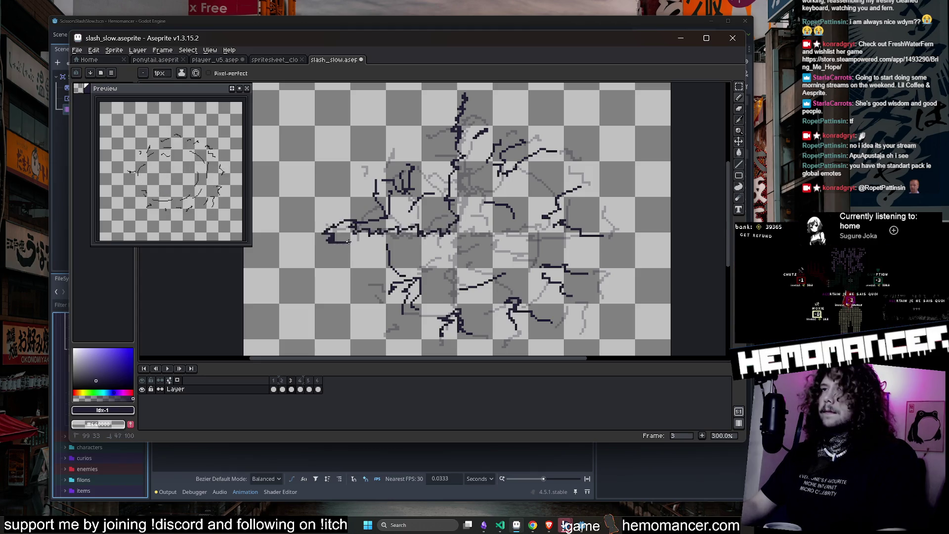
{"action": "left_click_drag", "start_coordinate": [348, 241], "coordinate": [424, 241]}
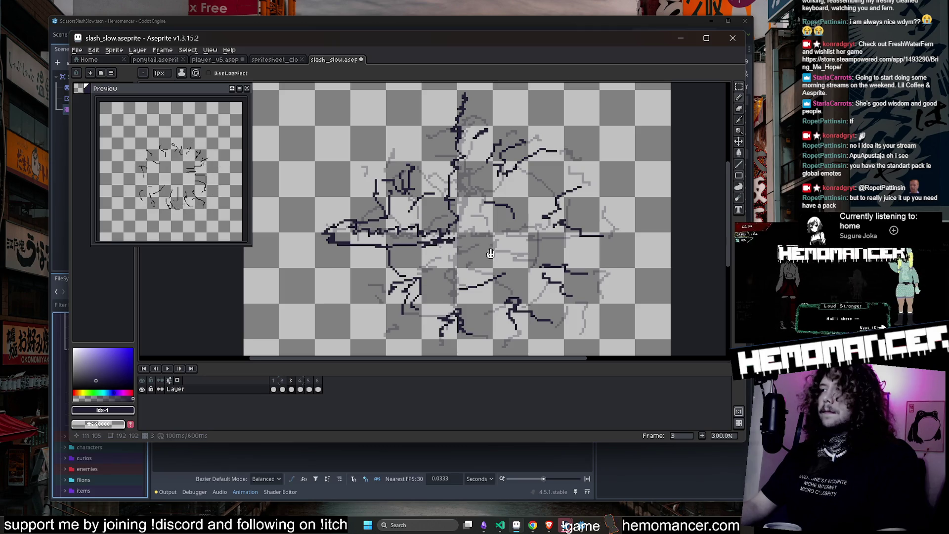
{"action": "left_click_drag", "start_coordinate": [491, 254], "coordinate": [481, 206]}
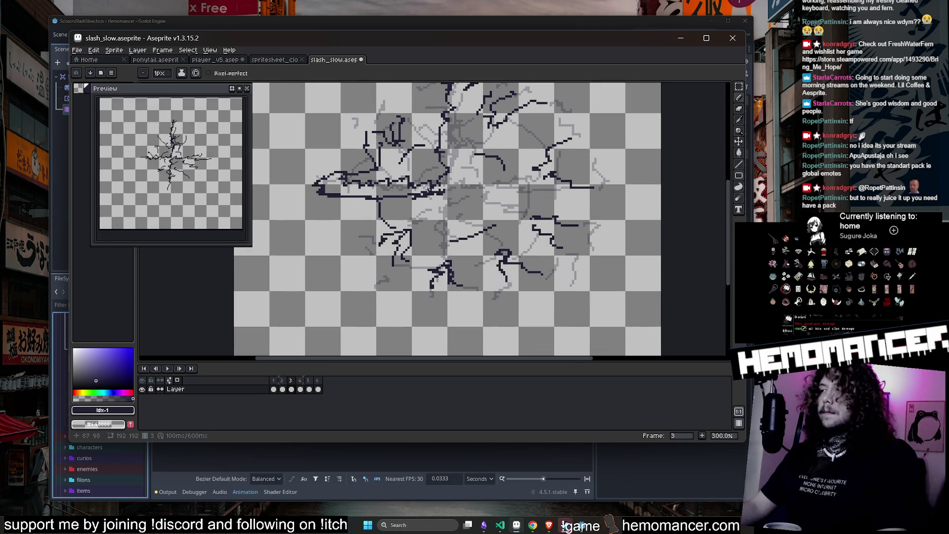
{"action": "left_click_drag", "start_coordinate": [438, 193], "coordinate": [442, 255]}
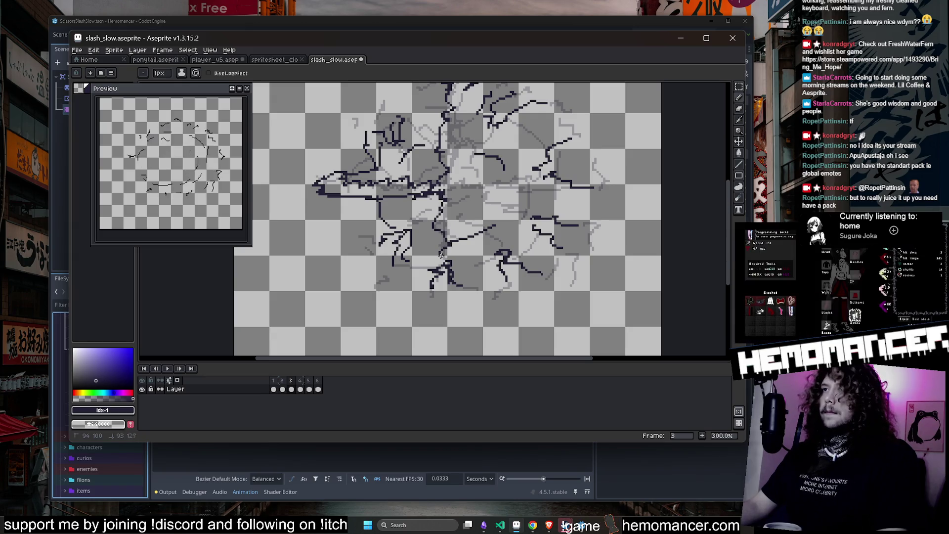
{"action": "mouse_move", "coordinate": [439, 292]}
{"action": "left_mouse_down"}
{"action": "mouse_move", "coordinate": [436, 312]}
{"action": "mouse_move", "coordinate": [460, 287]}
{"action": "mouse_move", "coordinate": [456, 218]}
{"action": "mouse_move", "coordinate": [467, 192]}
{"action": "mouse_move", "coordinate": [479, 207]}
{"action": "mouse_move", "coordinate": [535, 199]}
{"action": "left_mouse_up"}
{"action": "mouse_move", "coordinate": [602, 191]}
{"action": "left_mouse_down"}
{"action": "mouse_move", "coordinate": [472, 183]}
{"action": "mouse_move", "coordinate": [496, 168]}
{"action": "mouse_move", "coordinate": [472, 246]}
{"action": "mouse_move", "coordinate": [463, 174]}
{"action": "left_mouse_up"}
Start filling the cross outline solid dark with the Paint Bucket.
{"action": "key", "text": "g"}
{"action": "left_click", "coordinate": [463, 148]}
{"action": "scroll", "coordinate": [464, 149], "scroll_direction": "down", "scroll_amount": 1}
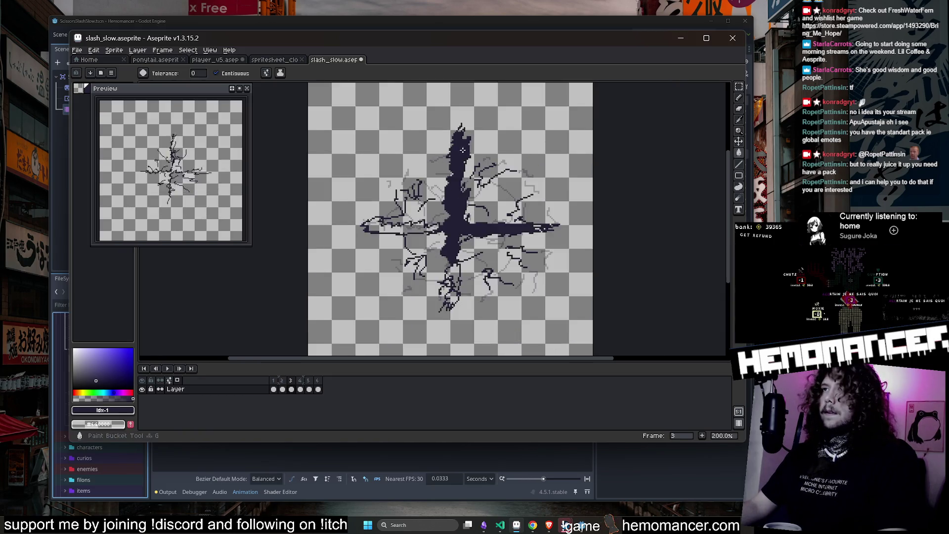
Fill the remaining parts of the cross solid dark, including the lower vertical stroke.
{"action": "scroll", "coordinate": [401, 235], "scroll_direction": "up", "scroll_amount": 1}
{"action": "left_click", "coordinate": [400, 235]}
{"action": "left_click", "coordinate": [459, 305]}
{"action": "scroll", "coordinate": [460, 305], "scroll_direction": "down", "scroll_amount": 1}
{"action": "scroll", "coordinate": [460, 306], "scroll_direction": "up", "scroll_amount": 1}
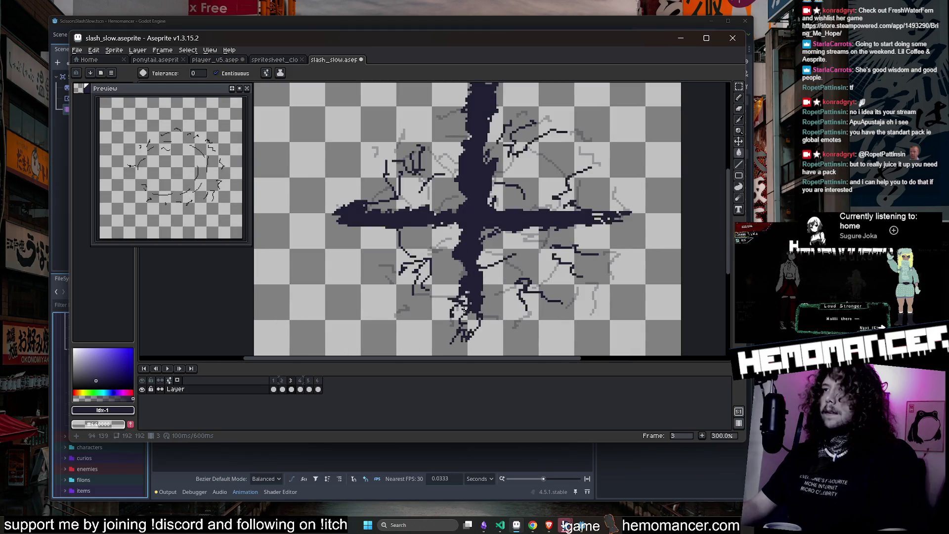
{"action": "scroll", "coordinate": [467, 314], "scroll_direction": "down", "scroll_amount": 1}
{"action": "key", "text": "Left"}
{"action": "key", "text": "Left"}
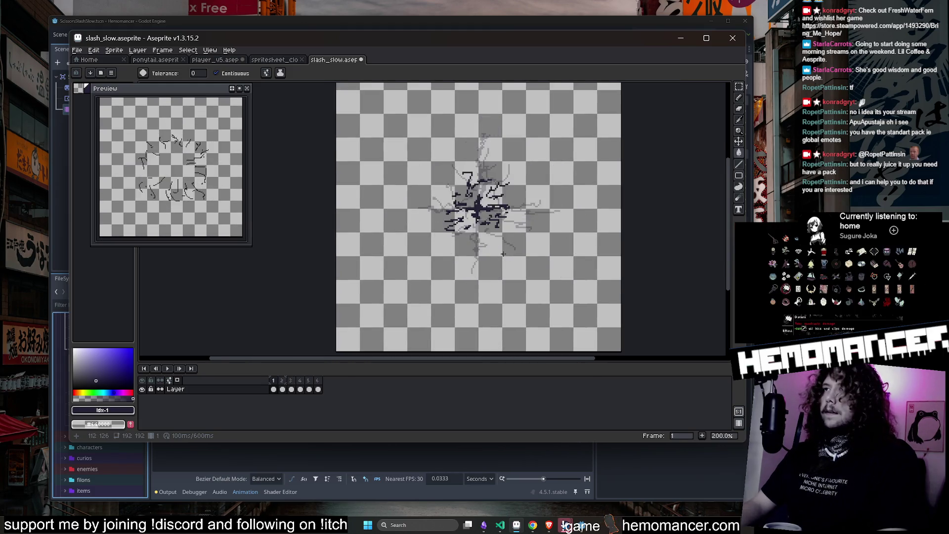
{"action": "key", "text": "Right"}
{"action": "key", "text": "Right"}
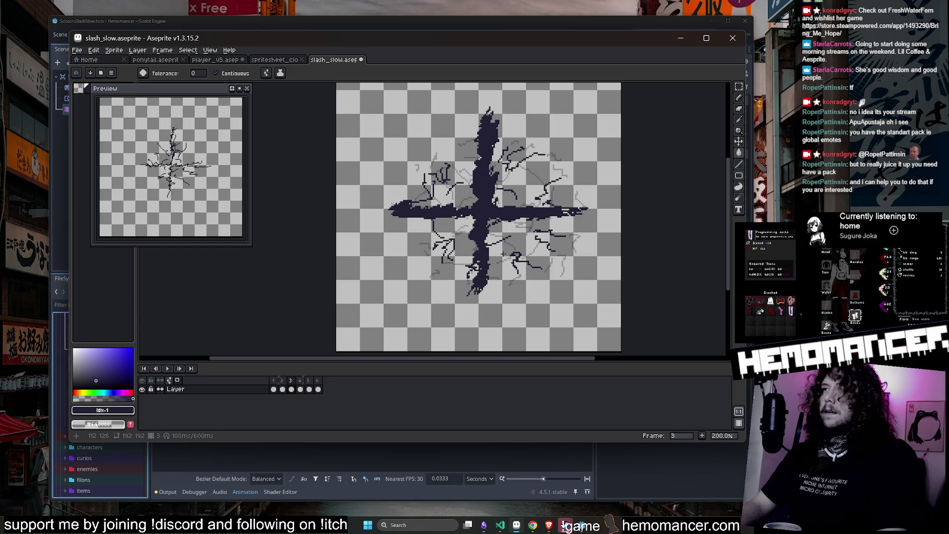
Copy the dark cross onto frame 4 at full size, undoing an attempted shrink.
{"action": "key", "text": "w"}
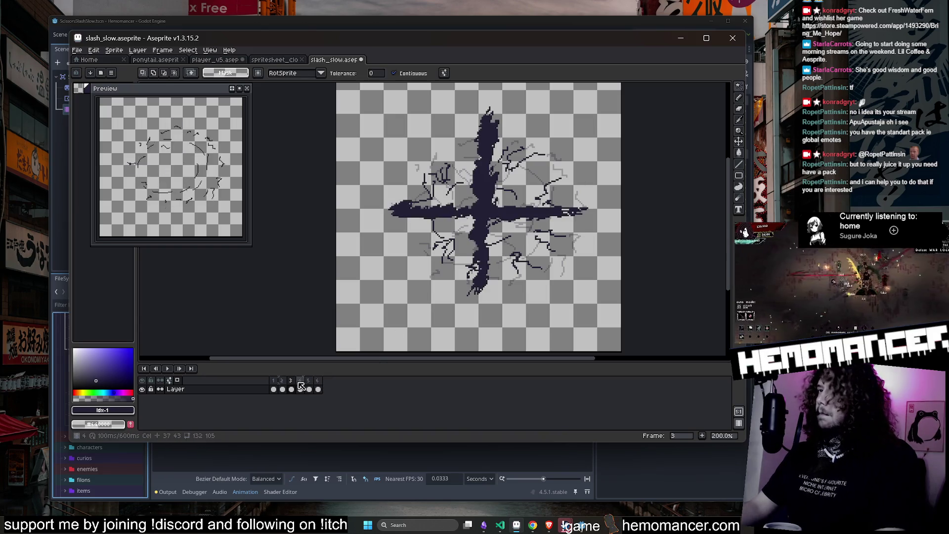
{"action": "key", "text": "Right"}
{"action": "key", "text": "ctrl+v"}
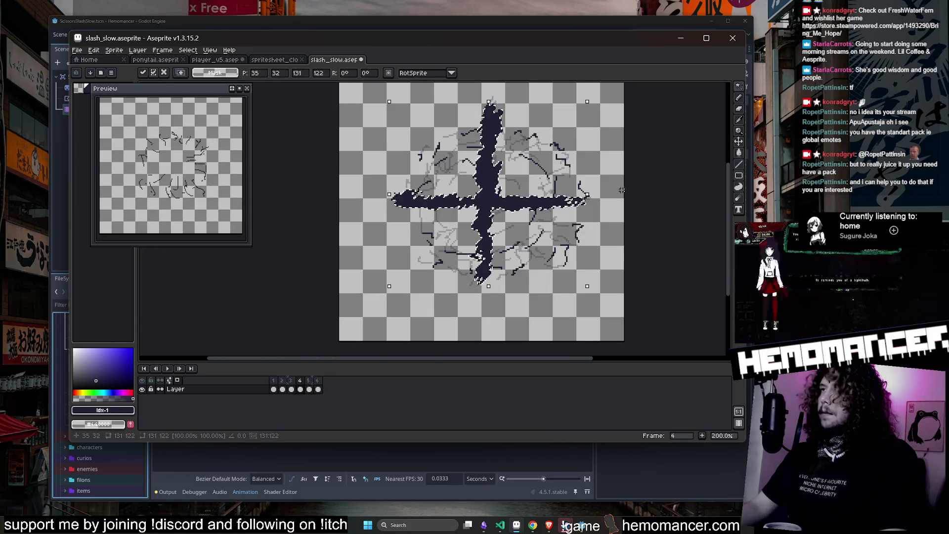
{"action": "left_click_drag", "start_coordinate": [589, 108], "coordinate": [514, 122]}
{"action": "mouse_move", "coordinate": [459, 203]}
{"action": "left_mouse_down"}
{"action": "mouse_move", "coordinate": [440, 204]}
{"action": "mouse_move", "coordinate": [524, 203]}
{"action": "left_mouse_up"}
{"action": "key", "text": "ctrl+z"}
{"action": "key", "text": "ctrl+v"}
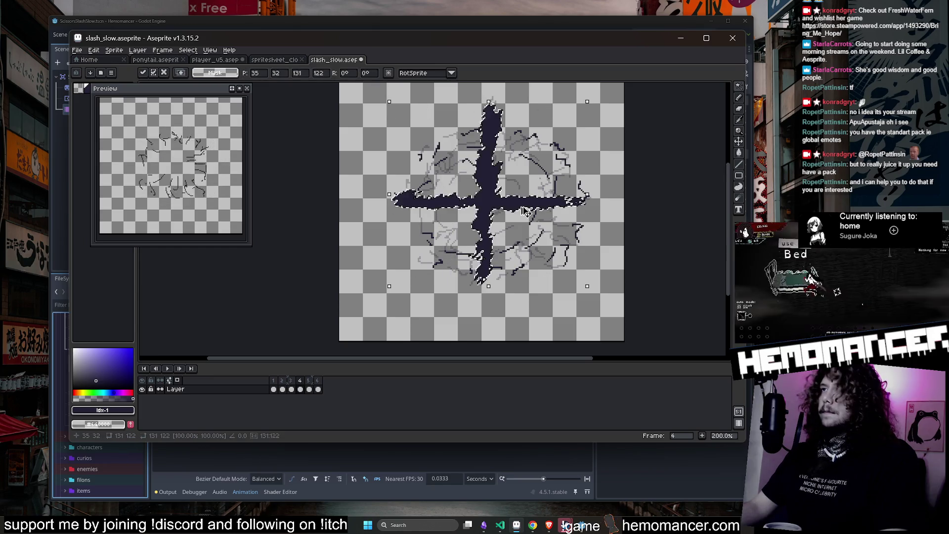
{"action": "scroll", "coordinate": [535, 204], "scroll_direction": "up", "scroll_amount": 1}
{"action": "key", "text": "e"}
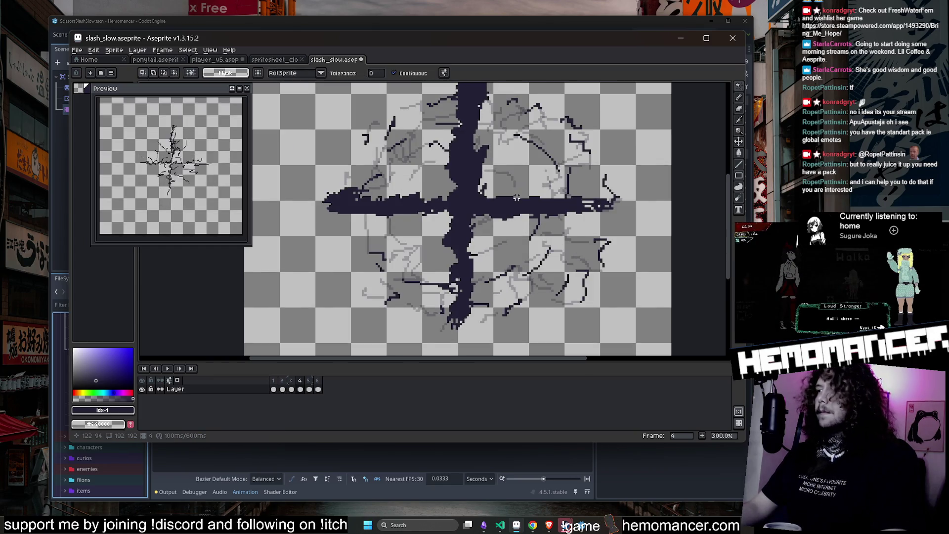
{"action": "key", "text": "b"}
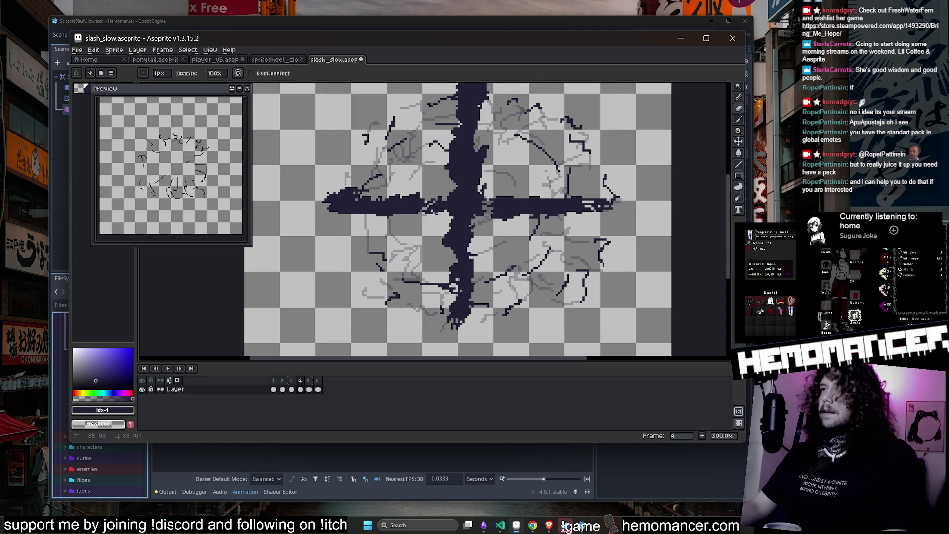
Lighten streaks into frame 4's cross and erase ragged gaps in its arms, undoing the centre scribble.
{"action": "mouse_move", "coordinate": [475, 176]}
{"action": "left_mouse_down"}
{"action": "mouse_move", "coordinate": [457, 187]}
{"action": "mouse_move", "coordinate": [477, 192]}
{"action": "left_mouse_up"}
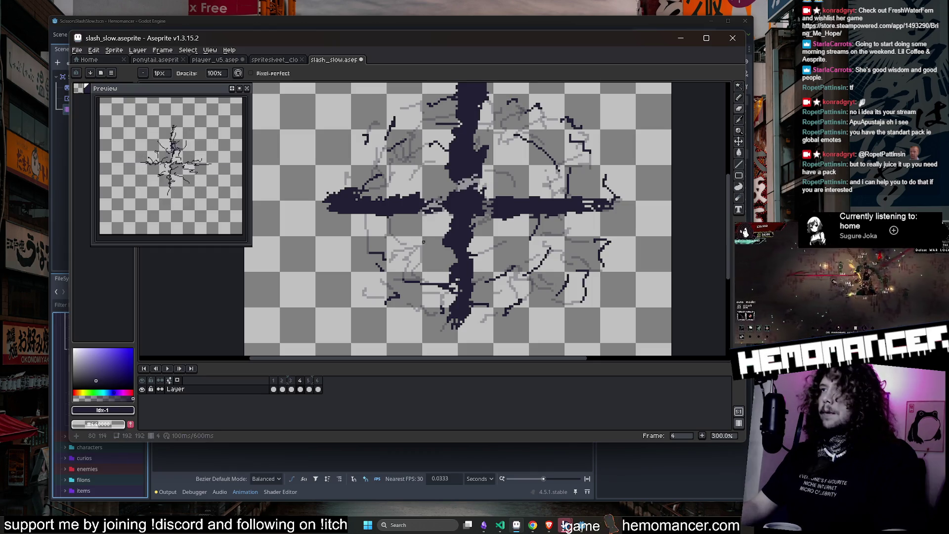
{"action": "left_click_drag", "start_coordinate": [460, 225], "coordinate": [474, 236]}
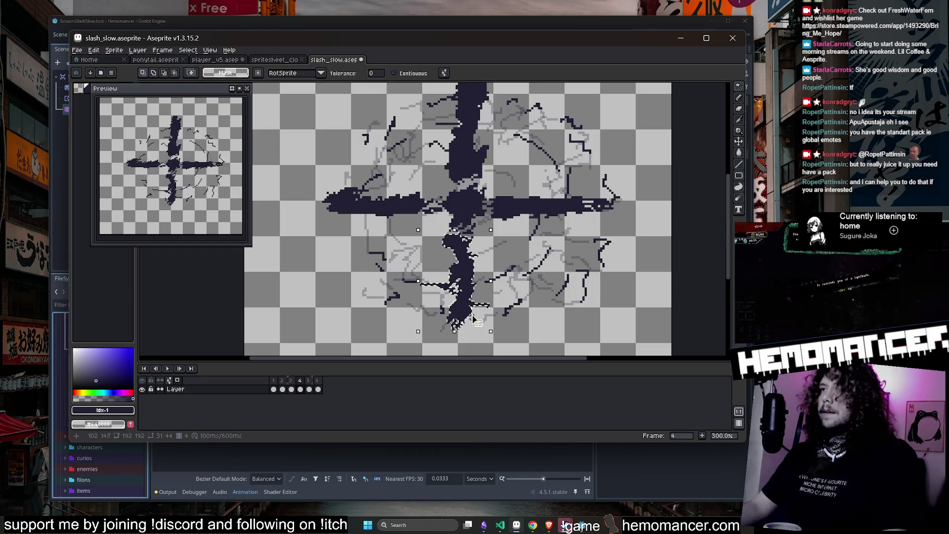
{"action": "key", "text": "e"}
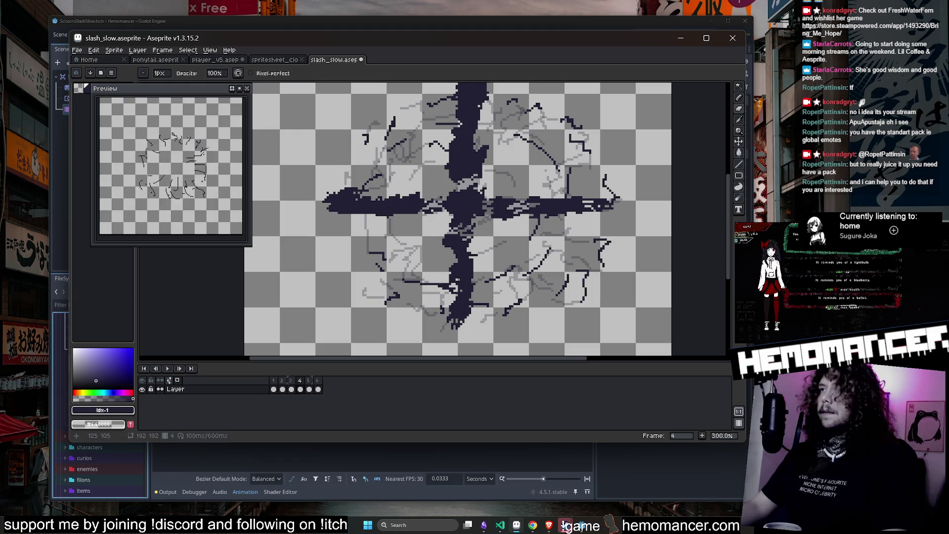
{"action": "left_click_drag", "start_coordinate": [534, 213], "coordinate": [555, 213]}
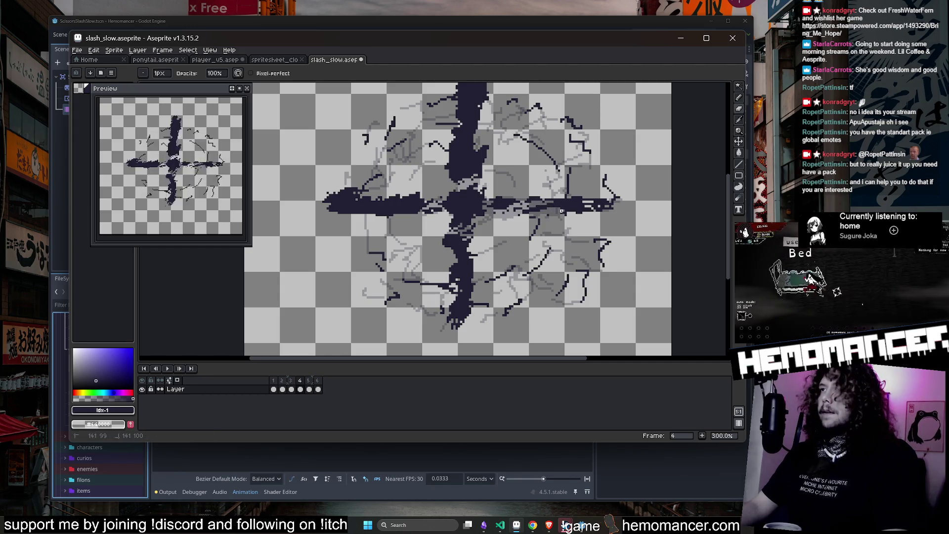
{"action": "left_click_drag", "start_coordinate": [414, 208], "coordinate": [396, 213]}
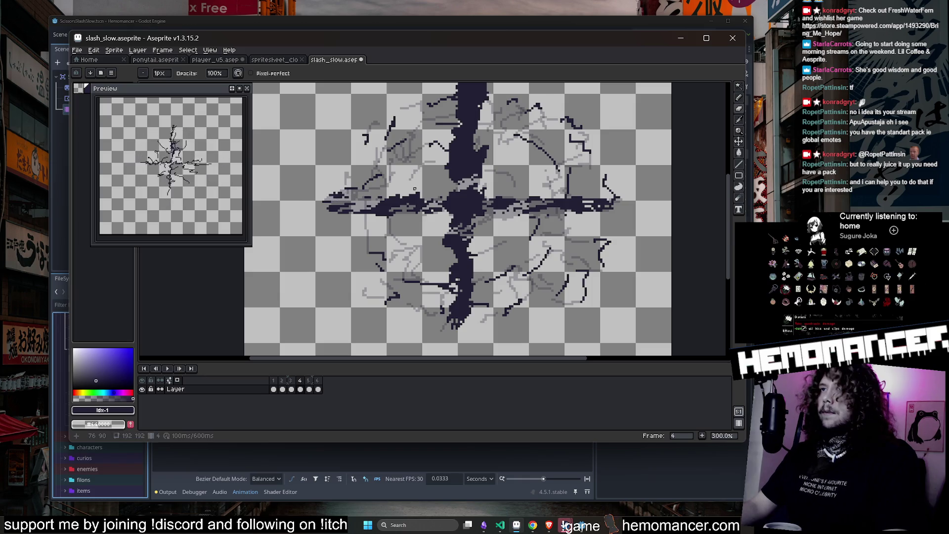
{"action": "scroll", "coordinate": [415, 188], "scroll_direction": "up", "scroll_amount": 4}
{"action": "mouse_move", "coordinate": [438, 262]}
{"action": "left_mouse_down"}
{"action": "mouse_move", "coordinate": [435, 178]}
{"action": "mouse_move", "coordinate": [430, 230]}
{"action": "mouse_move", "coordinate": [452, 203]}
{"action": "left_mouse_up"}
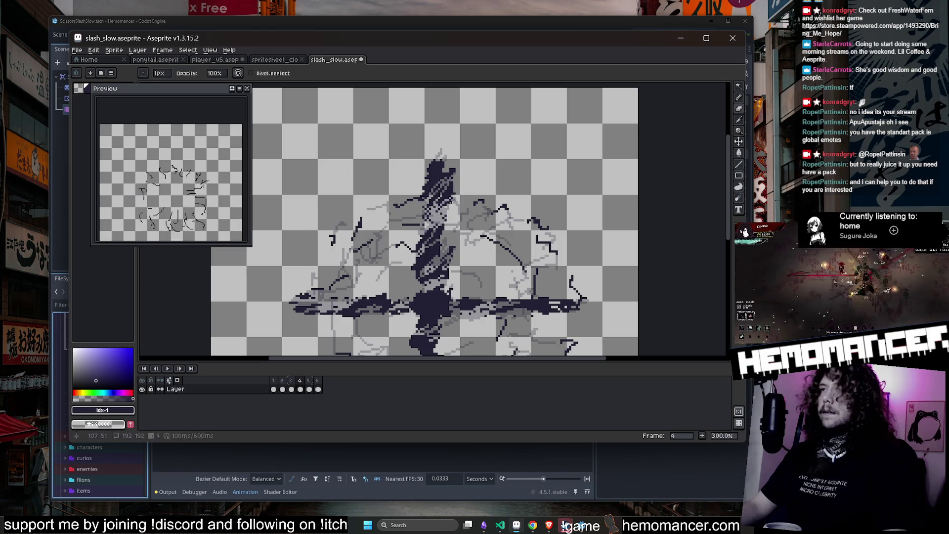
{"action": "key", "text": "ctrl+z"}
{"action": "key", "text": "ctrl+z"}
{"action": "key", "text": "ctrl+z"}
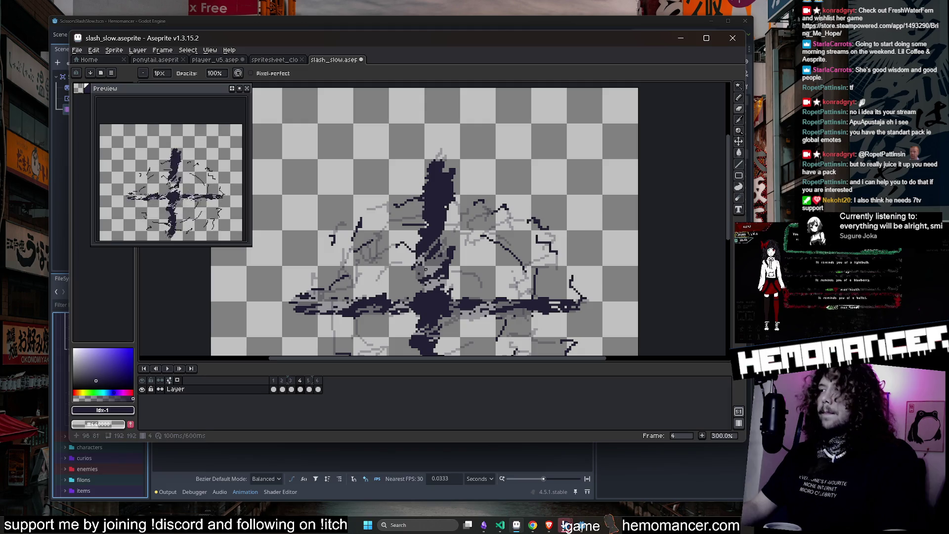
Compare frame 4's frayed cross against frames 1 and 3, then return to frame 4.
{"action": "scroll", "coordinate": [507, 178], "scroll_direction": "down", "scroll_amount": 3}
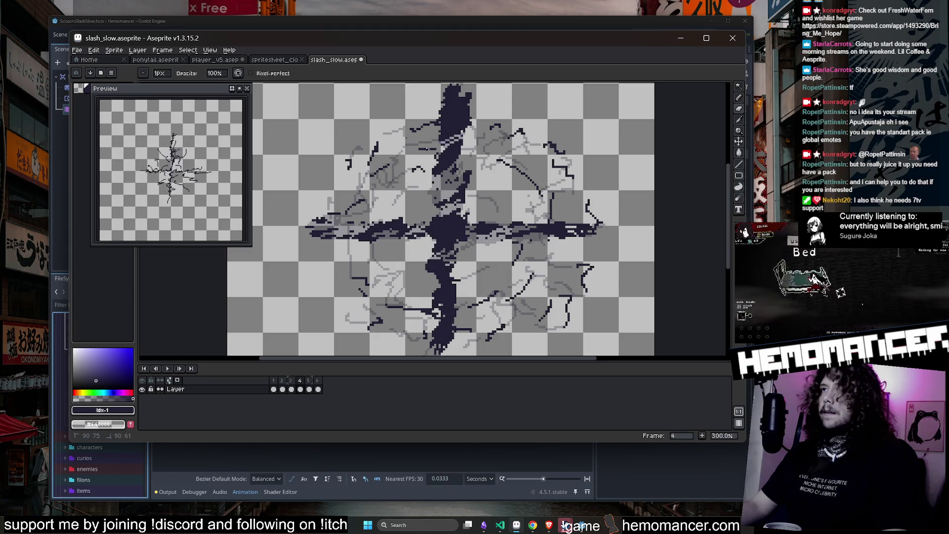
{"action": "scroll", "coordinate": [514, 133], "scroll_direction": "up", "scroll_amount": 2}
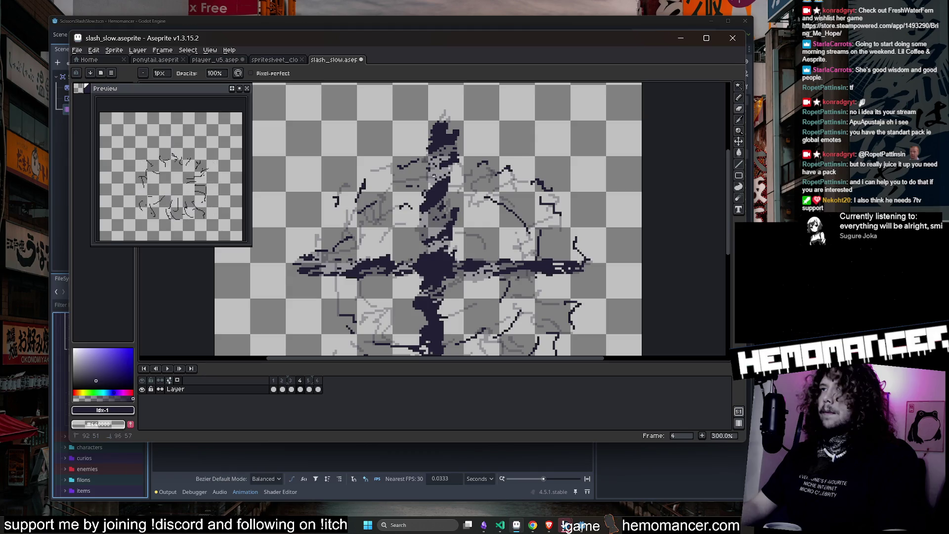
{"action": "scroll", "coordinate": [445, 198], "scroll_direction": "down", "scroll_amount": 1}
{"action": "scroll", "coordinate": [466, 222], "scroll_direction": "up", "scroll_amount": 2}
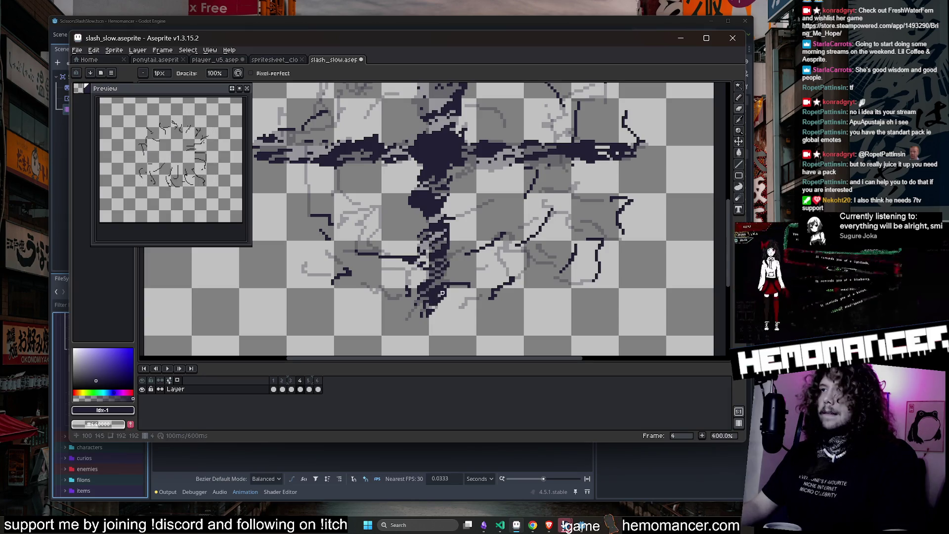
{"action": "scroll", "coordinate": [450, 284], "scroll_direction": "down", "scroll_amount": 2}
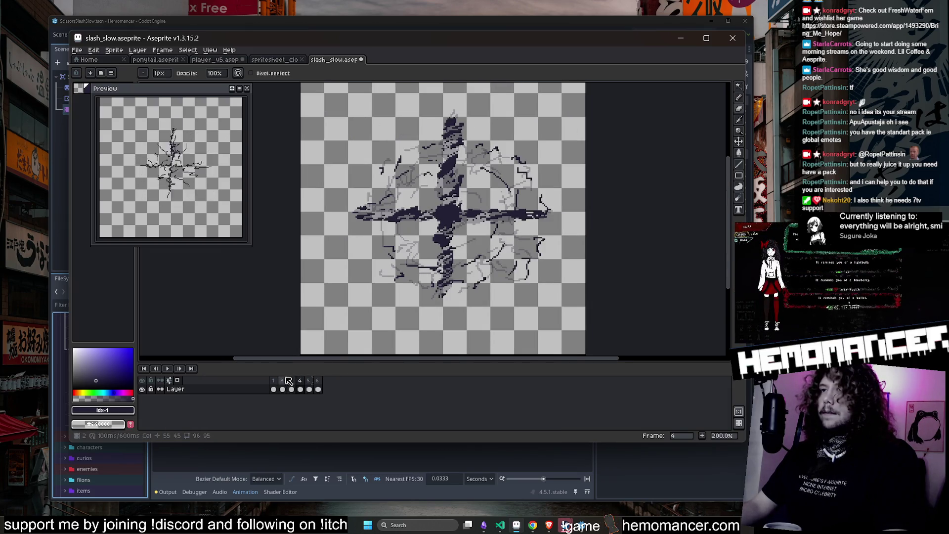
{"action": "left_click", "coordinate": [273, 380]}
{"action": "left_click", "coordinate": [291, 381]}
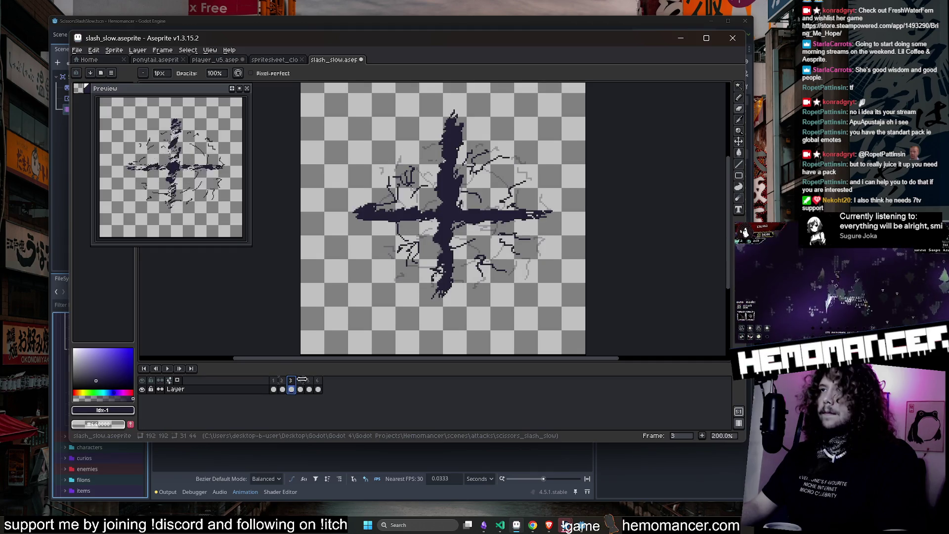
{"action": "left_click", "coordinate": [298, 381]}
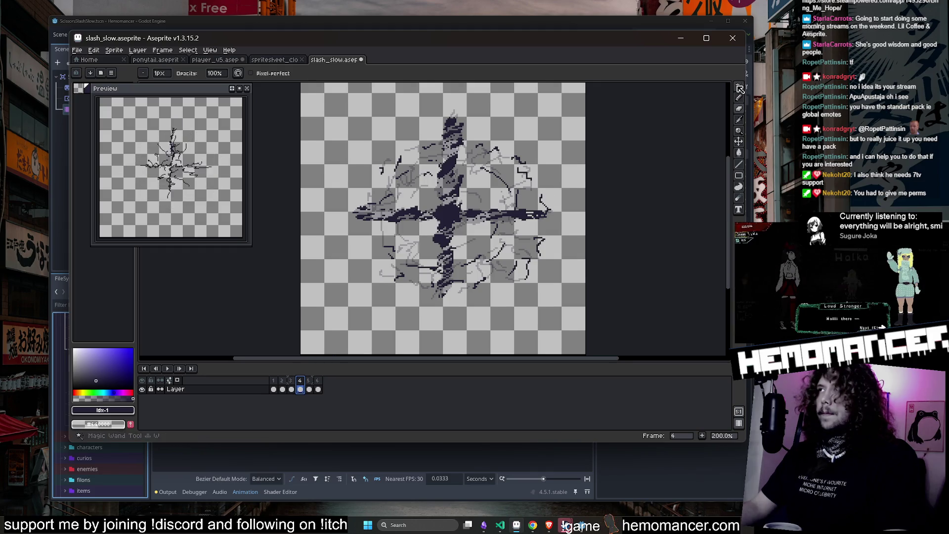
{"action": "left_click", "coordinate": [739, 86]}
Move the cross's vertical blade upward and squeeze it narrower on frame 4.
{"action": "mouse_move", "coordinate": [443, 107]}
{"action": "left_mouse_down"}
{"action": "mouse_move", "coordinate": [442, 287]}
{"action": "mouse_move", "coordinate": [462, 225]}
{"action": "mouse_move", "coordinate": [468, 126]}
{"action": "mouse_move", "coordinate": [453, 108]}
{"action": "left_mouse_up"}
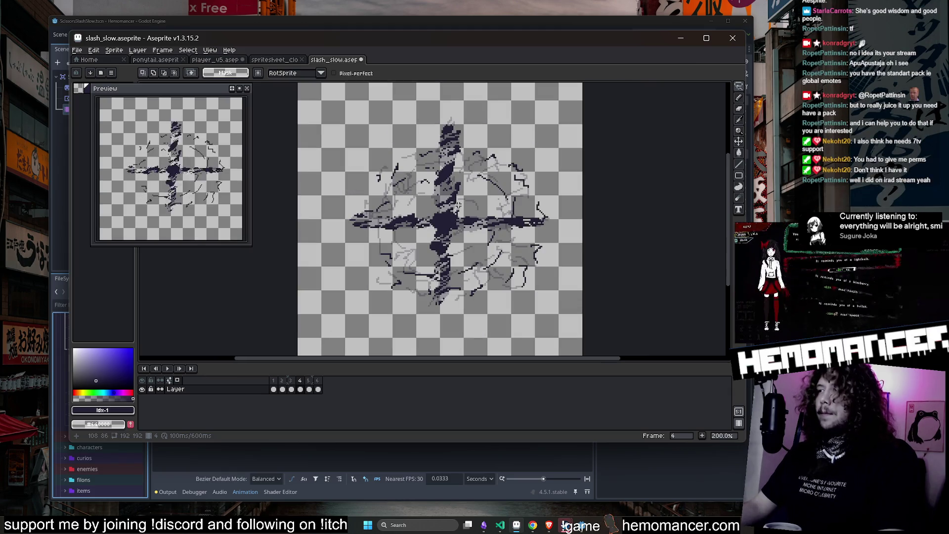
{"action": "mouse_move", "coordinate": [443, 129]}
{"action": "left_mouse_down"}
{"action": "mouse_move", "coordinate": [452, 99]}
{"action": "mouse_move", "coordinate": [452, 116]}
{"action": "left_mouse_up"}
{"action": "key", "text": "Return"}
{"action": "left_click_drag", "start_coordinate": [468, 168], "coordinate": [468, 153]}
{"action": "key", "text": "Return"}
{"action": "scroll", "coordinate": [467, 153], "scroll_direction": "up", "scroll_amount": 2}
{"action": "scroll", "coordinate": [500, 144], "scroll_direction": "down", "scroll_amount": 2}
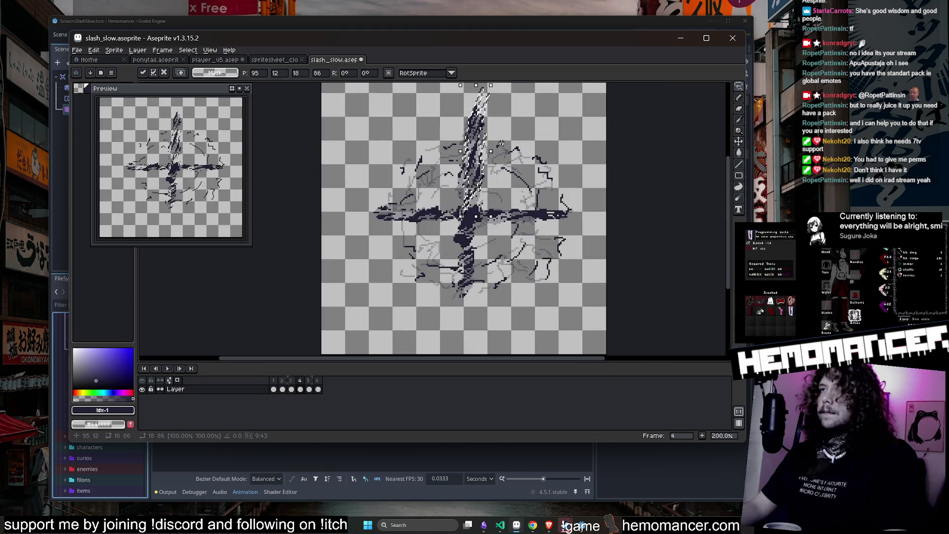
{"action": "key", "text": "Return"}
{"action": "scroll", "coordinate": [501, 144], "scroll_direction": "up", "scroll_amount": 1}
Stretch the cross's right arm further right and skew it into a slant.
{"action": "mouse_move", "coordinate": [469, 242]}
{"action": "left_mouse_down"}
{"action": "mouse_move", "coordinate": [525, 262]}
{"action": "mouse_move", "coordinate": [462, 224]}
{"action": "mouse_move", "coordinate": [456, 236]}
{"action": "left_mouse_up"}
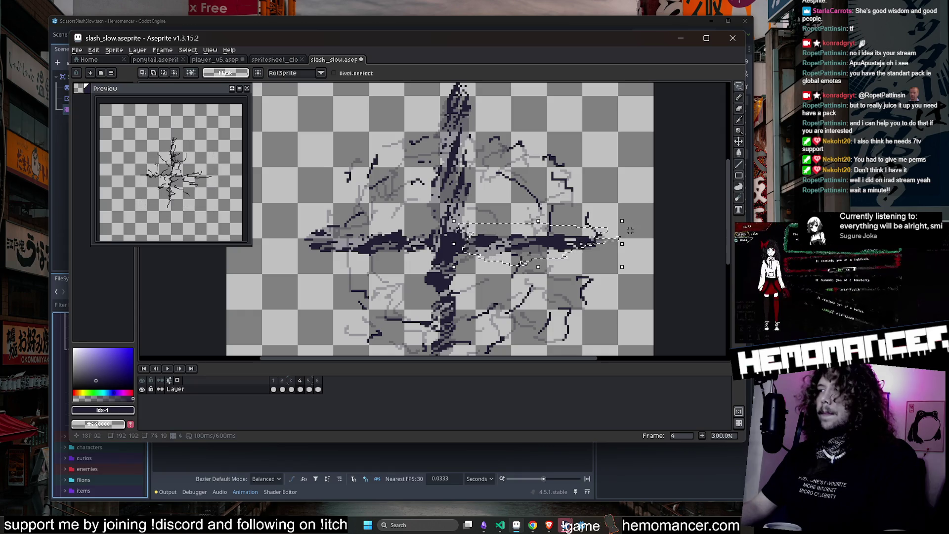
{"action": "mouse_move", "coordinate": [630, 230]}
{"action": "left_mouse_down"}
{"action": "mouse_move", "coordinate": [652, 233]}
{"action": "mouse_move", "coordinate": [641, 234]}
{"action": "left_mouse_up"}
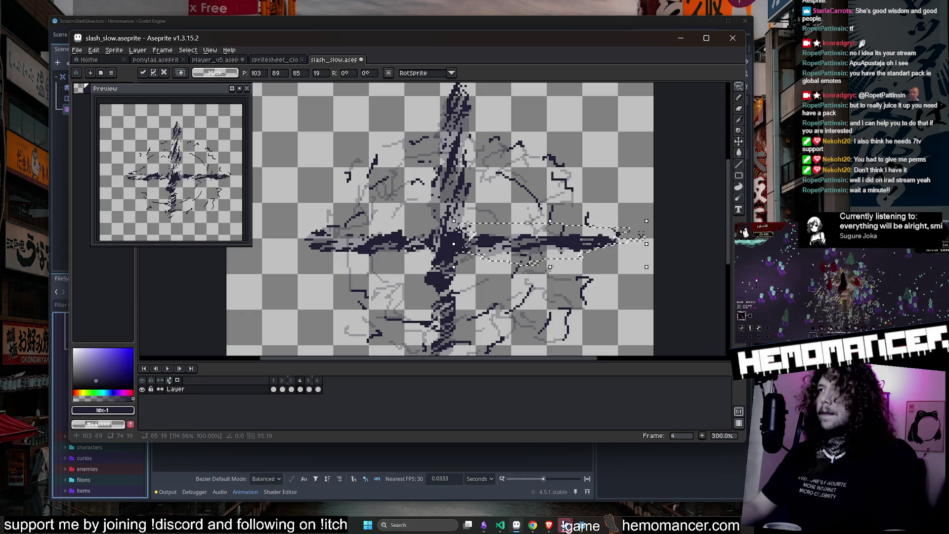
{"action": "left_click_drag", "start_coordinate": [550, 221], "coordinate": [595, 220]}
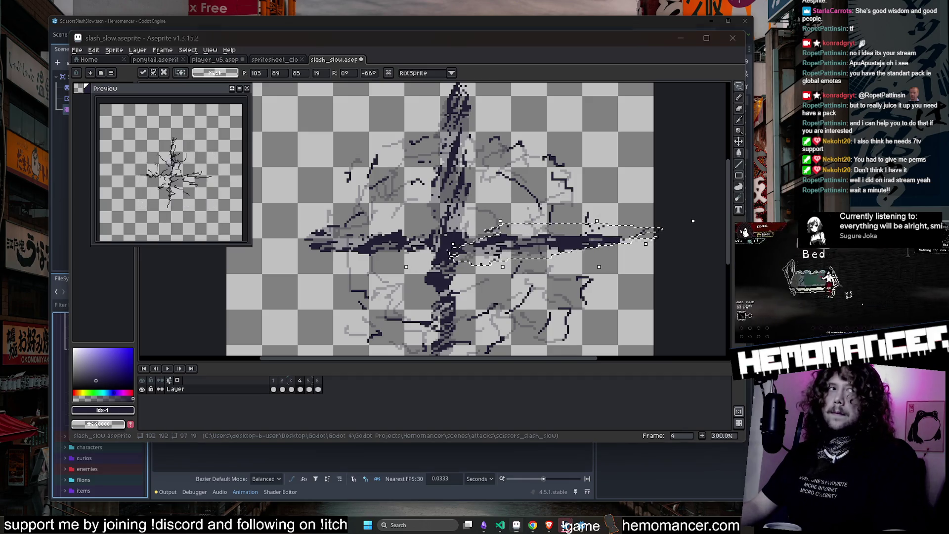
{"action": "left_click", "coordinate": [432, 243]}
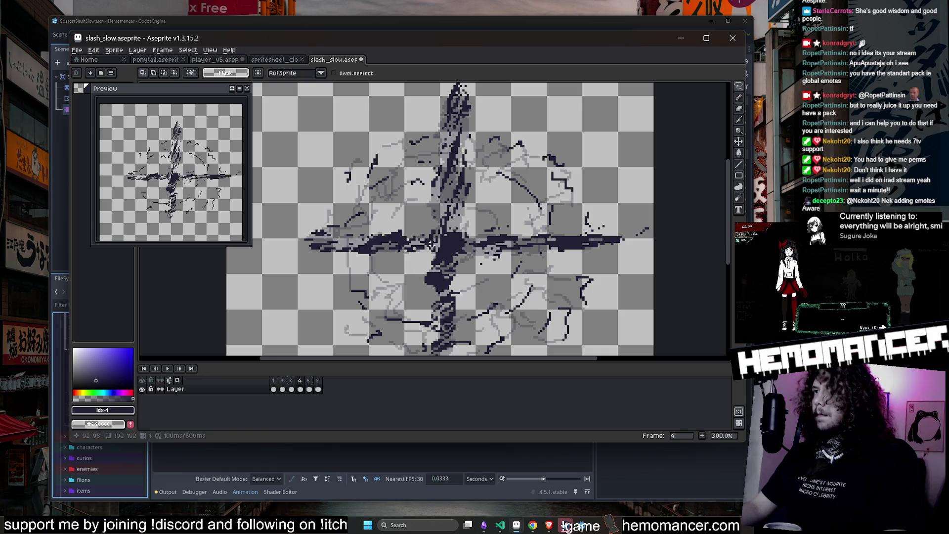
Select the horizontal arm of the cross and skew it into a slanted sweep.
{"action": "left_click_drag", "start_coordinate": [437, 242], "coordinate": [415, 252]}
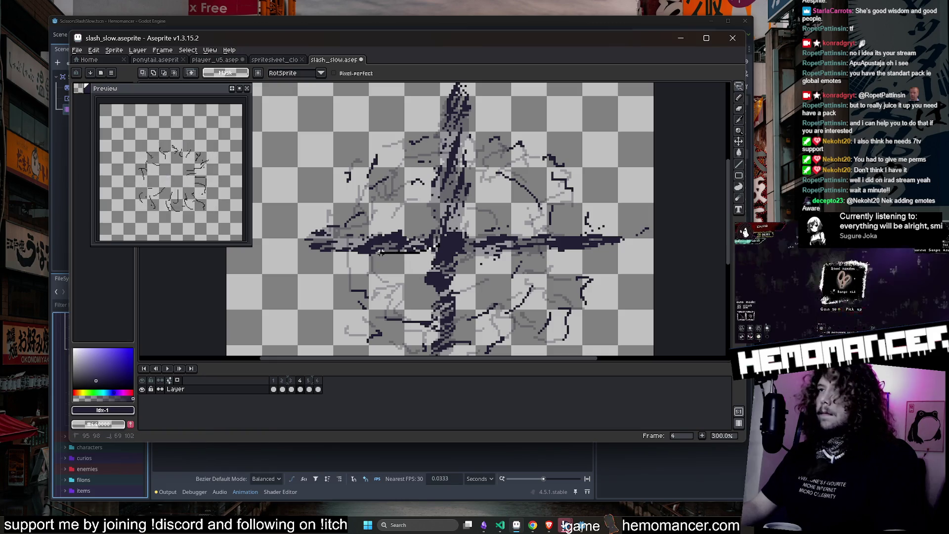
{"action": "mouse_move", "coordinate": [336, 255]}
{"action": "left_mouse_down"}
{"action": "mouse_move", "coordinate": [316, 231]}
{"action": "mouse_move", "coordinate": [413, 232]}
{"action": "mouse_move", "coordinate": [448, 244]}
{"action": "left_mouse_up"}
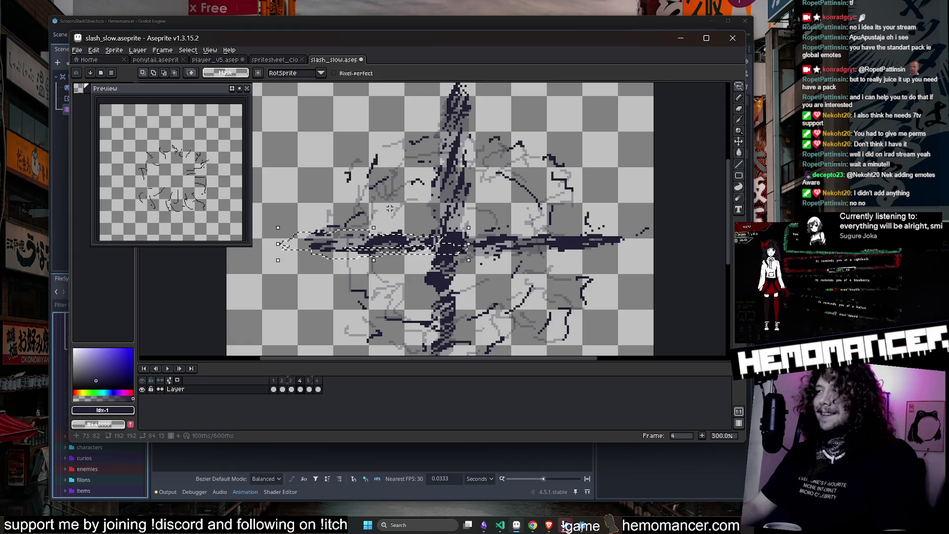
{"action": "left_click_drag", "start_coordinate": [392, 222], "coordinate": [383, 225]}
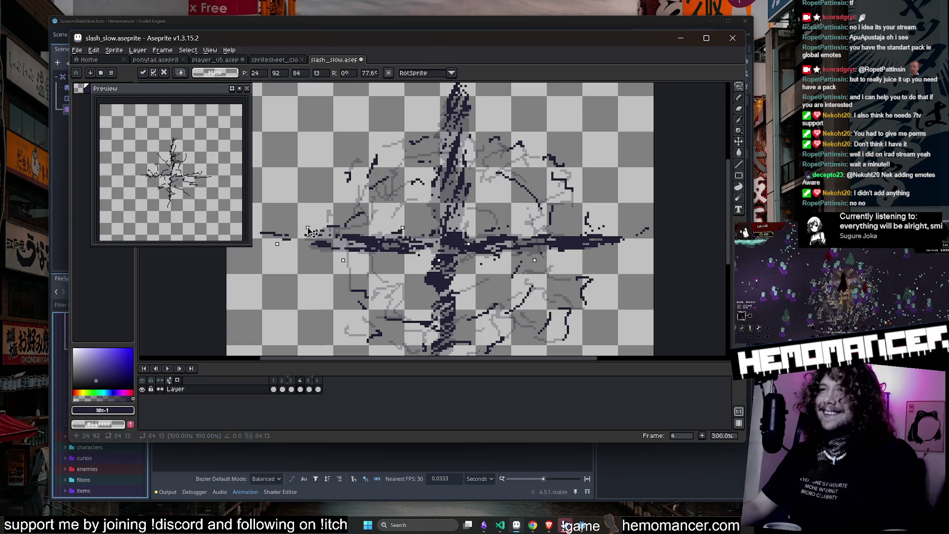
{"action": "scroll", "coordinate": [435, 238], "scroll_direction": "down", "scroll_amount": 1}
{"action": "key", "text": "Return"}
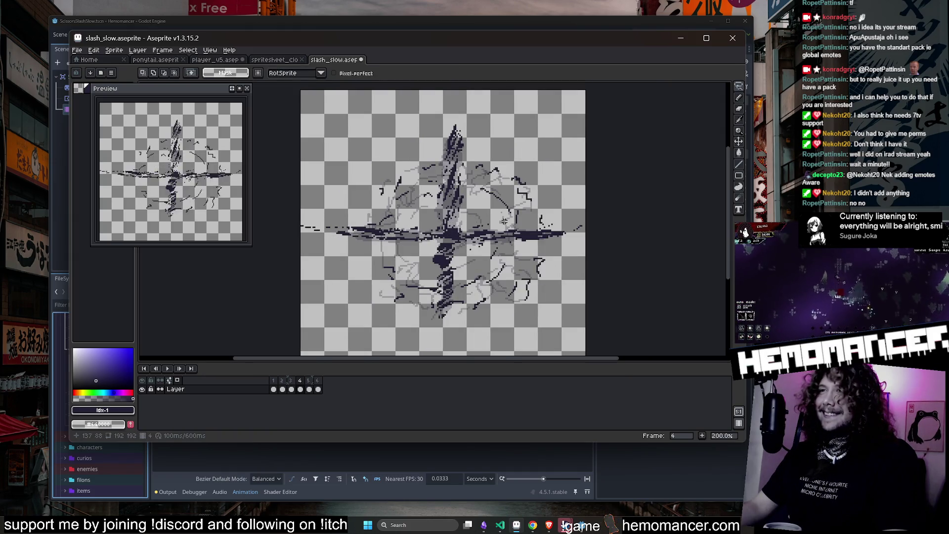
{"action": "key", "text": "e"}
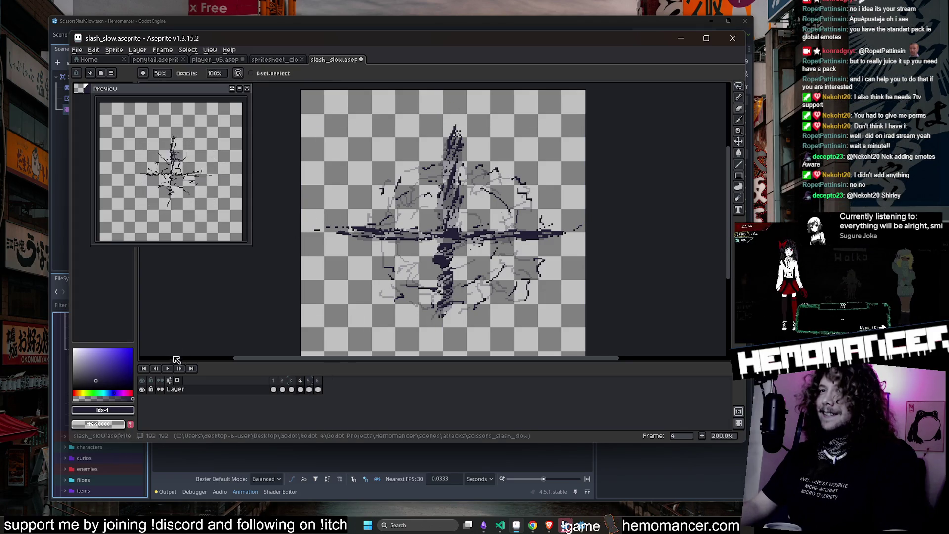
{"action": "left_click", "coordinate": [168, 368]}
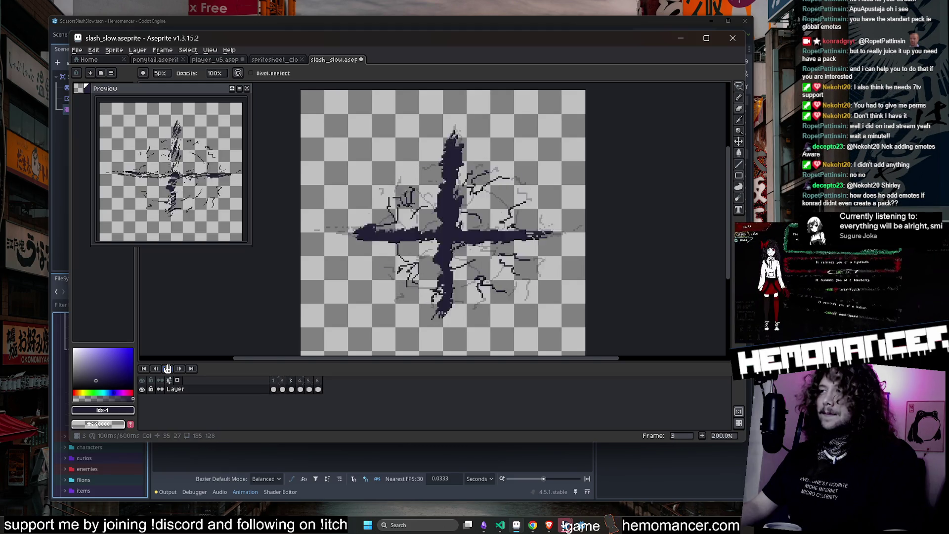
Stop slash_slow playback, return to frame 1, and step forward frame by frame to frame 5.
{"action": "key", "text": "Return"}
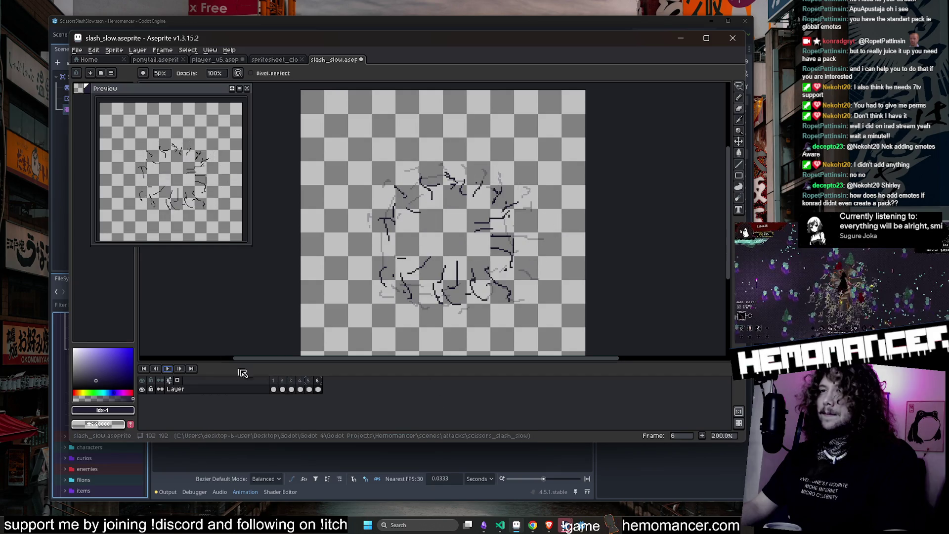
{"action": "key", "text": "Home"}
{"action": "key", "text": "Right"}
{"action": "key", "text": "Right"}
{"action": "key", "text": "Right"}
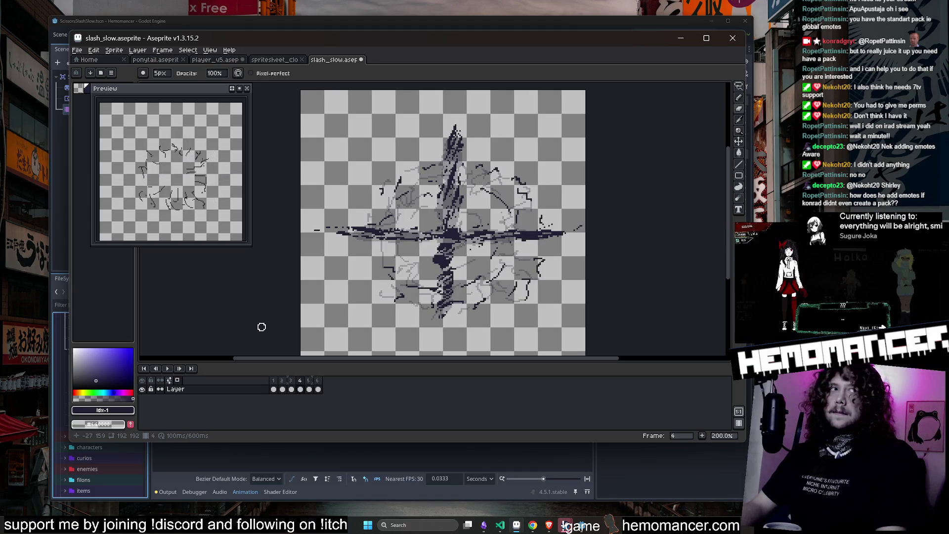
{"action": "key", "text": "Right"}
{"action": "key", "text": "Right"}
{"action": "key", "text": "Right"}
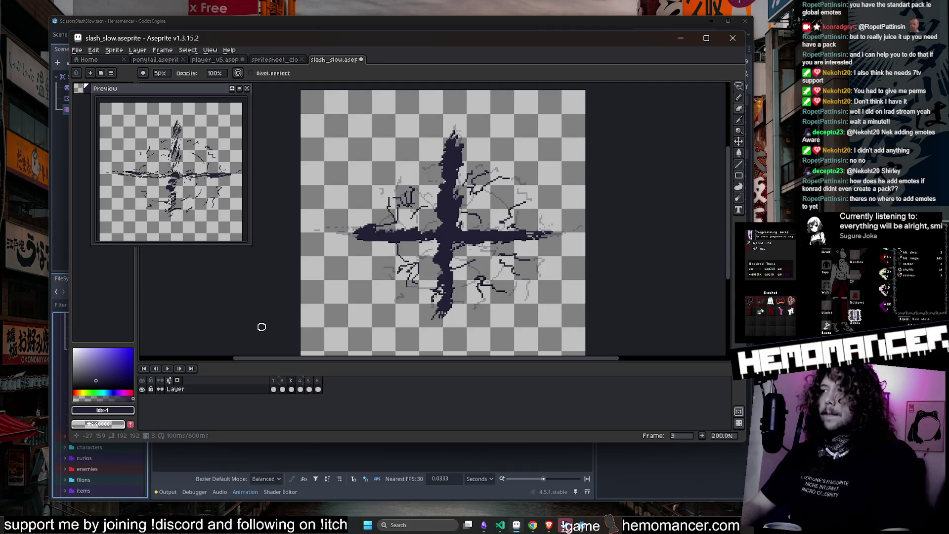
{"action": "key", "text": "Right"}
{"action": "key", "text": "Right"}
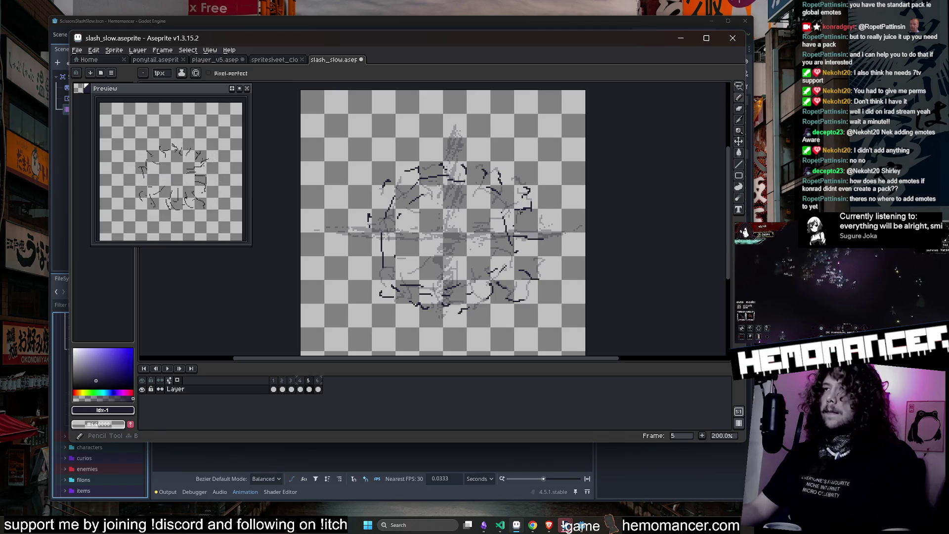
With the 1px pencil, draw thin scratch lines radiating across the top, right, bottom and left of frame 5.
{"action": "key", "text": "b"}
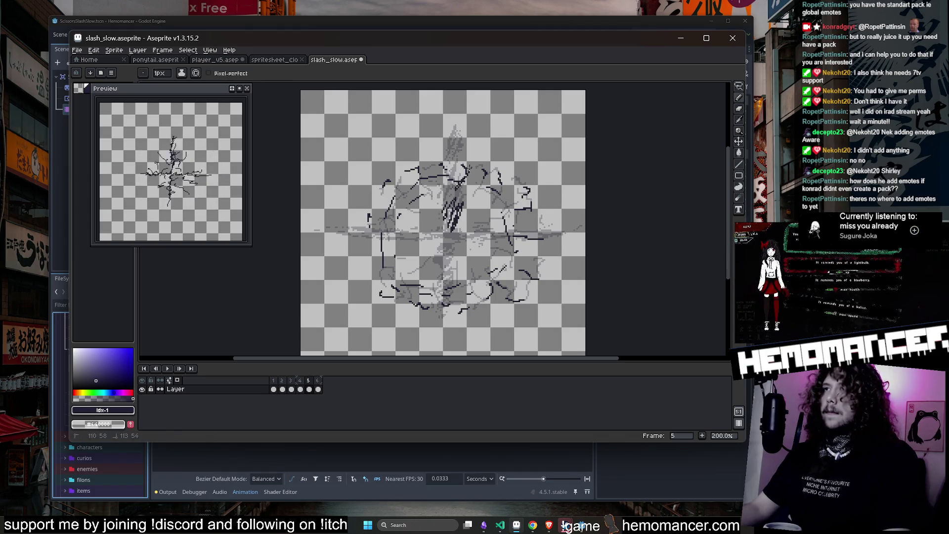
{"action": "mouse_move", "coordinate": [460, 149]}
{"action": "left_mouse_down"}
{"action": "mouse_move", "coordinate": [452, 119]}
{"action": "mouse_move", "coordinate": [467, 101]}
{"action": "mouse_move", "coordinate": [479, 148]}
{"action": "left_mouse_up"}
{"action": "mouse_move", "coordinate": [483, 181]}
{"action": "left_mouse_down"}
{"action": "mouse_move", "coordinate": [474, 193]}
{"action": "mouse_move", "coordinate": [437, 168]}
{"action": "left_mouse_up"}
{"action": "mouse_move", "coordinate": [418, 103]}
{"action": "left_mouse_down"}
{"action": "mouse_move", "coordinate": [435, 148]}
{"action": "mouse_move", "coordinate": [514, 121]}
{"action": "mouse_move", "coordinate": [478, 165]}
{"action": "left_mouse_up"}
{"action": "left_click_drag", "start_coordinate": [519, 226], "coordinate": [527, 221]}
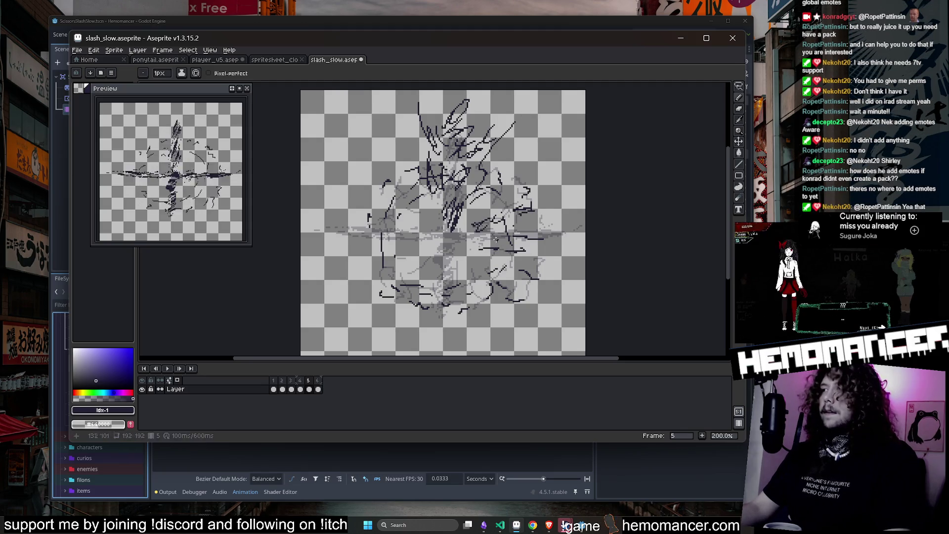
{"action": "mouse_move", "coordinate": [512, 254]}
{"action": "left_mouse_down"}
{"action": "mouse_move", "coordinate": [494, 245]}
{"action": "mouse_move", "coordinate": [527, 223]}
{"action": "left_mouse_up"}
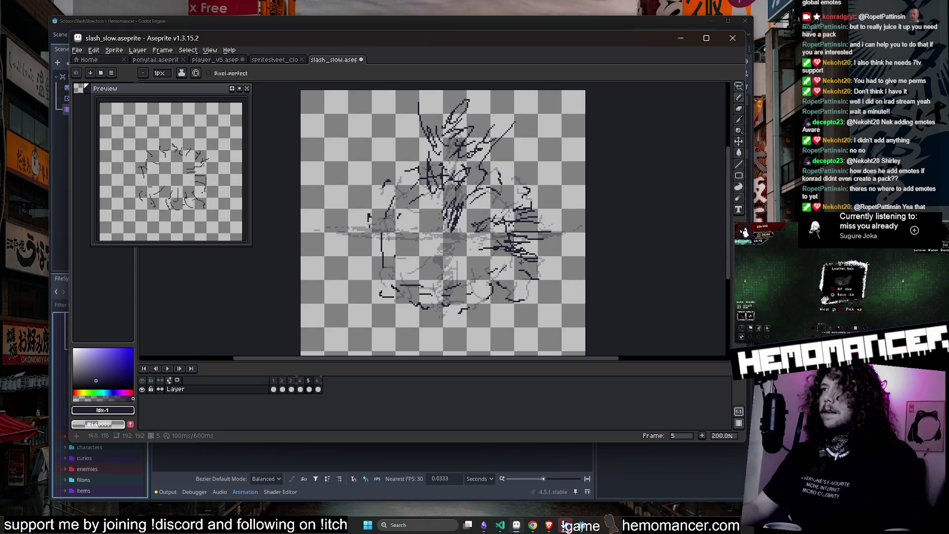
{"action": "mouse_move", "coordinate": [462, 246]}
{"action": "left_mouse_down"}
{"action": "mouse_move", "coordinate": [459, 286]}
{"action": "mouse_move", "coordinate": [445, 288]}
{"action": "left_mouse_up"}
{"action": "mouse_move", "coordinate": [440, 262]}
{"action": "left_mouse_down"}
{"action": "mouse_move", "coordinate": [415, 275]}
{"action": "mouse_move", "coordinate": [466, 309]}
{"action": "left_mouse_up"}
{"action": "mouse_move", "coordinate": [437, 287]}
{"action": "left_mouse_down"}
{"action": "mouse_move", "coordinate": [415, 312]}
{"action": "mouse_move", "coordinate": [473, 336]}
{"action": "left_mouse_up"}
{"action": "left_click_drag", "start_coordinate": [426, 220], "coordinate": [389, 254]}
{"action": "left_click_drag", "start_coordinate": [429, 232], "coordinate": [355, 250]}
{"action": "mouse_move", "coordinate": [401, 219]}
{"action": "left_mouse_down"}
{"action": "mouse_move", "coordinate": [354, 226]}
{"action": "mouse_move", "coordinate": [336, 239]}
{"action": "mouse_move", "coordinate": [333, 256]}
{"action": "left_mouse_up"}
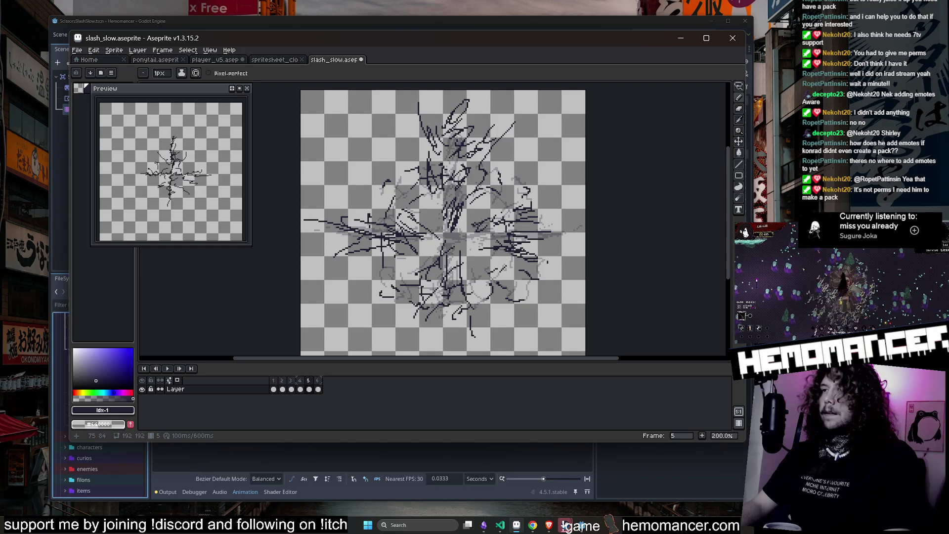
Add scratch strokes on frame 6's left, bottom and right, then play the burst back and stop it.
{"action": "key", "text": "period"}
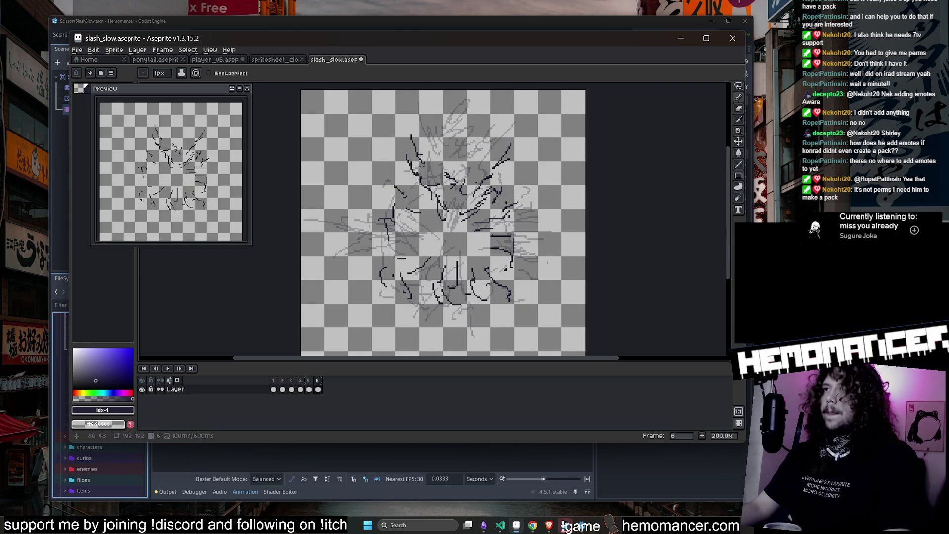
{"action": "left_click_drag", "start_coordinate": [401, 217], "coordinate": [375, 201]}
{"action": "left_click_drag", "start_coordinate": [394, 223], "coordinate": [367, 259]}
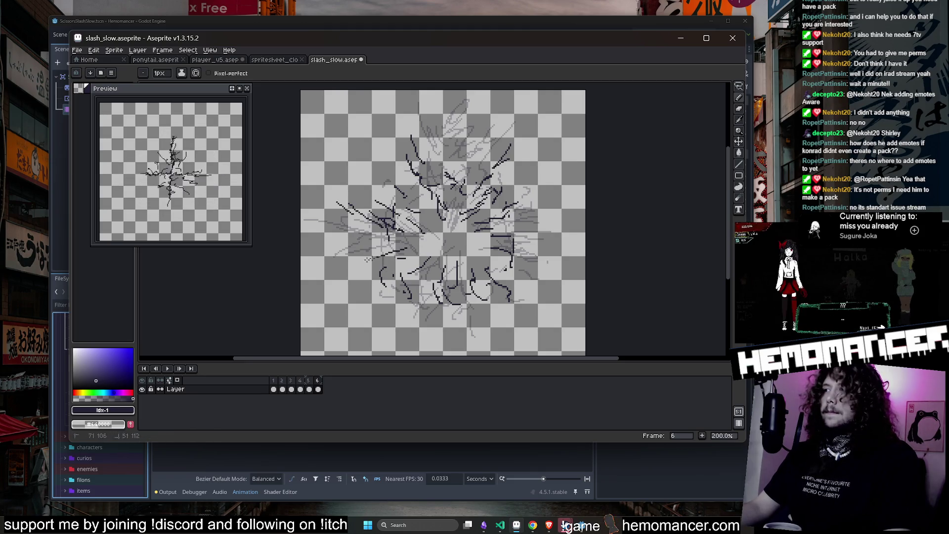
{"action": "left_click_drag", "start_coordinate": [412, 308], "coordinate": [432, 317]}
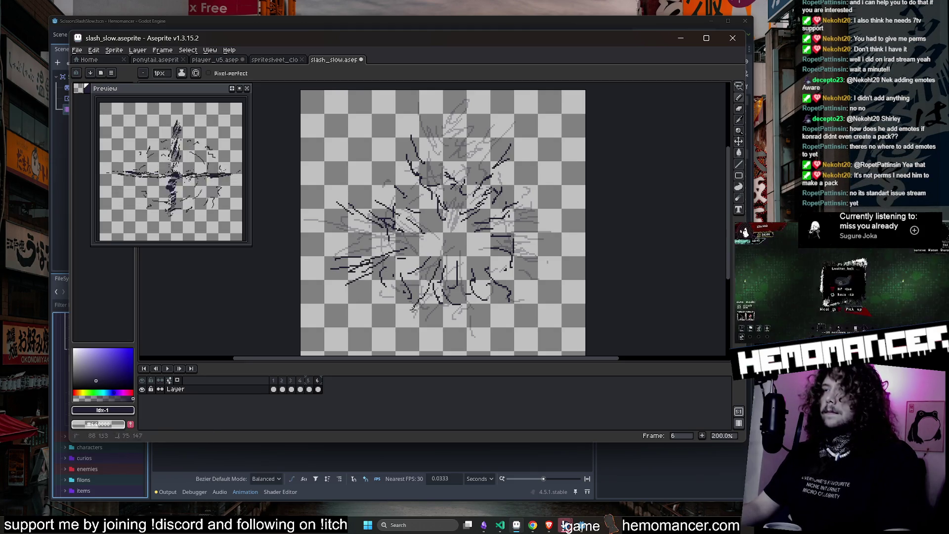
{"action": "left_click_drag", "start_coordinate": [549, 265], "coordinate": [514, 271]}
{"action": "mouse_move", "coordinate": [559, 244]}
{"action": "left_mouse_down"}
{"action": "mouse_move", "coordinate": [526, 249]}
{"action": "mouse_move", "coordinate": [521, 230]}
{"action": "mouse_move", "coordinate": [548, 225]}
{"action": "left_mouse_up"}
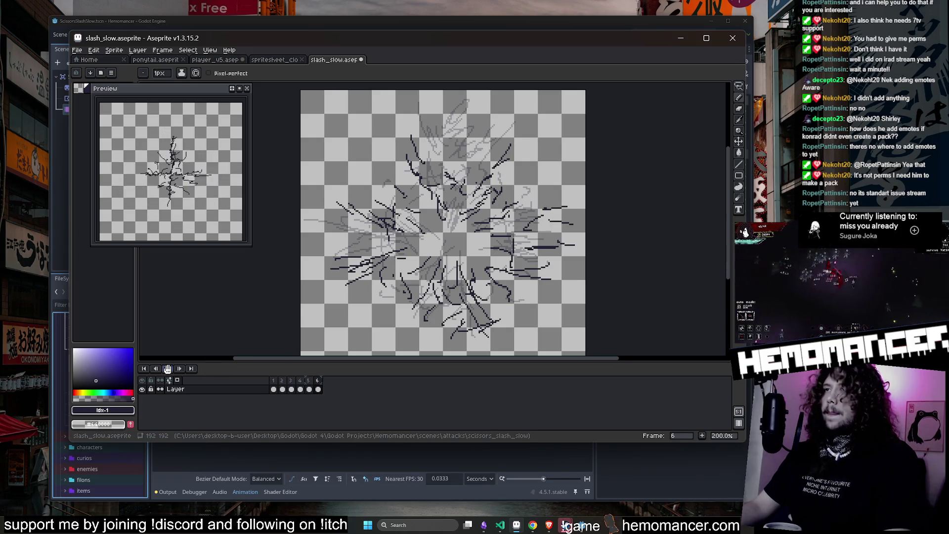
{"action": "left_click", "coordinate": [168, 369]}
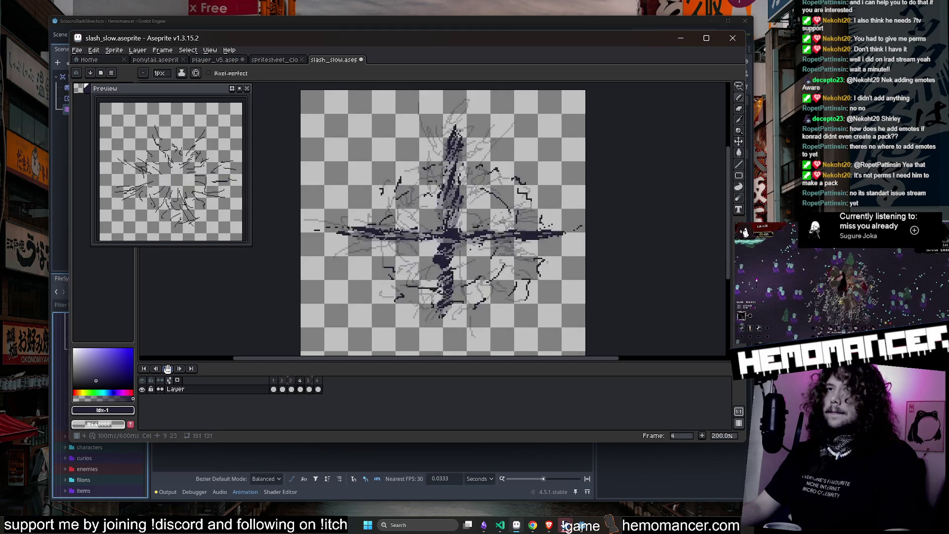
{"action": "left_click", "coordinate": [167, 368]}
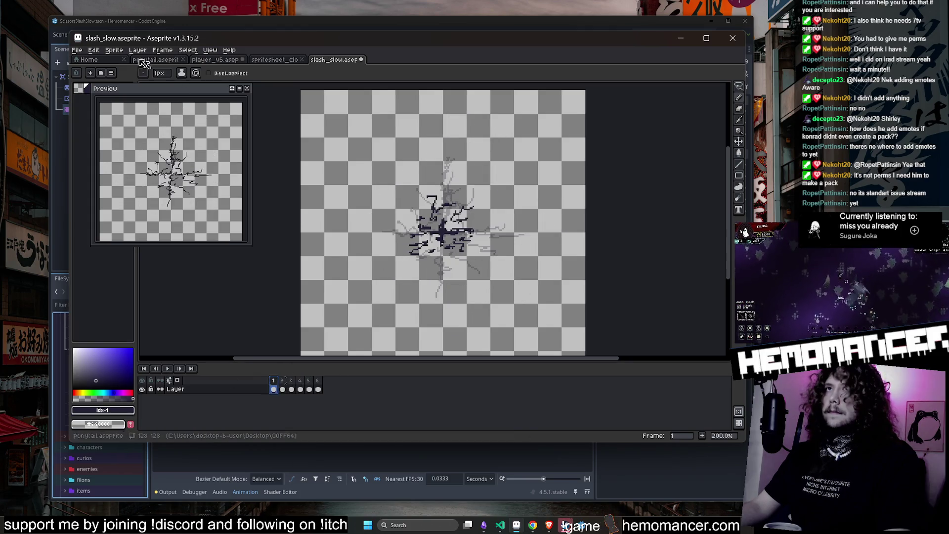
{"action": "left_click", "coordinate": [728, 197]}
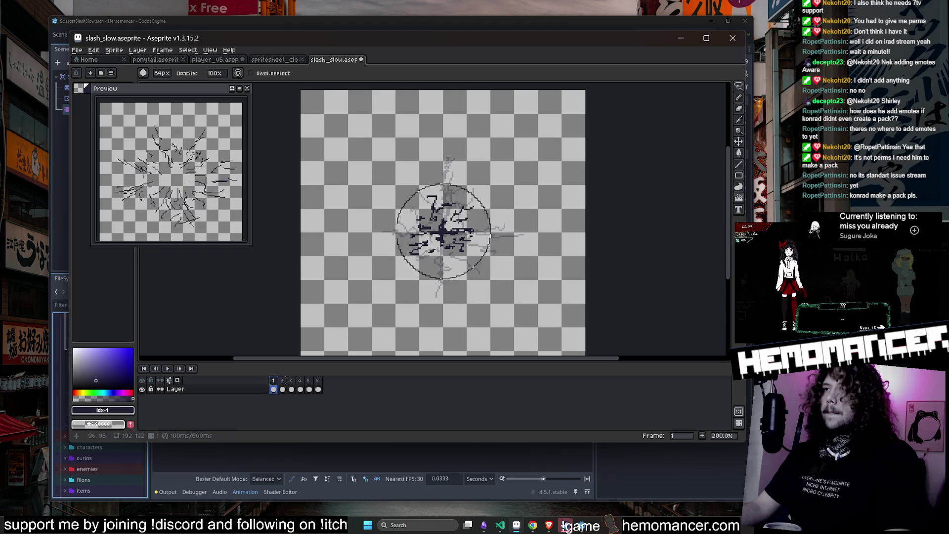
{"action": "key", "text": "ctrl"}
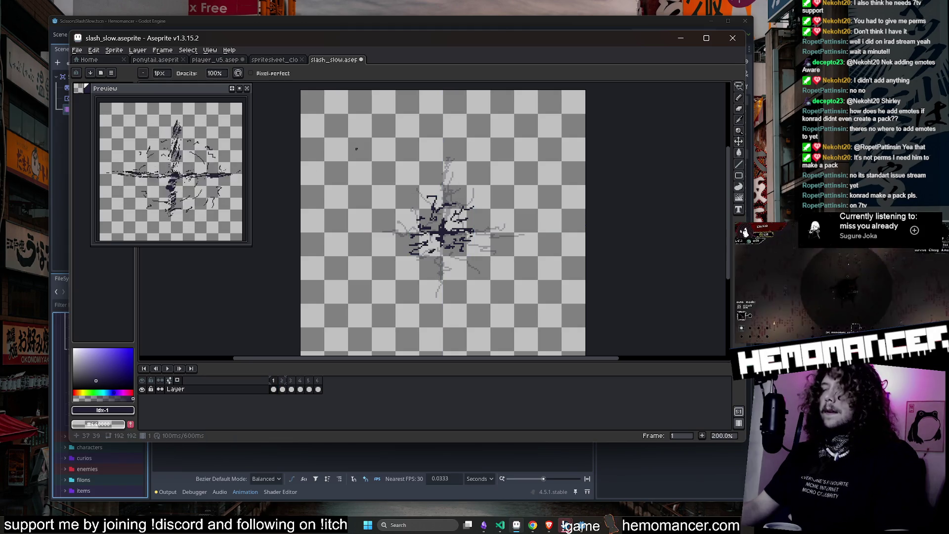
{"action": "key", "text": "Return"}
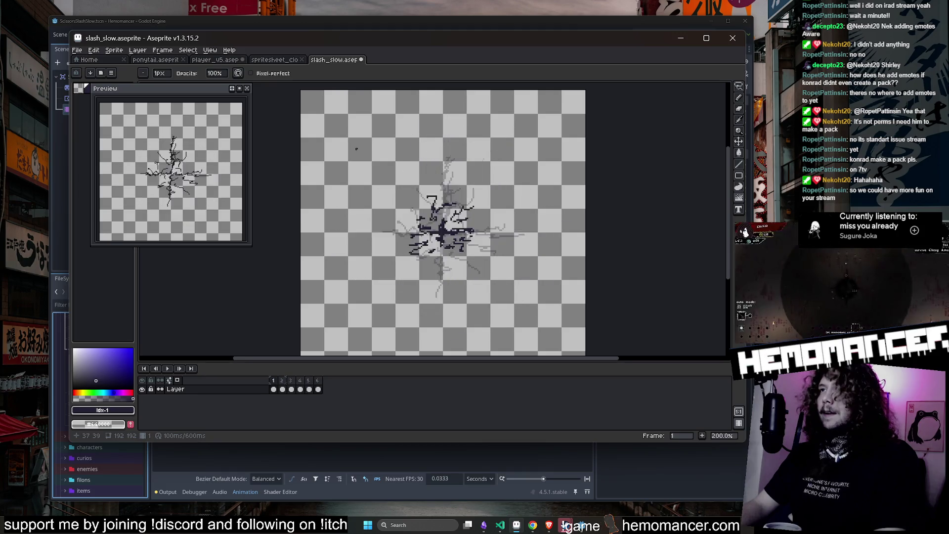
{"action": "key", "text": "alt+Tab"}
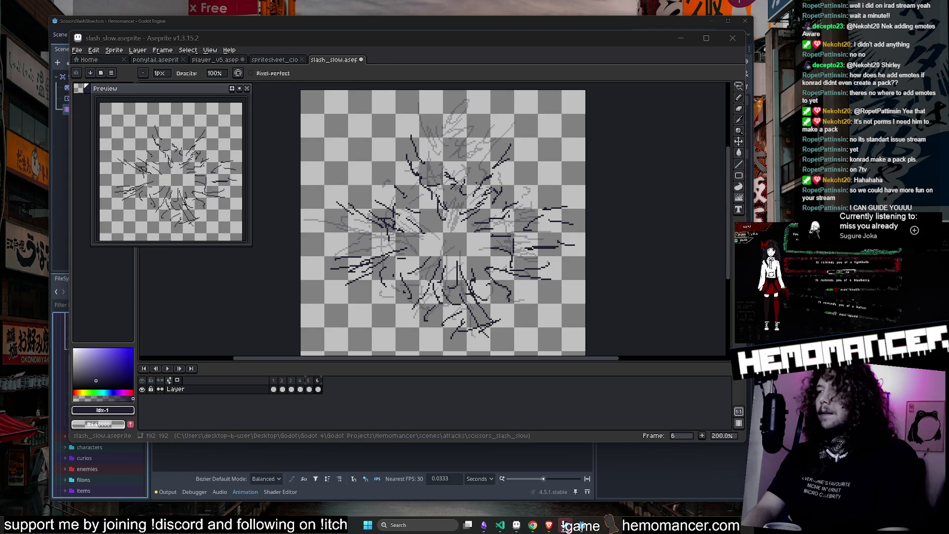
{"action": "key", "text": "Return"}
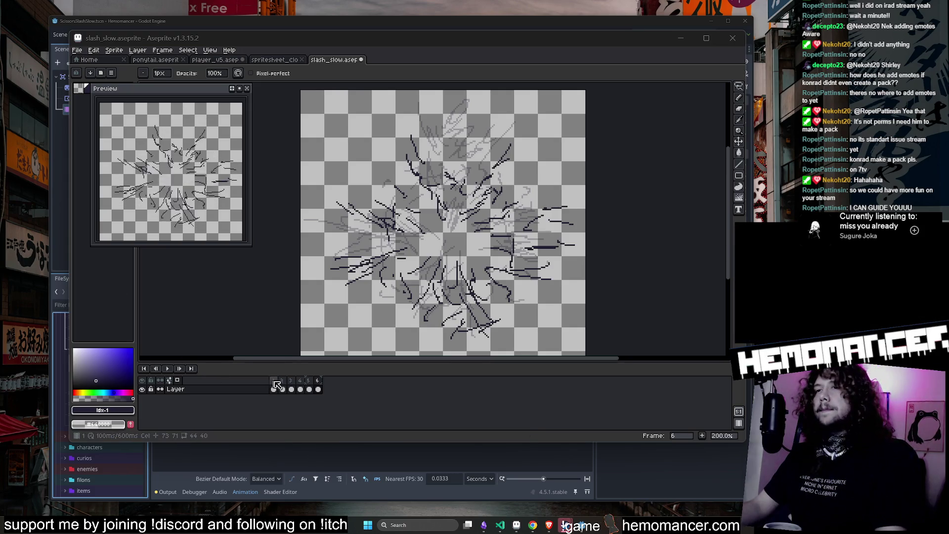
{"action": "key", "text": "Right"}
{"action": "scroll", "coordinate": [423, 229], "scroll_direction": "up", "scroll_amount": 2}
{"action": "key", "text": "minus"}
{"action": "key", "text": "minus"}
{"action": "key", "text": "minus"}
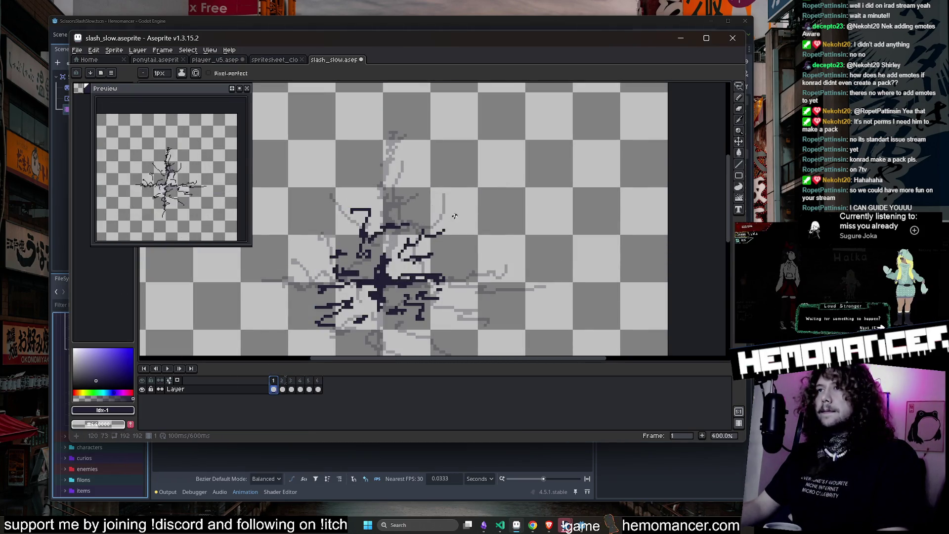
{"action": "scroll", "coordinate": [422, 229], "scroll_direction": "down", "scroll_amount": 1}
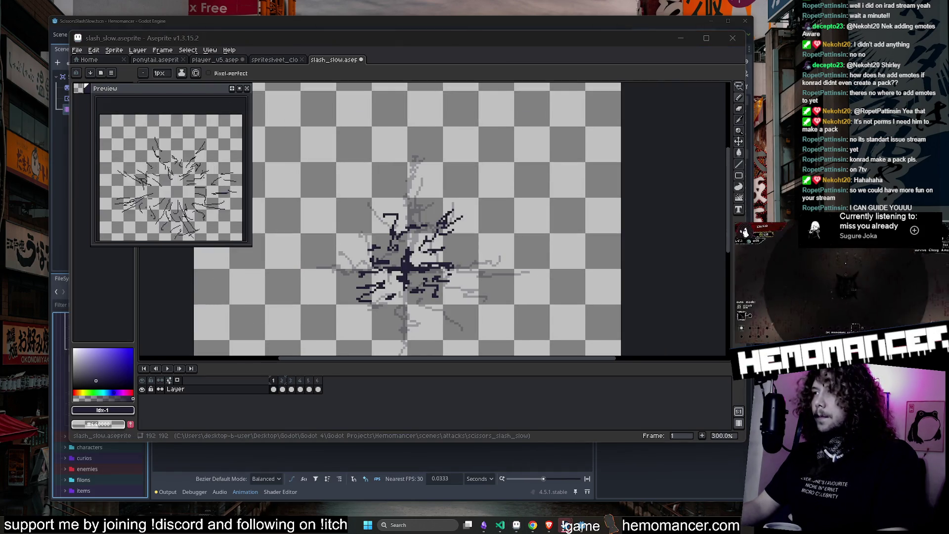
{"action": "scroll", "coordinate": [457, 252], "scroll_direction": "down", "scroll_amount": 1}
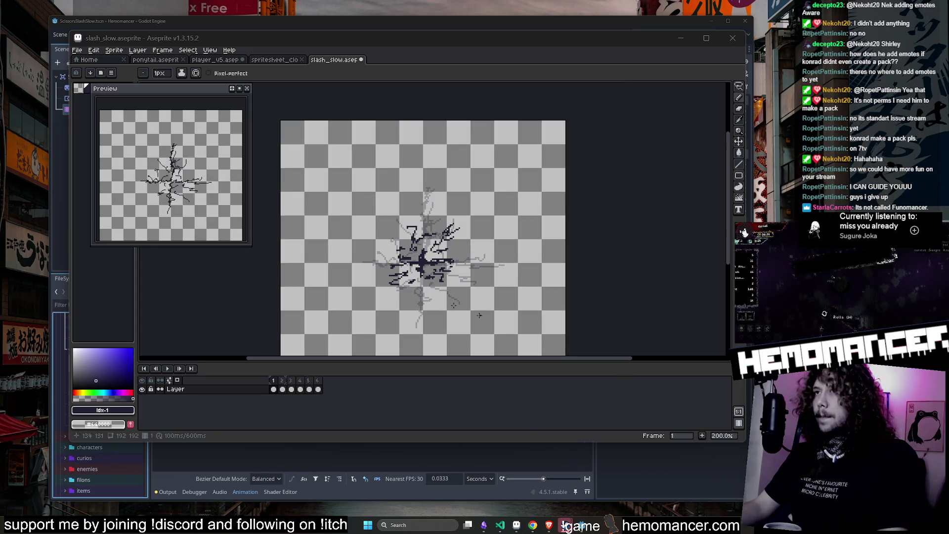
{"action": "left_click", "coordinate": [654, 258]}
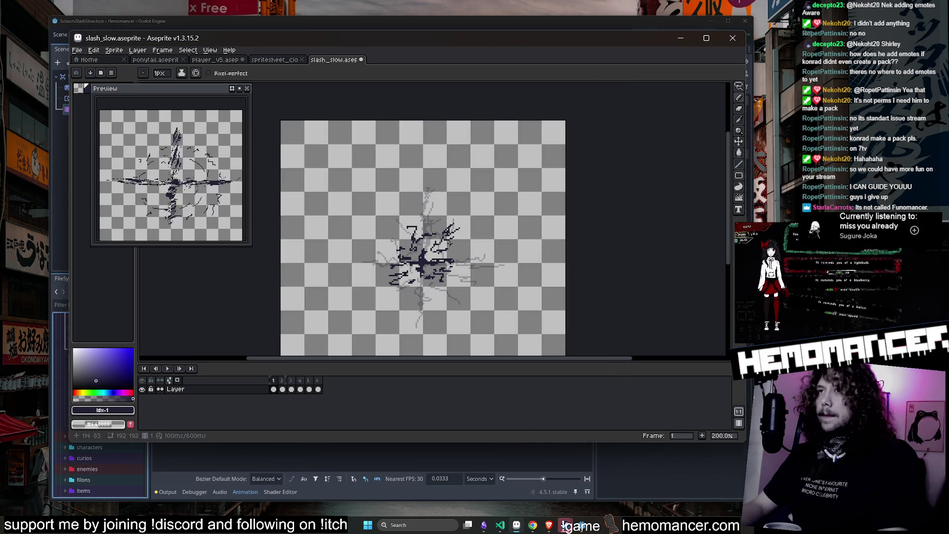
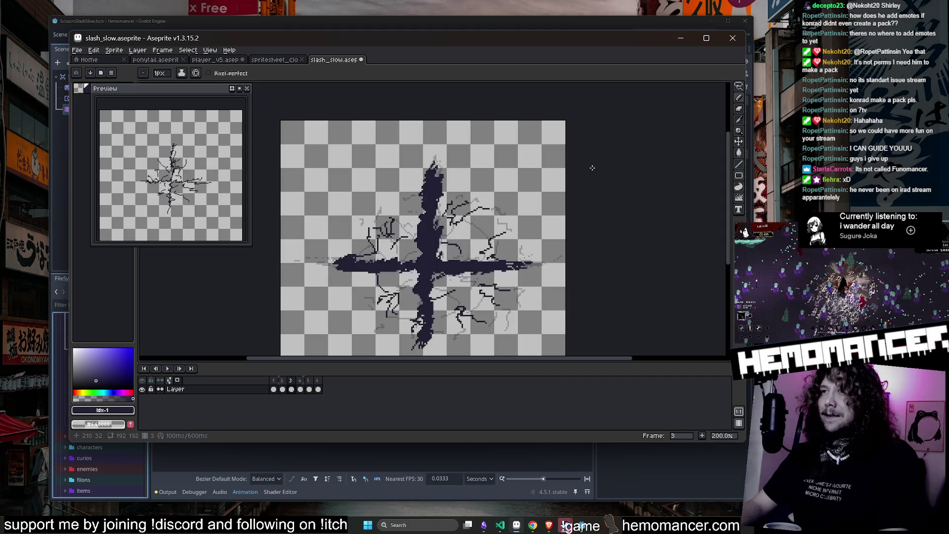
Step to frame 5, play the slash animation, then bring up player_v5.aseprite for comparison.
{"action": "key", "text": "Right"}
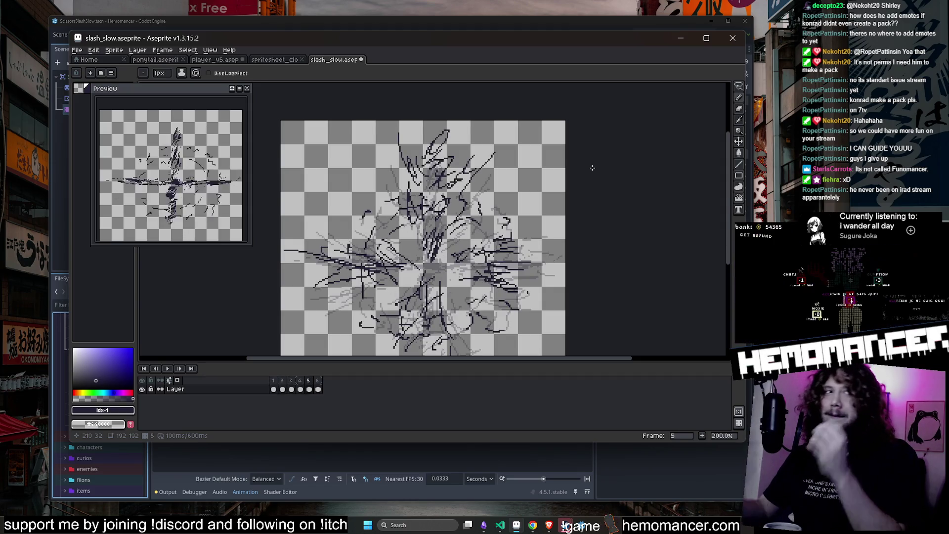
{"action": "left_click_drag", "start_coordinate": [605, 239], "coordinate": [612, 220]}
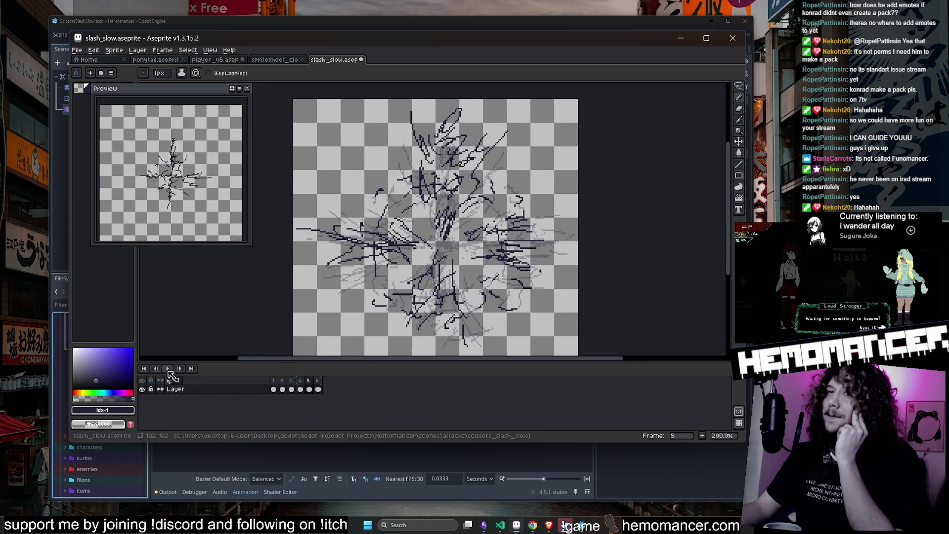
{"action": "left_click", "coordinate": [165, 368]}
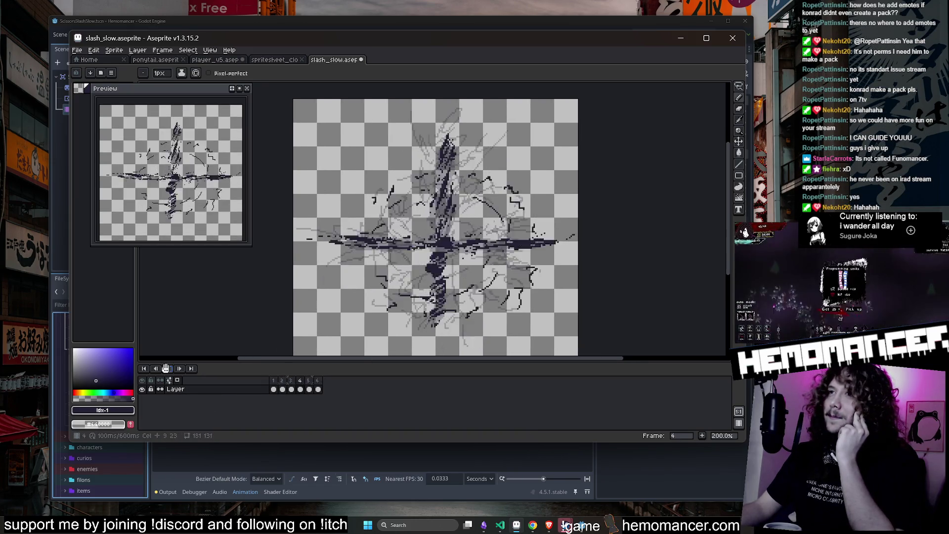
{"action": "left_click_drag", "start_coordinate": [281, 300], "coordinate": [293, 284]}
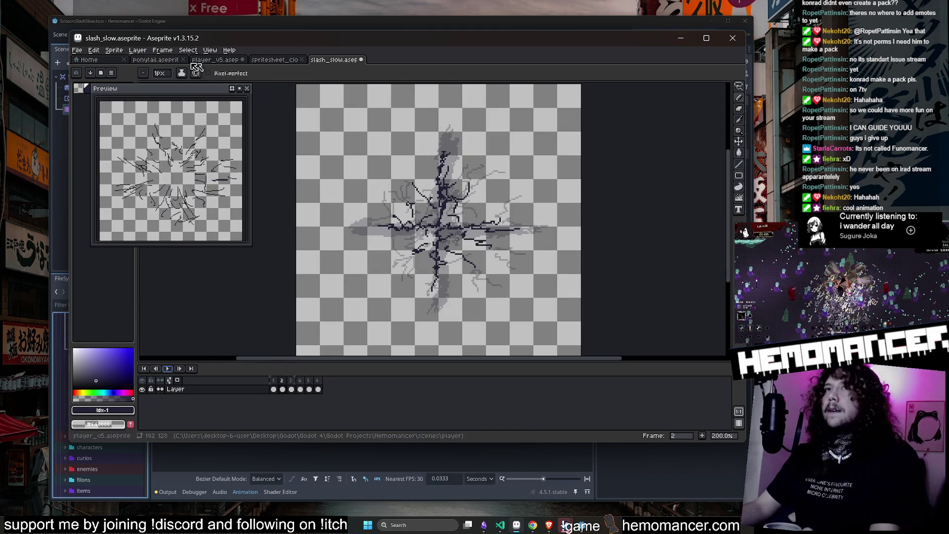
{"action": "left_click", "coordinate": [155, 59]}
{"action": "left_click", "coordinate": [213, 60]}
Check the attack_slow tag's frame range and play the attack animation once.
{"action": "left_click", "coordinate": [570, 370]}
{"action": "double_click", "coordinate": [570, 371]}
{"action": "left_click", "coordinate": [396, 287]}
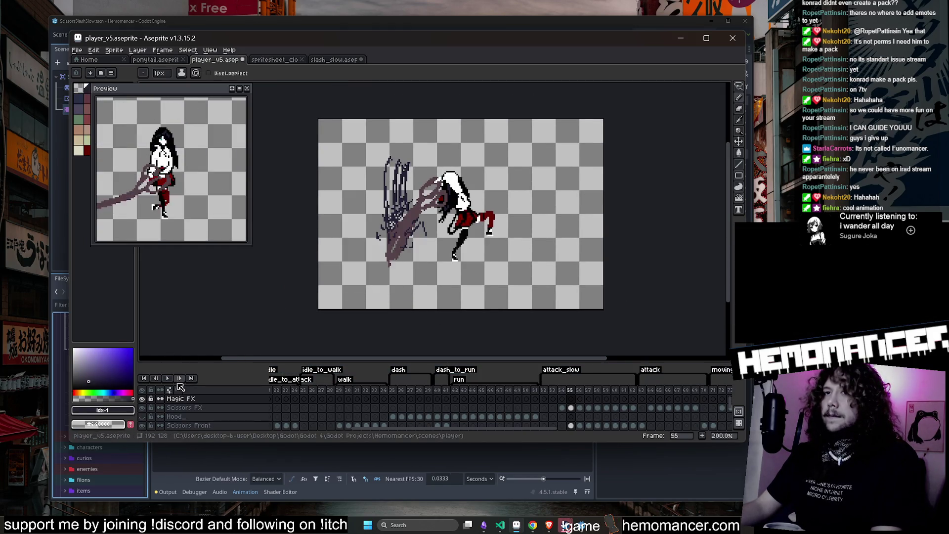
{"action": "left_click", "coordinate": [168, 377]}
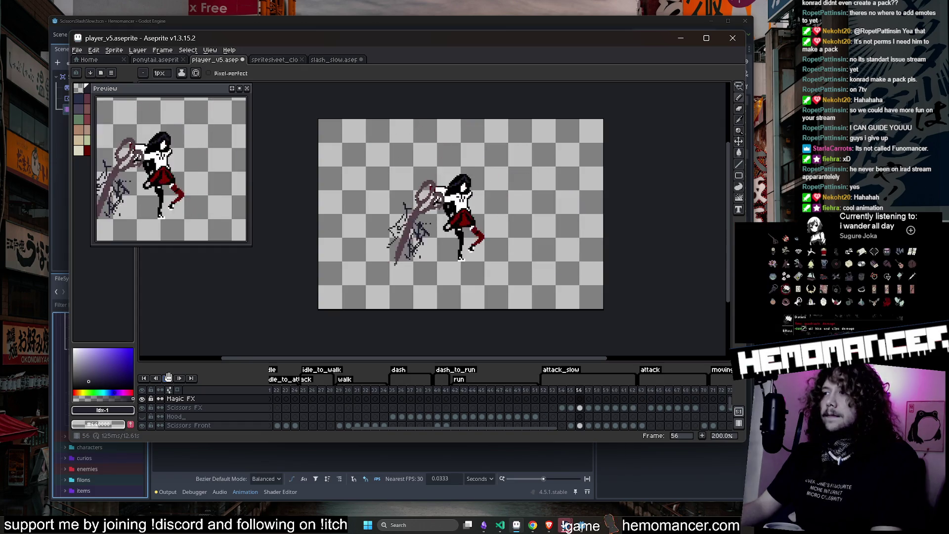
{"action": "left_click_drag", "start_coordinate": [503, 163], "coordinate": [493, 174]}
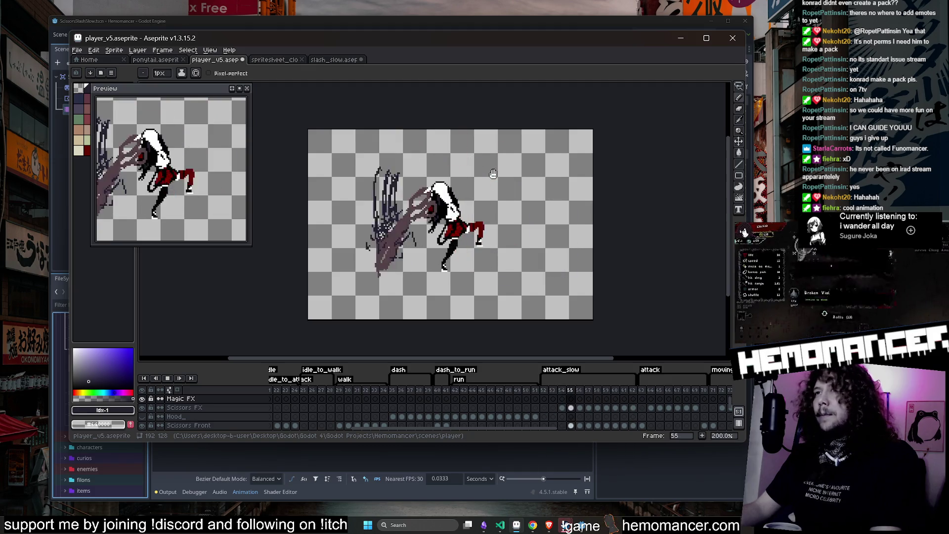
{"action": "left_click_drag", "start_coordinate": [505, 182], "coordinate": [493, 184]}
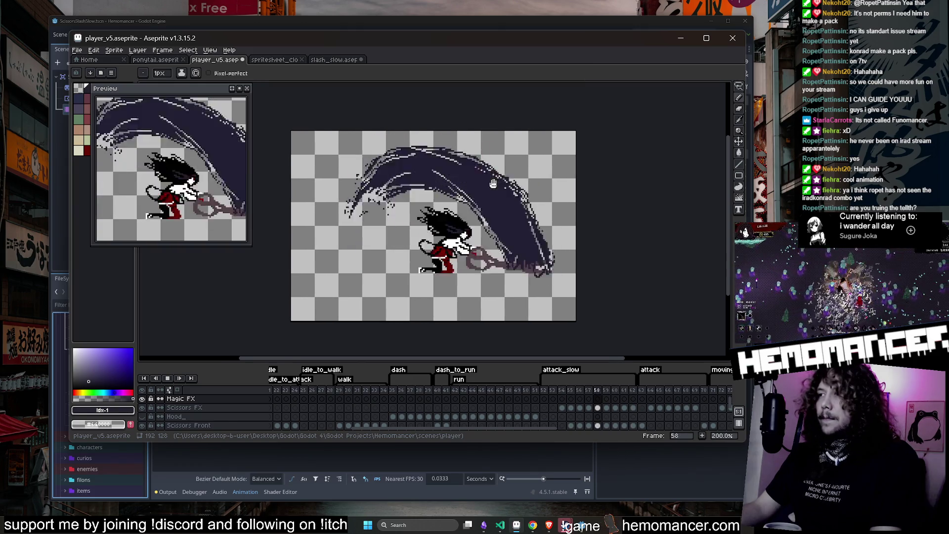
{"action": "left_click", "coordinate": [168, 379]}
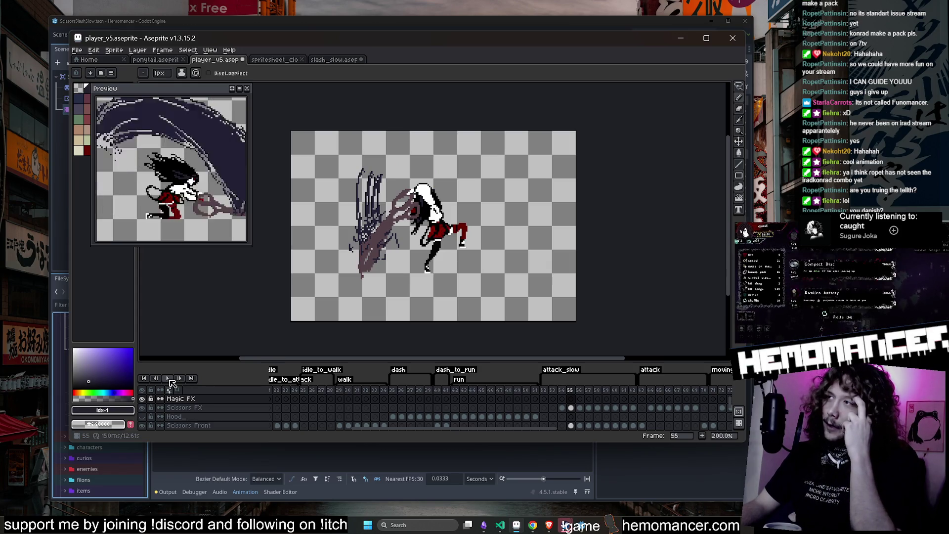
Replay attack_slow, stopping on frame 52, recheck the tag range, and return to slash_slow.aseprite.
{"action": "left_click", "coordinate": [168, 378]}
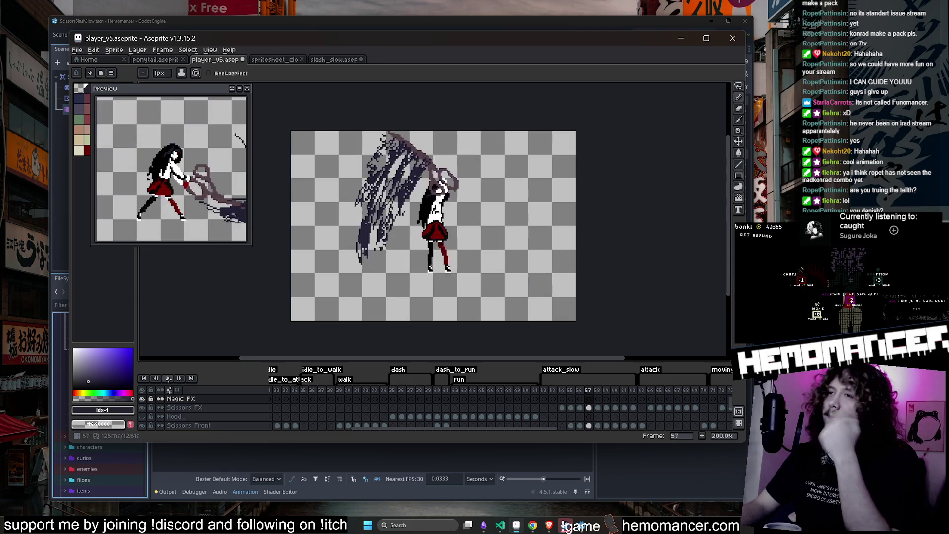
{"action": "left_click", "coordinate": [169, 379]}
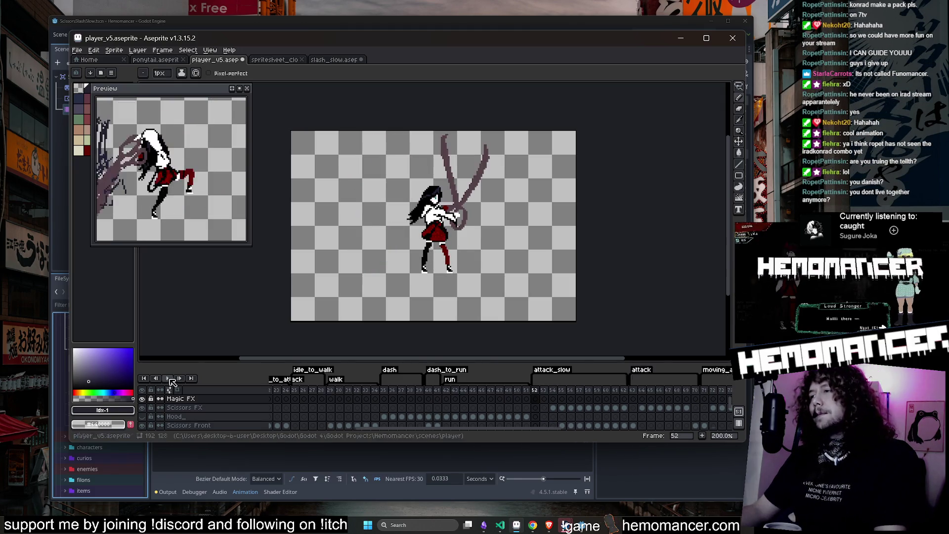
{"action": "scroll", "coordinate": [171, 383], "scroll_direction": "right", "scroll_amount": 5}
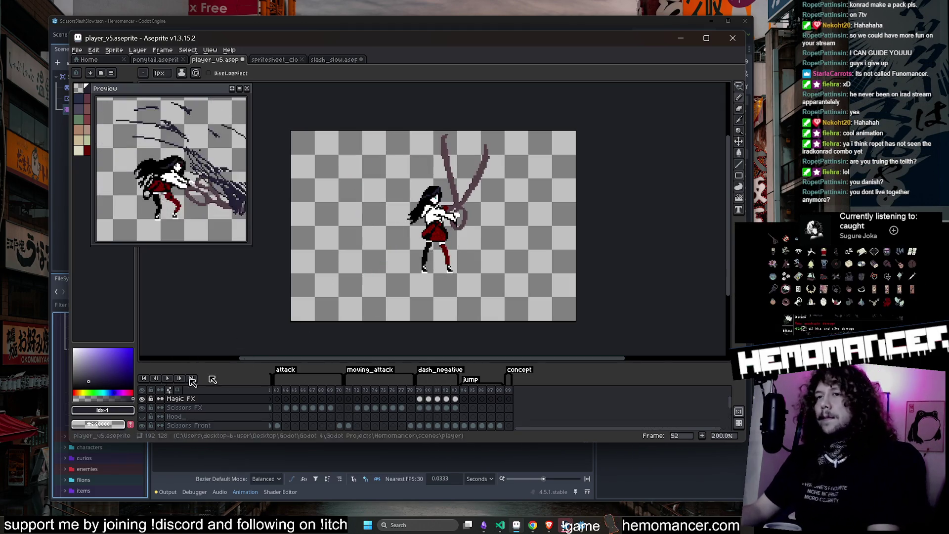
{"action": "left_click", "coordinate": [167, 378]}
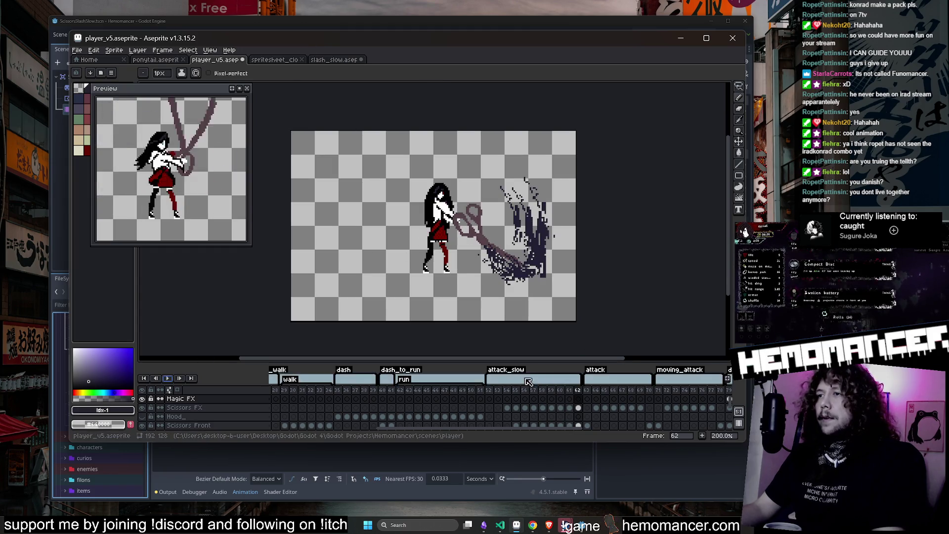
{"action": "double_click", "coordinate": [507, 369]}
{"action": "left_click", "coordinate": [405, 285]}
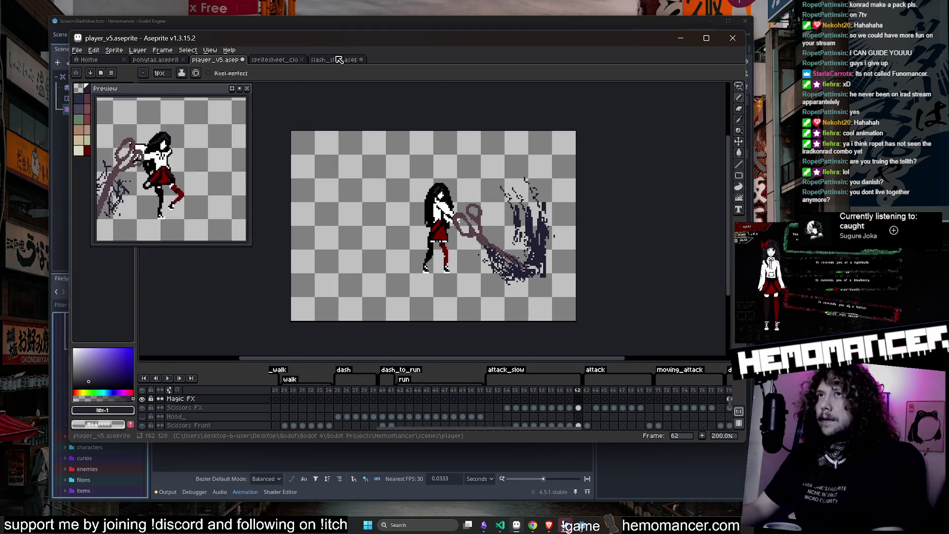
{"action": "left_click", "coordinate": [336, 58]}
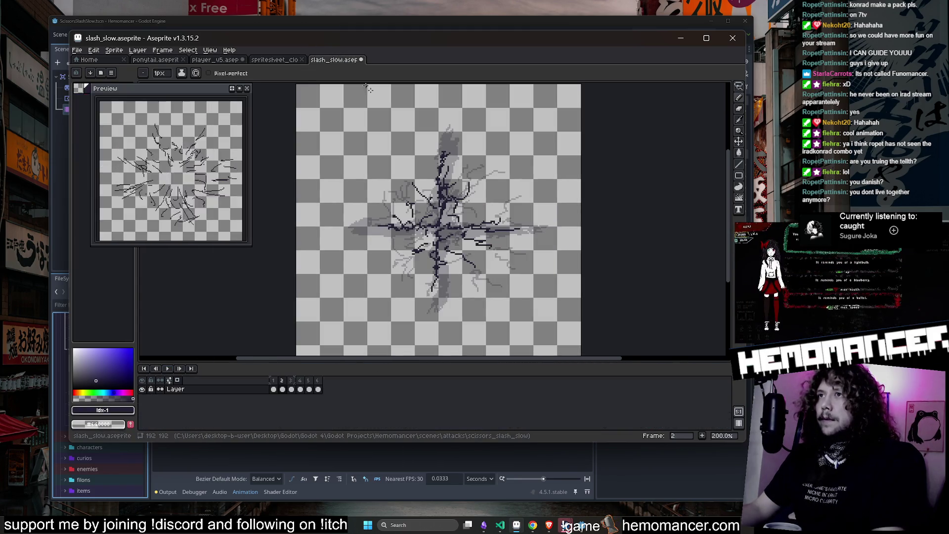
On frame 1, draw dark strokes across the burst and diagonally below its centre.
{"action": "left_click", "coordinate": [273, 389]}
{"action": "scroll", "coordinate": [479, 235], "scroll_direction": "up", "scroll_amount": 3}
{"action": "mouse_move", "coordinate": [493, 221]}
{"action": "left_mouse_down"}
{"action": "mouse_move", "coordinate": [539, 195]}
{"action": "mouse_move", "coordinate": [522, 192]}
{"action": "mouse_move", "coordinate": [552, 209]}
{"action": "mouse_move", "coordinate": [539, 232]}
{"action": "mouse_move", "coordinate": [556, 239]}
{"action": "left_mouse_up"}
{"action": "scroll", "coordinate": [543, 242], "scroll_direction": "down", "scroll_amount": 3}
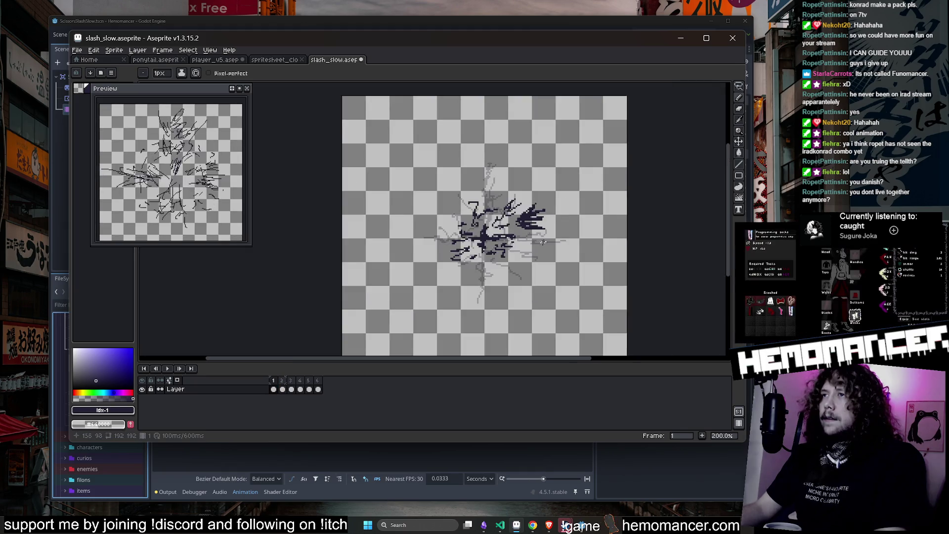
{"action": "scroll", "coordinate": [543, 242], "scroll_direction": "up", "scroll_amount": 3}
{"action": "mouse_move", "coordinate": [467, 261]}
{"action": "left_mouse_down"}
{"action": "mouse_move", "coordinate": [489, 296]}
{"action": "mouse_move", "coordinate": [502, 294]}
{"action": "left_mouse_up"}
{"action": "left_click_drag", "start_coordinate": [482, 252], "coordinate": [527, 252]}
Add a vertical stroke above the centre, extend the left blob, and mark both lower corners.
{"action": "scroll", "coordinate": [616, 336], "scroll_direction": "down", "scroll_amount": 2}
{"action": "left_click_drag", "start_coordinate": [448, 226], "coordinate": [446, 186]}
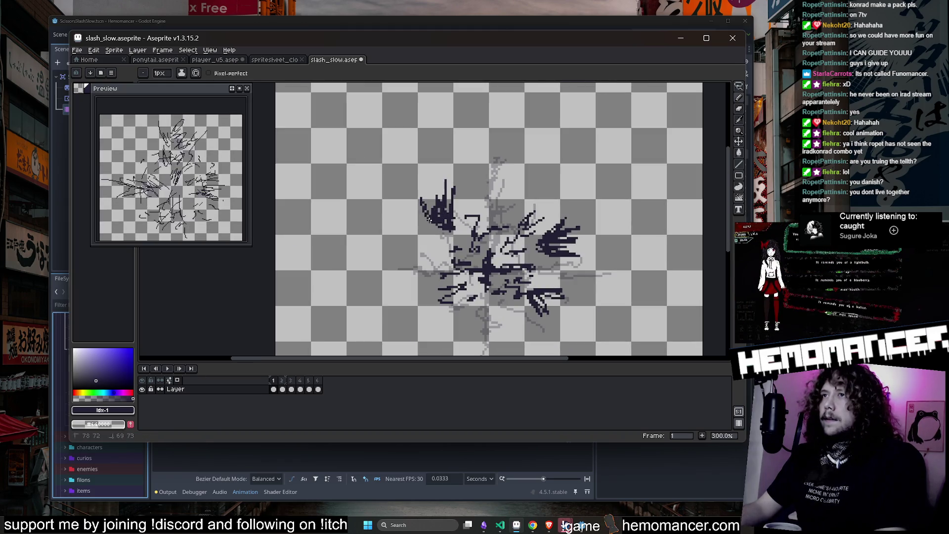
{"action": "left_click_drag", "start_coordinate": [423, 228], "coordinate": [412, 230]}
{"action": "scroll", "coordinate": [472, 226], "scroll_direction": "down", "scroll_amount": 1}
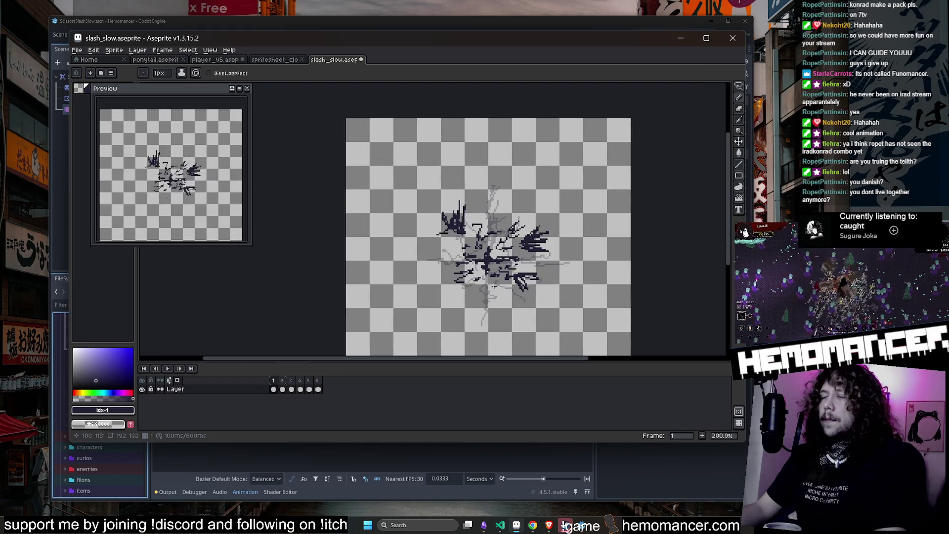
{"action": "scroll", "coordinate": [437, 271], "scroll_direction": "up", "scroll_amount": 1}
{"action": "left_click_drag", "start_coordinate": [477, 275], "coordinate": [475, 278]}
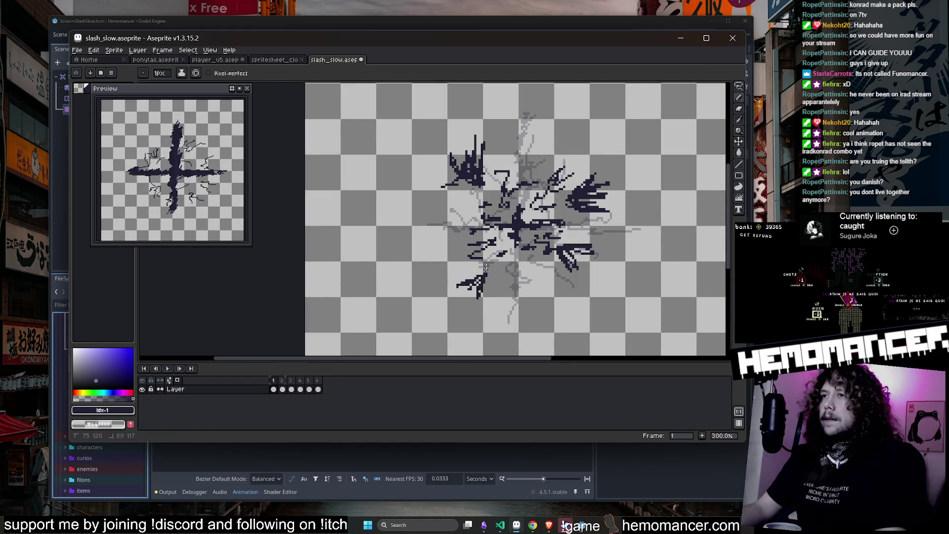
{"action": "mouse_move", "coordinate": [538, 285]}
{"action": "left_mouse_down"}
{"action": "mouse_move", "coordinate": [543, 267]}
{"action": "mouse_move", "coordinate": [556, 278]}
{"action": "left_mouse_up"}
On frame 2, hatch dark strokes along the upper-right and upper-left arms.
{"action": "left_click", "coordinate": [275, 384]}
{"action": "left_click", "coordinate": [282, 390]}
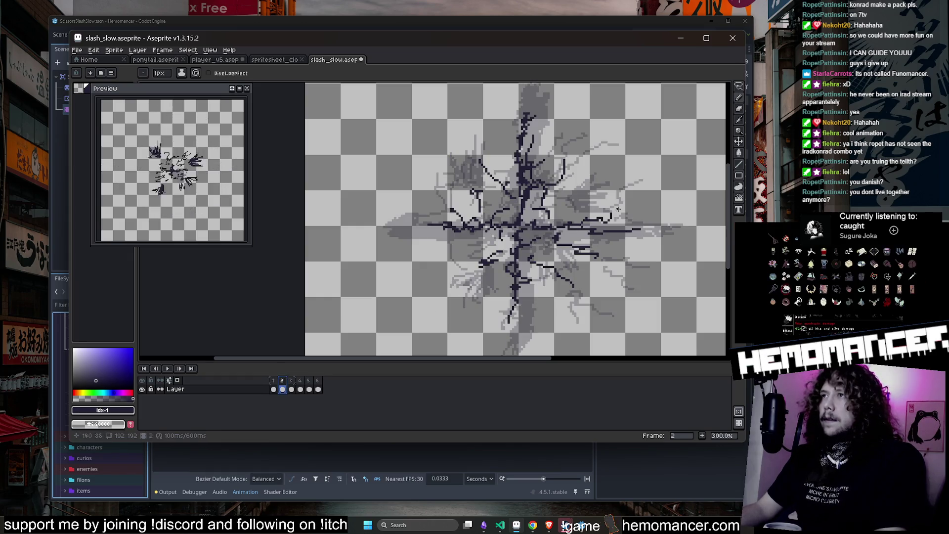
{"action": "mouse_move", "coordinate": [603, 167]}
{"action": "left_mouse_down"}
{"action": "mouse_move", "coordinate": [598, 180]}
{"action": "mouse_move", "coordinate": [624, 169]}
{"action": "mouse_move", "coordinate": [638, 191]}
{"action": "mouse_move", "coordinate": [613, 215]}
{"action": "left_mouse_up"}
{"action": "mouse_move", "coordinate": [474, 321]}
{"action": "left_mouse_down"}
{"action": "mouse_move", "coordinate": [482, 296]}
{"action": "mouse_move", "coordinate": [458, 316]}
{"action": "mouse_move", "coordinate": [432, 316]}
{"action": "mouse_move", "coordinate": [450, 285]}
{"action": "mouse_move", "coordinate": [461, 302]}
{"action": "left_mouse_up"}
{"action": "mouse_move", "coordinate": [460, 172]}
{"action": "left_mouse_down"}
{"action": "mouse_move", "coordinate": [453, 147]}
{"action": "mouse_move", "coordinate": [471, 150]}
{"action": "left_mouse_up"}
{"action": "left_click_drag", "start_coordinate": [451, 143], "coordinate": [447, 160]}
{"action": "mouse_move", "coordinate": [464, 129]}
{"action": "left_mouse_down"}
{"action": "mouse_move", "coordinate": [457, 152]}
{"action": "mouse_move", "coordinate": [461, 144]}
{"action": "left_mouse_up"}
{"action": "left_click_drag", "start_coordinate": [468, 121], "coordinate": [463, 134]}
{"action": "mouse_move", "coordinate": [438, 172]}
{"action": "left_mouse_down"}
{"action": "mouse_move", "coordinate": [417, 174]}
{"action": "mouse_move", "coordinate": [435, 158]}
{"action": "left_mouse_up"}
Add dark strokes below the centre, in the lower clusters, and on the left side.
{"action": "scroll", "coordinate": [585, 199], "scroll_direction": "down", "scroll_amount": 1}
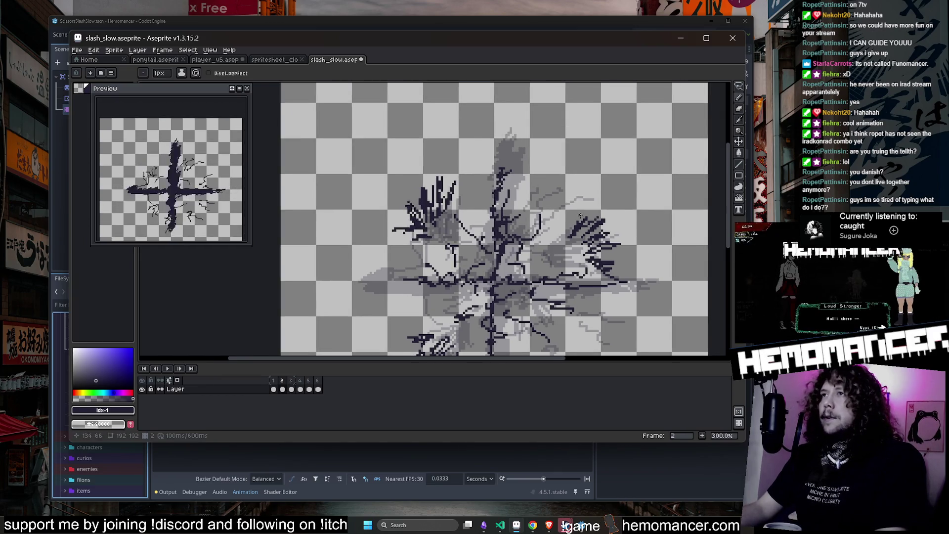
{"action": "scroll", "coordinate": [586, 199], "scroll_direction": "up", "scroll_amount": 2}
{"action": "scroll", "coordinate": [585, 199], "scroll_direction": "down", "scroll_amount": 2}
{"action": "scroll", "coordinate": [510, 288], "scroll_direction": "up", "scroll_amount": 2}
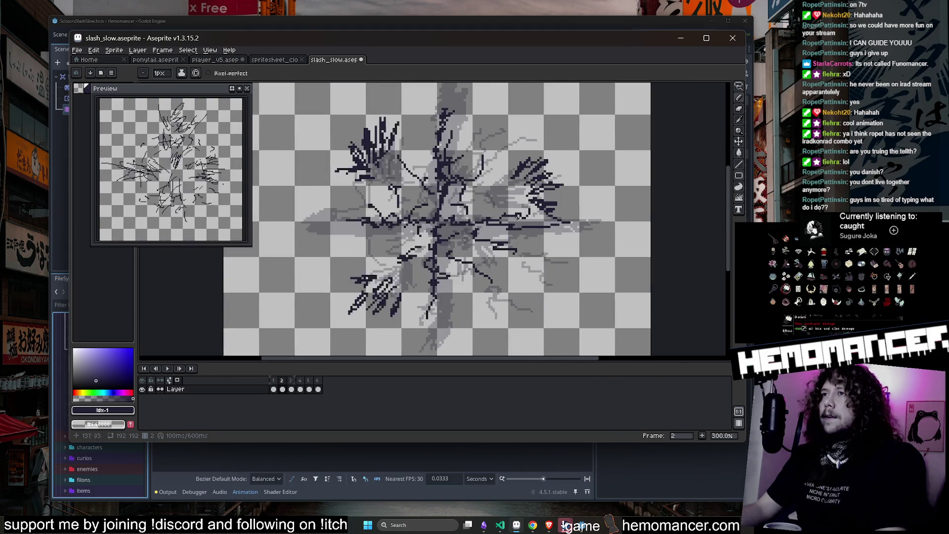
{"action": "scroll", "coordinate": [509, 288], "scroll_direction": "down", "scroll_amount": 1}
{"action": "mouse_move", "coordinate": [496, 272]}
{"action": "left_mouse_down"}
{"action": "mouse_move", "coordinate": [501, 296]}
{"action": "mouse_move", "coordinate": [512, 295]}
{"action": "left_mouse_up"}
{"action": "left_click_drag", "start_coordinate": [410, 268], "coordinate": [397, 285]}
{"action": "left_click_drag", "start_coordinate": [402, 278], "coordinate": [394, 290]}
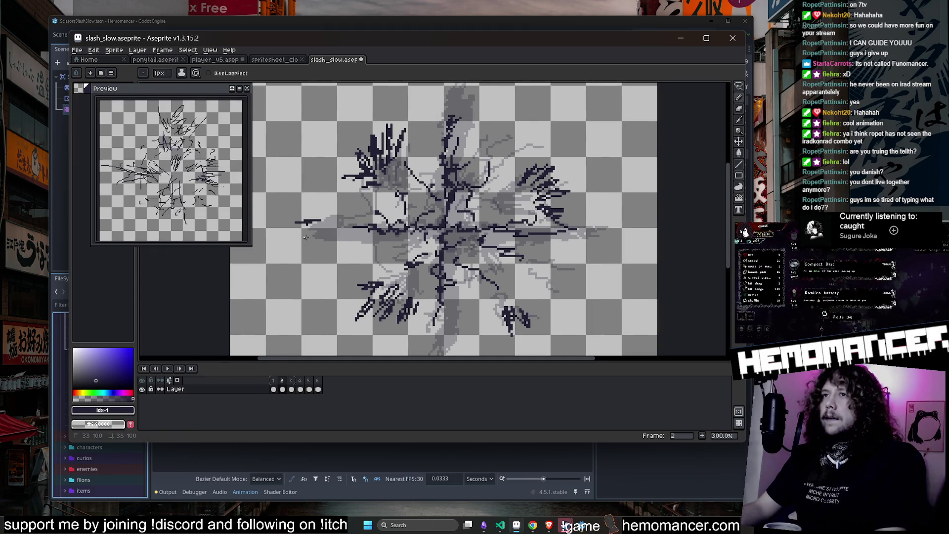
{"action": "left_click_drag", "start_coordinate": [305, 237], "coordinate": [310, 241]}
{"action": "key", "text": "period"}
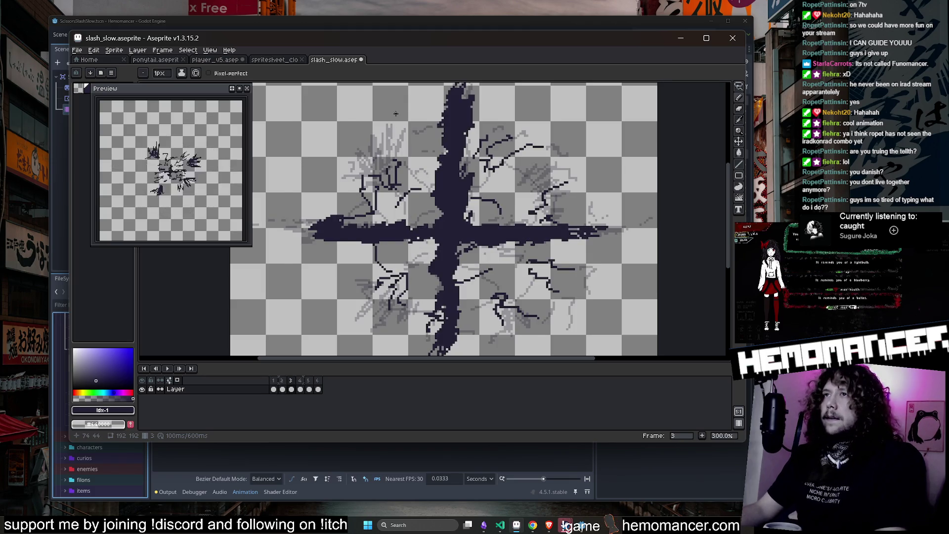
On frame 3, draw scratchy vertical and diagonal strokes upper left and left of the cross.
{"action": "scroll", "coordinate": [396, 113], "scroll_direction": "down", "scroll_amount": 1}
{"action": "scroll", "coordinate": [405, 188], "scroll_direction": "up", "scroll_amount": 2}
{"action": "mouse_move", "coordinate": [419, 211]}
{"action": "left_mouse_down"}
{"action": "mouse_move", "coordinate": [410, 185]}
{"action": "mouse_move", "coordinate": [367, 213]}
{"action": "left_mouse_up"}
{"action": "left_click_drag", "start_coordinate": [378, 166], "coordinate": [368, 223]}
{"action": "left_click_drag", "start_coordinate": [314, 174], "coordinate": [366, 220]}
{"action": "mouse_move", "coordinate": [341, 187]}
{"action": "left_mouse_down"}
{"action": "mouse_move", "coordinate": [368, 214]}
{"action": "mouse_move", "coordinate": [373, 242]}
{"action": "left_mouse_up"}
{"action": "left_click_drag", "start_coordinate": [316, 214], "coordinate": [378, 254]}
{"action": "mouse_move", "coordinate": [321, 249]}
{"action": "left_mouse_down"}
{"action": "mouse_move", "coordinate": [343, 261]}
{"action": "mouse_move", "coordinate": [341, 240]}
{"action": "left_mouse_up"}
{"action": "left_click_drag", "start_coordinate": [306, 186], "coordinate": [337, 225]}
{"action": "mouse_move", "coordinate": [352, 208]}
{"action": "left_mouse_down"}
{"action": "mouse_move", "coordinate": [339, 227]}
{"action": "mouse_move", "coordinate": [346, 204]}
{"action": "left_mouse_up"}
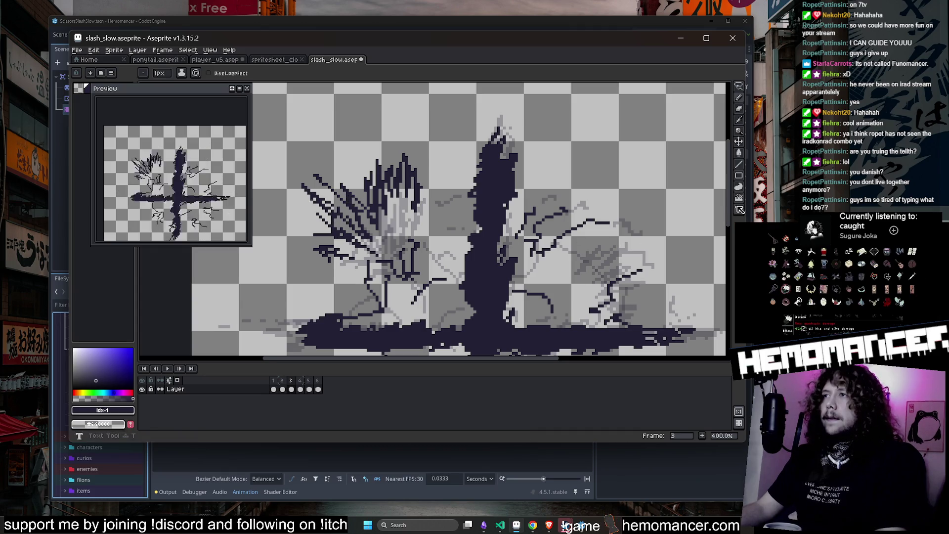
Add dark strokes at the lower right and a cluster of diagonals at the lower left.
{"action": "scroll", "coordinate": [573, 260], "scroll_direction": "down", "scroll_amount": 2}
{"action": "scroll", "coordinate": [566, 276], "scroll_direction": "up", "scroll_amount": 2}
{"action": "mouse_move", "coordinate": [505, 286]}
{"action": "left_mouse_down"}
{"action": "mouse_move", "coordinate": [509, 327]}
{"action": "mouse_move", "coordinate": [536, 317]}
{"action": "left_mouse_up"}
{"action": "left_click_drag", "start_coordinate": [533, 275], "coordinate": [574, 299]}
{"action": "mouse_move", "coordinate": [370, 261]}
{"action": "left_mouse_down"}
{"action": "mouse_move", "coordinate": [359, 309]}
{"action": "mouse_move", "coordinate": [346, 316]}
{"action": "left_mouse_up"}
{"action": "left_click_drag", "start_coordinate": [359, 273], "coordinate": [306, 301]}
{"action": "left_click_drag", "start_coordinate": [344, 257], "coordinate": [312, 289]}
{"action": "left_click_drag", "start_coordinate": [332, 258], "coordinate": [294, 287]}
{"action": "mouse_move", "coordinate": [317, 248]}
{"action": "left_mouse_down"}
{"action": "mouse_move", "coordinate": [287, 277]}
{"action": "mouse_move", "coordinate": [296, 264]}
{"action": "left_mouse_up"}
{"action": "mouse_move", "coordinate": [342, 218]}
{"action": "left_mouse_down"}
{"action": "mouse_move", "coordinate": [308, 258]}
{"action": "mouse_move", "coordinate": [314, 273]}
{"action": "left_mouse_up"}
Add a column of scratchy strokes along the right side of the cross.
{"action": "scroll", "coordinate": [589, 185], "scroll_direction": "down", "scroll_amount": 1}
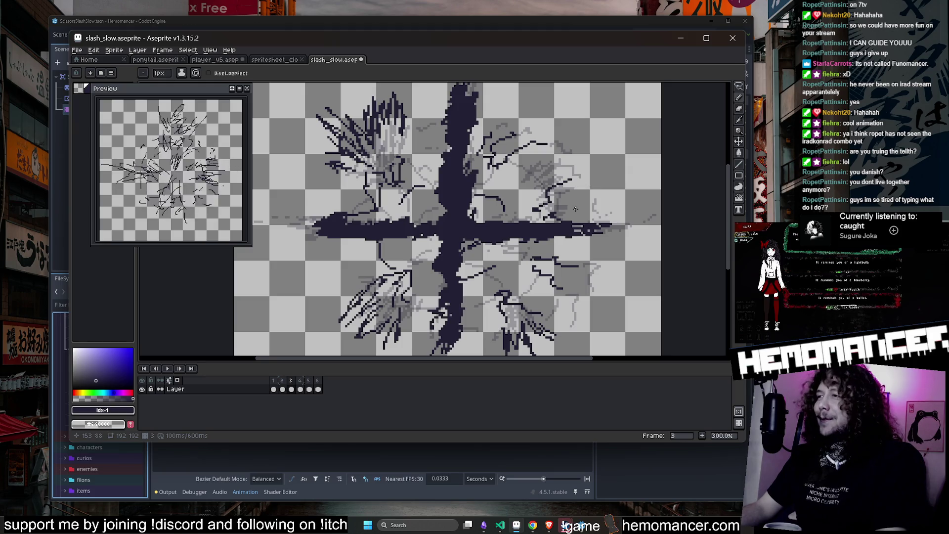
{"action": "scroll", "coordinate": [575, 208], "scroll_direction": "up", "scroll_amount": 1}
{"action": "left_click_drag", "start_coordinate": [600, 223], "coordinate": [566, 211]}
{"action": "mouse_move", "coordinate": [590, 200]}
{"action": "left_mouse_down"}
{"action": "mouse_move", "coordinate": [549, 208]}
{"action": "mouse_move", "coordinate": [559, 202]}
{"action": "left_mouse_up"}
{"action": "left_click_drag", "start_coordinate": [589, 187], "coordinate": [551, 198]}
{"action": "left_click_drag", "start_coordinate": [589, 170], "coordinate": [553, 190]}
{"action": "mouse_move", "coordinate": [618, 151]}
{"action": "left_mouse_down"}
{"action": "mouse_move", "coordinate": [564, 168]}
{"action": "mouse_move", "coordinate": [546, 161]}
{"action": "left_mouse_up"}
{"action": "left_click_drag", "start_coordinate": [584, 132], "coordinate": [558, 142]}
{"action": "scroll", "coordinate": [575, 127], "scroll_direction": "down", "scroll_amount": 2}
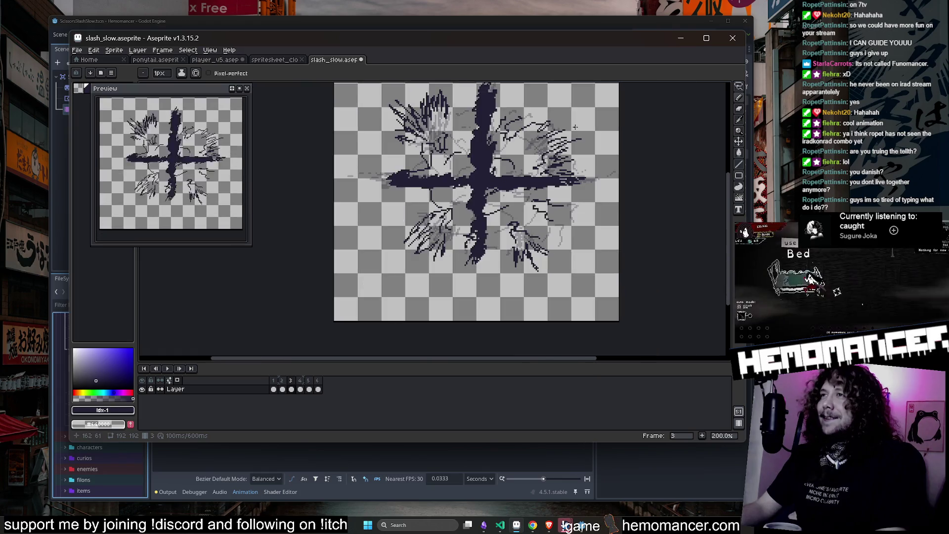
{"action": "key", "text": "Right"}
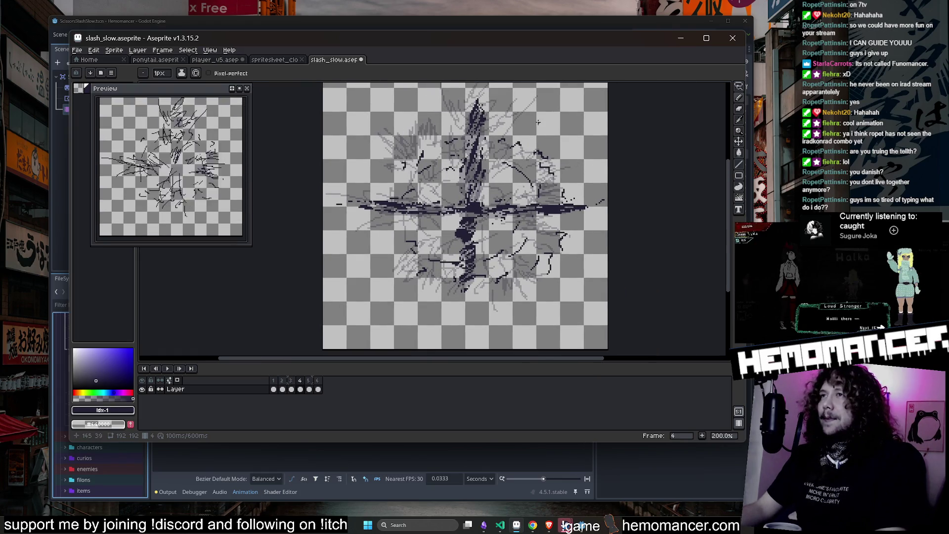
On frame 4, hatch dark strokes at the upper right, right, lower right and below the centre.
{"action": "scroll", "coordinate": [557, 142], "scroll_direction": "up", "scroll_amount": 1}
{"action": "mouse_move", "coordinate": [494, 150]}
{"action": "left_mouse_down"}
{"action": "mouse_move", "coordinate": [507, 128]}
{"action": "mouse_move", "coordinate": [544, 120]}
{"action": "left_mouse_up"}
{"action": "mouse_move", "coordinate": [560, 162]}
{"action": "left_mouse_down"}
{"action": "mouse_move", "coordinate": [596, 182]}
{"action": "mouse_move", "coordinate": [606, 232]}
{"action": "mouse_move", "coordinate": [593, 243]}
{"action": "left_mouse_up"}
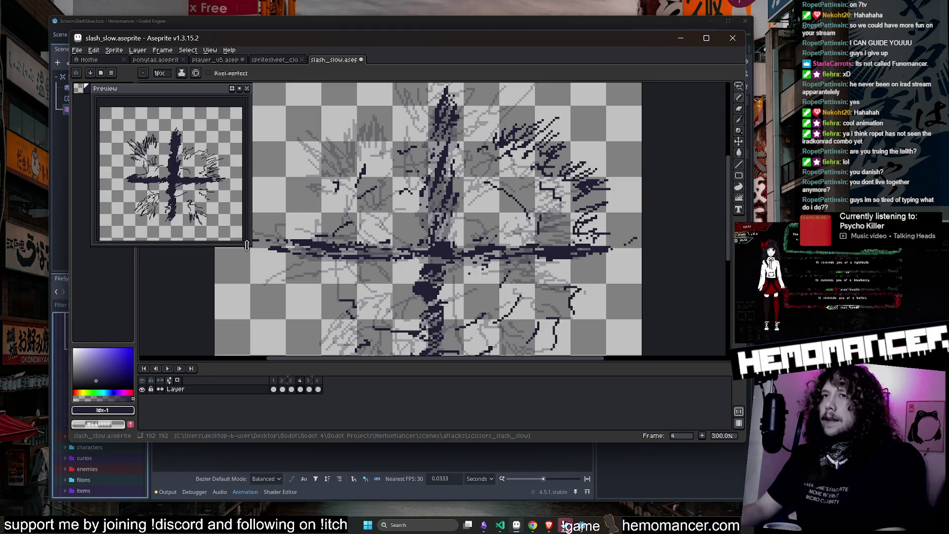
{"action": "scroll", "coordinate": [581, 274], "scroll_direction": "down", "scroll_amount": 1}
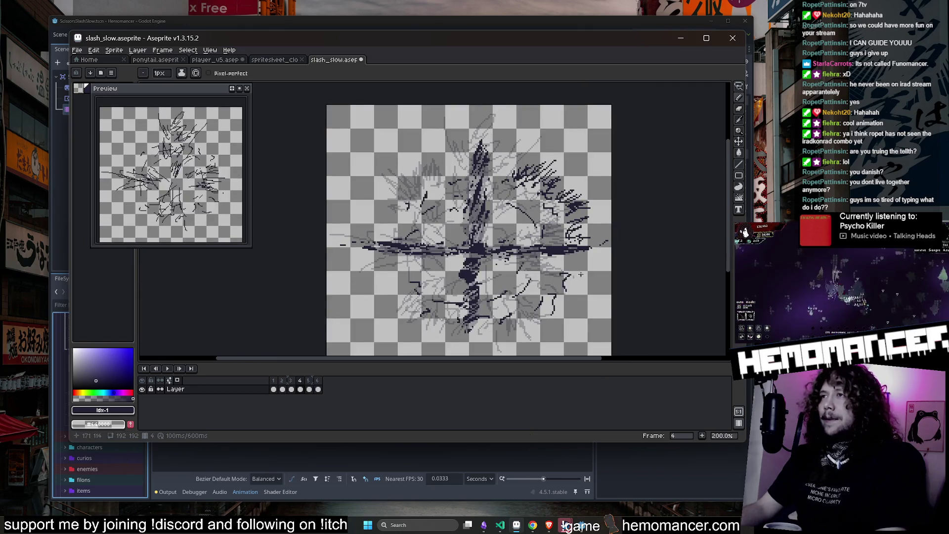
{"action": "scroll", "coordinate": [581, 274], "scroll_direction": "up", "scroll_amount": 1}
{"action": "mouse_move", "coordinate": [562, 255]}
{"action": "left_mouse_down"}
{"action": "mouse_move", "coordinate": [568, 279]}
{"action": "mouse_move", "coordinate": [543, 277]}
{"action": "mouse_move", "coordinate": [549, 316]}
{"action": "mouse_move", "coordinate": [521, 320]}
{"action": "left_mouse_up"}
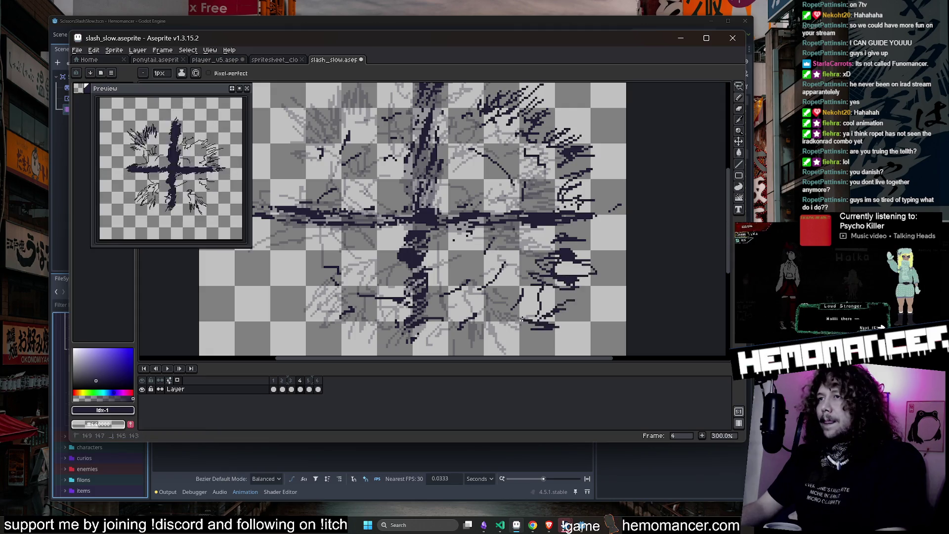
{"action": "scroll", "coordinate": [521, 320], "scroll_direction": "down", "scroll_amount": 1}
{"action": "scroll", "coordinate": [504, 237], "scroll_direction": "up", "scroll_amount": 1}
{"action": "mouse_move", "coordinate": [496, 242]}
{"action": "left_mouse_down"}
{"action": "mouse_move", "coordinate": [494, 279]}
{"action": "mouse_move", "coordinate": [482, 245]}
{"action": "mouse_move", "coordinate": [509, 252]}
{"action": "mouse_move", "coordinate": [531, 275]}
{"action": "left_mouse_up"}
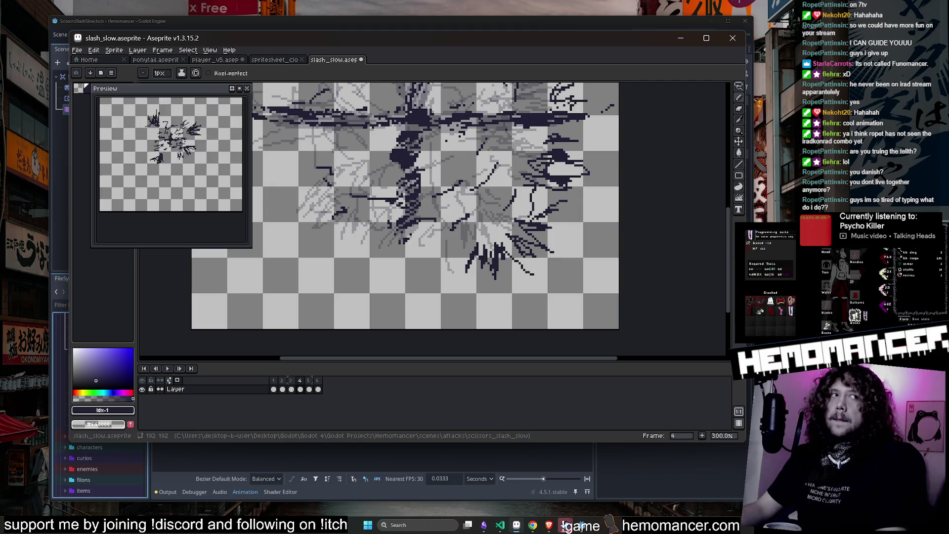
Hatch short dark strokes across the lower left and left of the burst.
{"action": "left_click_drag", "start_coordinate": [412, 261], "coordinate": [439, 277]}
{"action": "left_click_drag", "start_coordinate": [392, 265], "coordinate": [384, 273]}
{"action": "left_click_drag", "start_coordinate": [393, 244], "coordinate": [369, 268]}
{"action": "mouse_move", "coordinate": [375, 242]}
{"action": "left_mouse_down"}
{"action": "mouse_move", "coordinate": [369, 256]}
{"action": "mouse_move", "coordinate": [286, 210]}
{"action": "mouse_move", "coordinate": [328, 255]}
{"action": "left_mouse_up"}
{"action": "scroll", "coordinate": [337, 189], "scroll_direction": "down", "scroll_amount": 2}
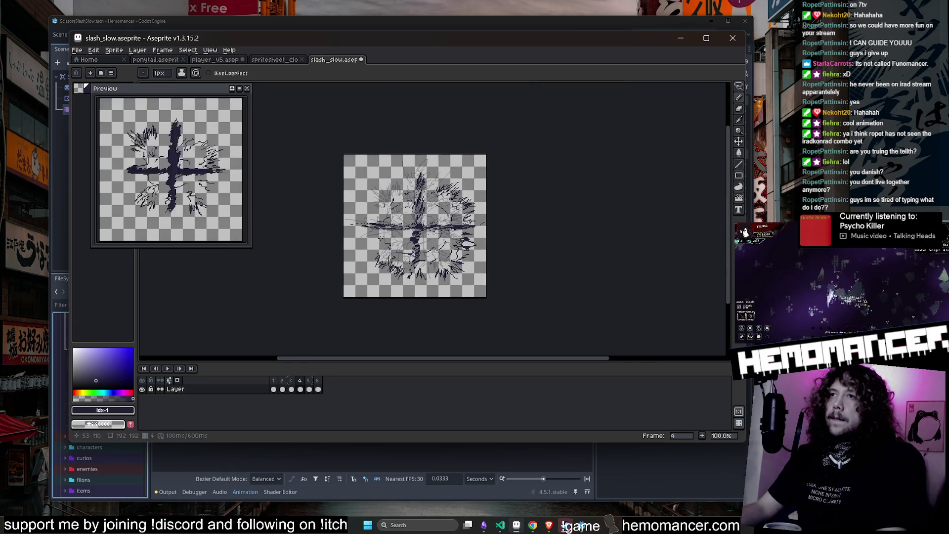
{"action": "scroll", "coordinate": [297, 183], "scroll_direction": "up", "scroll_amount": 2}
{"action": "left_click_drag", "start_coordinate": [395, 252], "coordinate": [356, 267]}
{"action": "left_click_drag", "start_coordinate": [408, 232], "coordinate": [378, 250]}
{"action": "left_click_drag", "start_coordinate": [406, 232], "coordinate": [349, 248]}
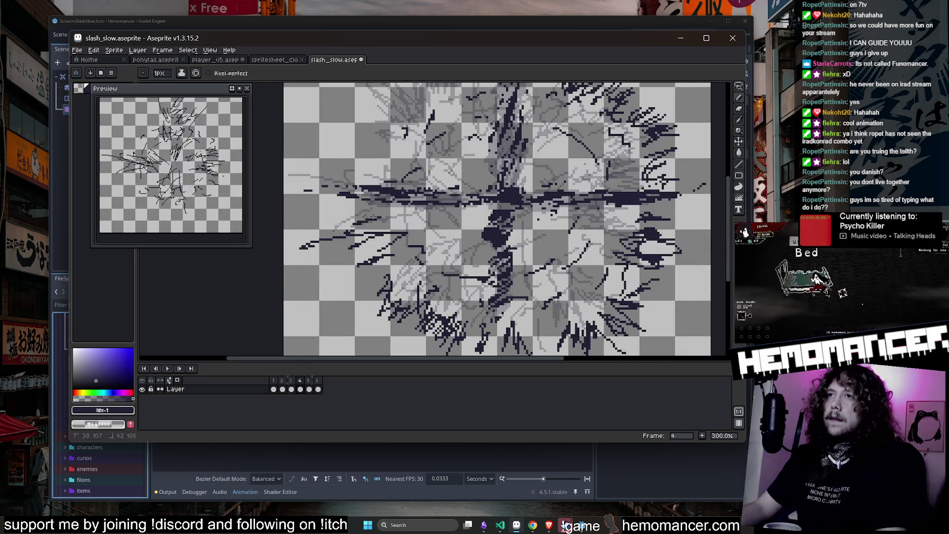
{"action": "scroll", "coordinate": [328, 243], "scroll_direction": "down", "scroll_amount": 1}
{"action": "scroll", "coordinate": [346, 212], "scroll_direction": "up", "scroll_amount": 1}
{"action": "left_click_drag", "start_coordinate": [333, 208], "coordinate": [353, 218]}
Hatch strokes across the upper left and along the top of the burst.
{"action": "mouse_move", "coordinate": [354, 181]}
{"action": "left_mouse_down"}
{"action": "mouse_move", "coordinate": [326, 160]}
{"action": "mouse_move", "coordinate": [334, 150]}
{"action": "left_mouse_up"}
{"action": "mouse_move", "coordinate": [380, 158]}
{"action": "left_mouse_down"}
{"action": "mouse_move", "coordinate": [348, 136]}
{"action": "mouse_move", "coordinate": [380, 127]}
{"action": "left_mouse_up"}
{"action": "left_click_drag", "start_coordinate": [417, 144], "coordinate": [389, 115]}
{"action": "scroll", "coordinate": [396, 148], "scroll_direction": "down", "scroll_amount": 1}
{"action": "scroll", "coordinate": [383, 198], "scroll_direction": "up", "scroll_amount": 1}
{"action": "mouse_move", "coordinate": [369, 208]}
{"action": "left_mouse_down"}
{"action": "mouse_move", "coordinate": [367, 174]}
{"action": "mouse_move", "coordinate": [380, 171]}
{"action": "left_mouse_up"}
{"action": "mouse_move", "coordinate": [412, 196]}
{"action": "left_mouse_down"}
{"action": "mouse_move", "coordinate": [403, 168]}
{"action": "mouse_move", "coordinate": [412, 161]}
{"action": "left_mouse_up"}
{"action": "mouse_move", "coordinate": [436, 177]}
{"action": "left_mouse_down"}
{"action": "mouse_move", "coordinate": [421, 134]}
{"action": "mouse_move", "coordinate": [442, 138]}
{"action": "left_mouse_up"}
{"action": "left_click_drag", "start_coordinate": [482, 163], "coordinate": [495, 142]}
{"action": "left_click_drag", "start_coordinate": [520, 154], "coordinate": [513, 184]}
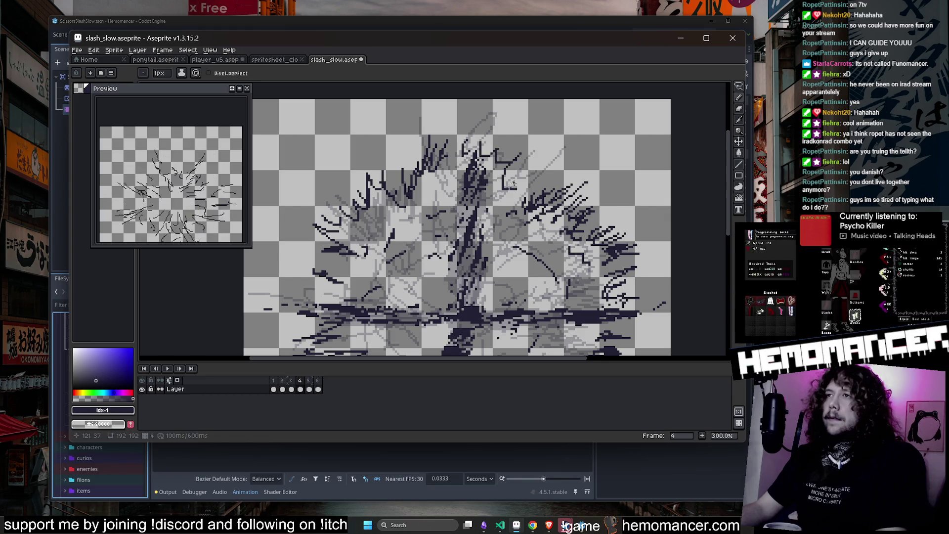
{"action": "left_click", "coordinate": [309, 389]}
On frame 5, draw a diagonal stroke in the upper burst and hatch its lower edge.
{"action": "scroll", "coordinate": [432, 196], "scroll_direction": "down", "scroll_amount": 1}
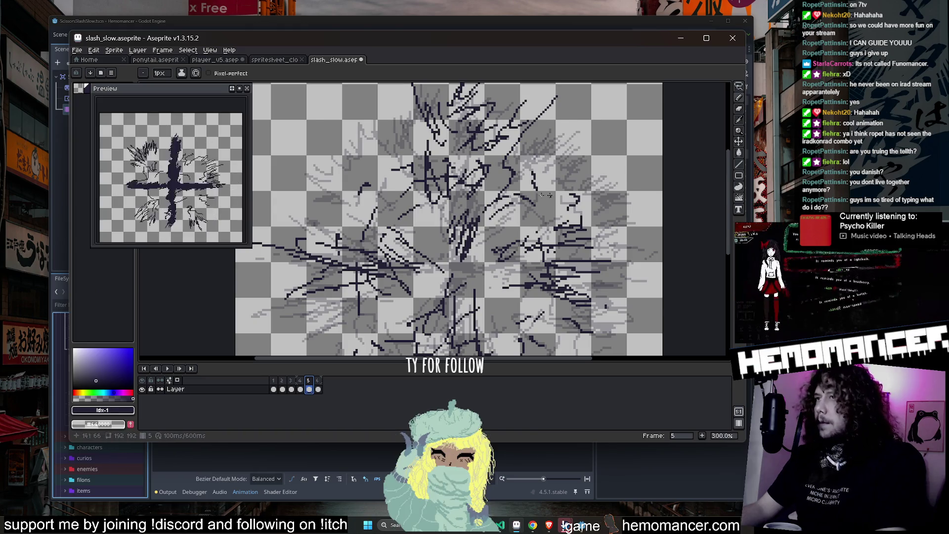
{"action": "scroll", "coordinate": [720, 204], "scroll_direction": "down", "scroll_amount": 2}
{"action": "scroll", "coordinate": [500, 155], "scroll_direction": "up", "scroll_amount": 1}
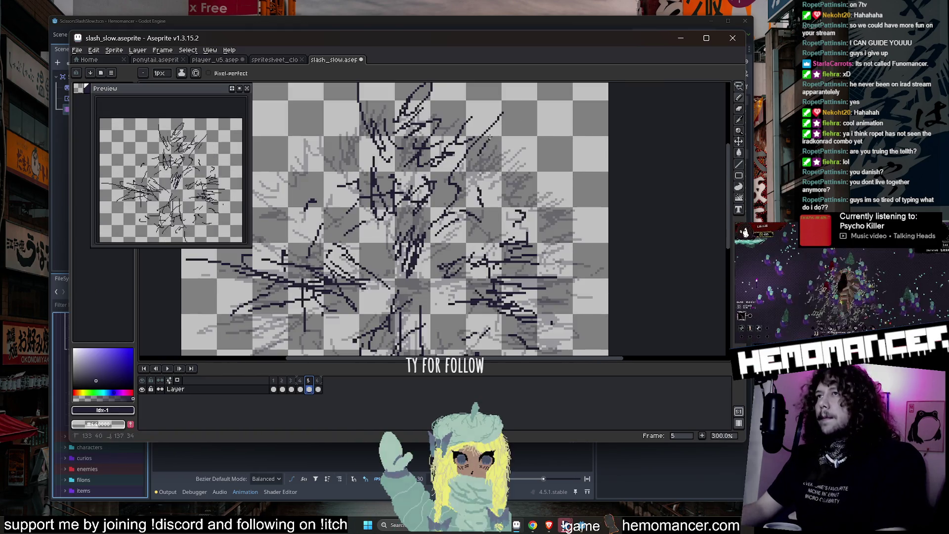
{"action": "mouse_move", "coordinate": [506, 164]}
{"action": "left_mouse_down"}
{"action": "mouse_move", "coordinate": [517, 142]}
{"action": "mouse_move", "coordinate": [541, 135]}
{"action": "left_mouse_up"}
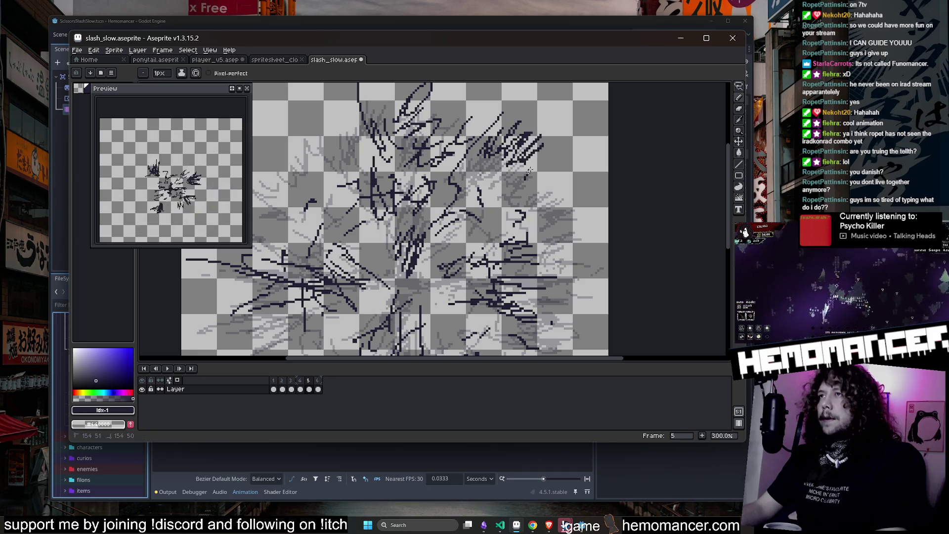
{"action": "scroll", "coordinate": [586, 170], "scroll_direction": "down", "scroll_amount": 1}
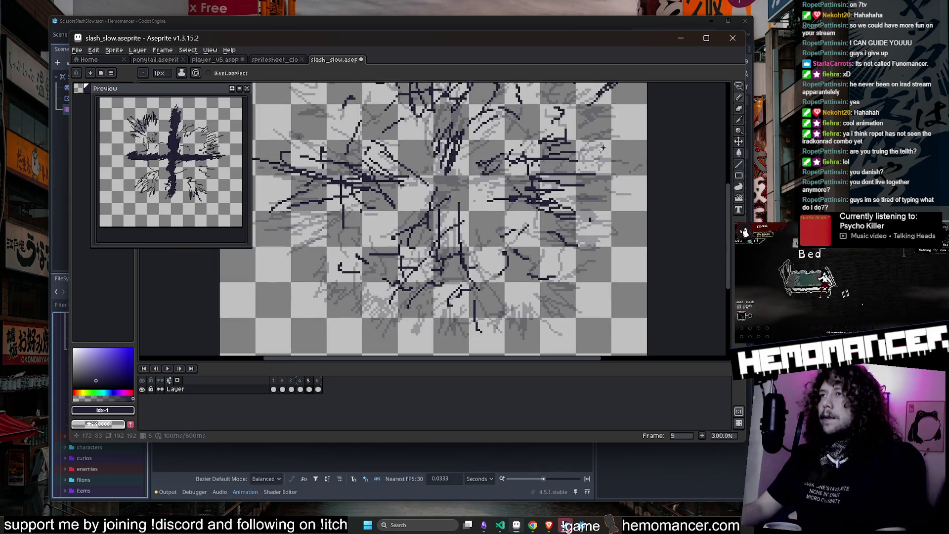
{"action": "mouse_move", "coordinate": [611, 153]}
{"action": "left_mouse_down"}
{"action": "mouse_move", "coordinate": [575, 183]}
{"action": "mouse_move", "coordinate": [581, 223]}
{"action": "mouse_move", "coordinate": [560, 270]}
{"action": "mouse_move", "coordinate": [504, 331]}
{"action": "left_mouse_up"}
{"action": "mouse_move", "coordinate": [506, 298]}
{"action": "left_mouse_down"}
{"action": "mouse_move", "coordinate": [489, 319]}
{"action": "mouse_move", "coordinate": [399, 321]}
{"action": "left_mouse_up"}
Hatch the lower-left area, the left side, and the upper left of the burst.
{"action": "left_click_drag", "start_coordinate": [391, 283], "coordinate": [365, 291]}
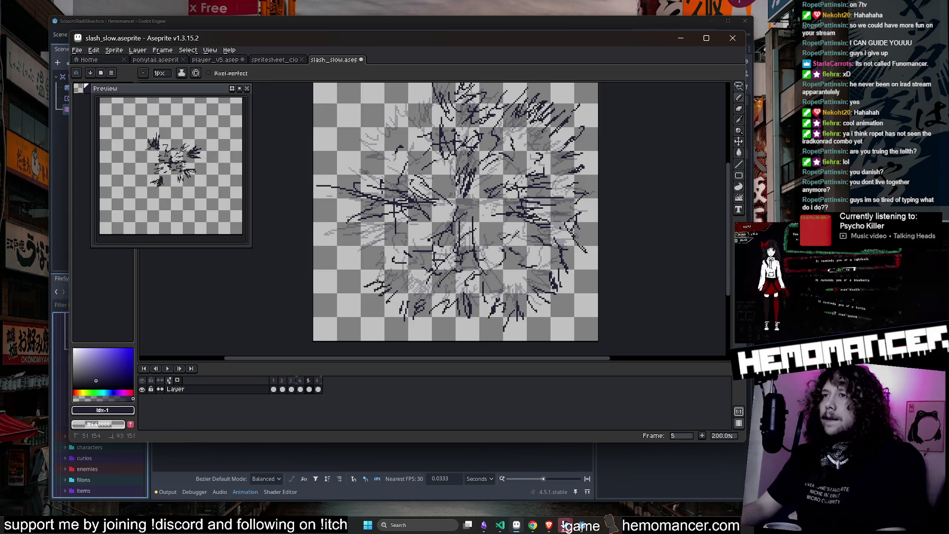
{"action": "left_click_drag", "start_coordinate": [358, 253], "coordinate": [340, 268]}
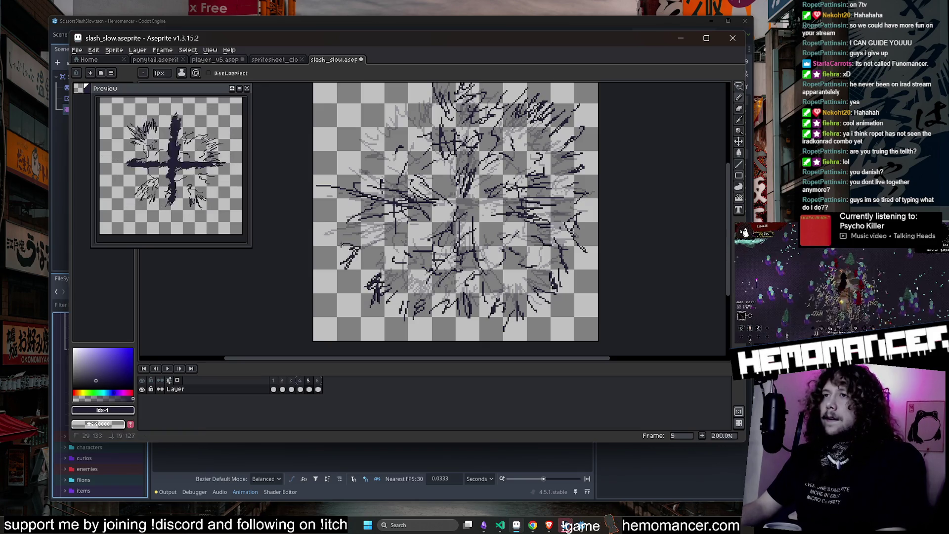
{"action": "left_click_drag", "start_coordinate": [394, 156], "coordinate": [374, 197]}
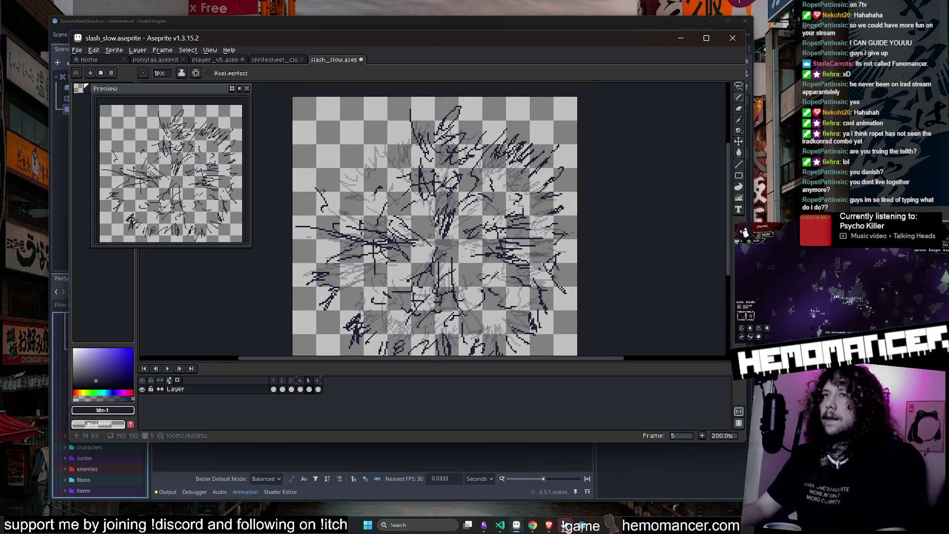
{"action": "left_click_drag", "start_coordinate": [357, 159], "coordinate": [348, 171]}
{"action": "mouse_move", "coordinate": [369, 146]}
{"action": "left_mouse_down"}
{"action": "mouse_move", "coordinate": [356, 171]}
{"action": "mouse_move", "coordinate": [365, 164]}
{"action": "left_mouse_up"}
{"action": "left_click_drag", "start_coordinate": [396, 132], "coordinate": [386, 158]}
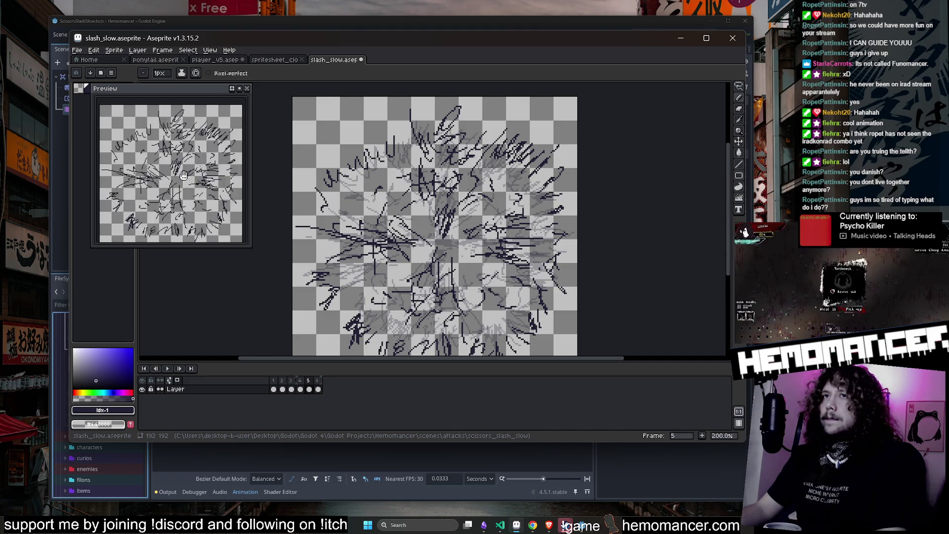
Flip between frames 1, 3 and 4 to compare, settling on frame 3.
{"action": "left_click", "coordinate": [274, 389]}
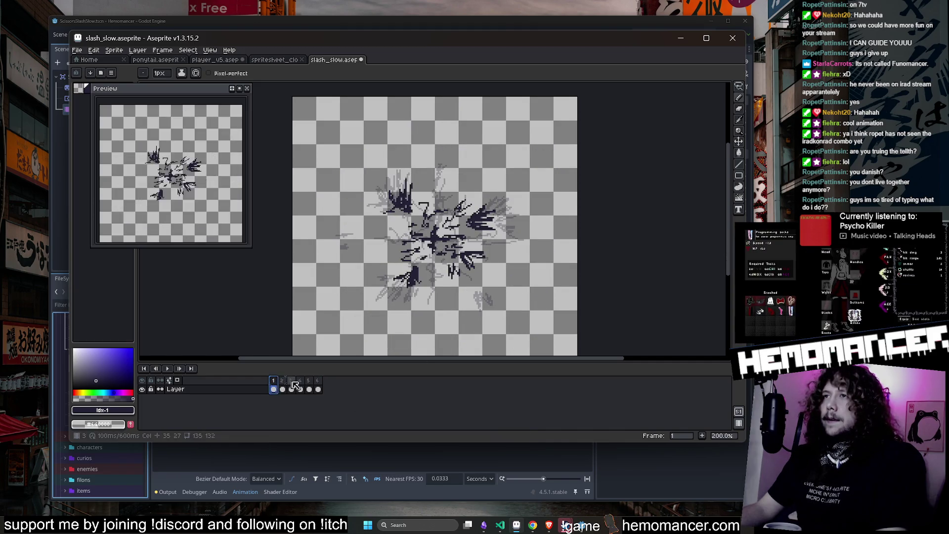
{"action": "left_click", "coordinate": [300, 389]}
{"action": "left_click", "coordinate": [291, 389]}
{"action": "left_click", "coordinate": [300, 389]}
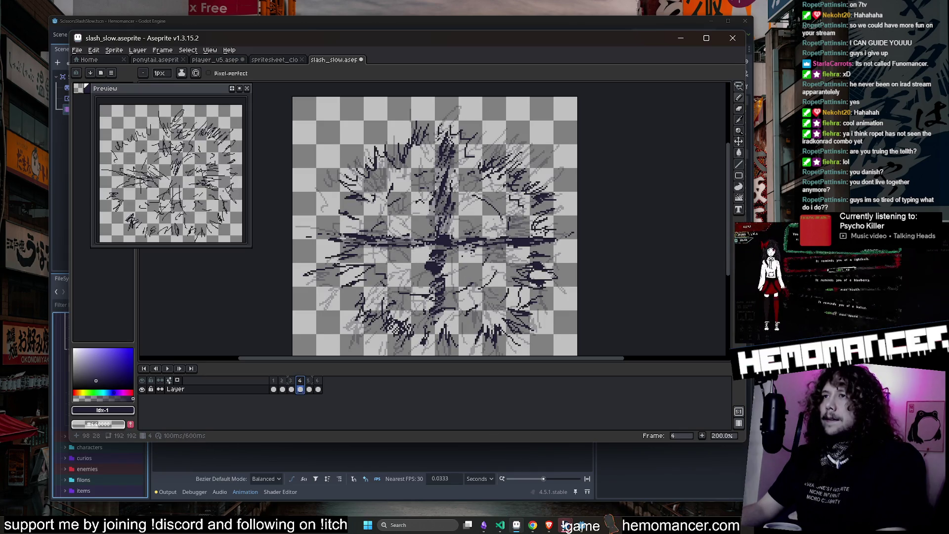
{"action": "left_click", "coordinate": [282, 389]}
{"action": "left_click", "coordinate": [291, 389]}
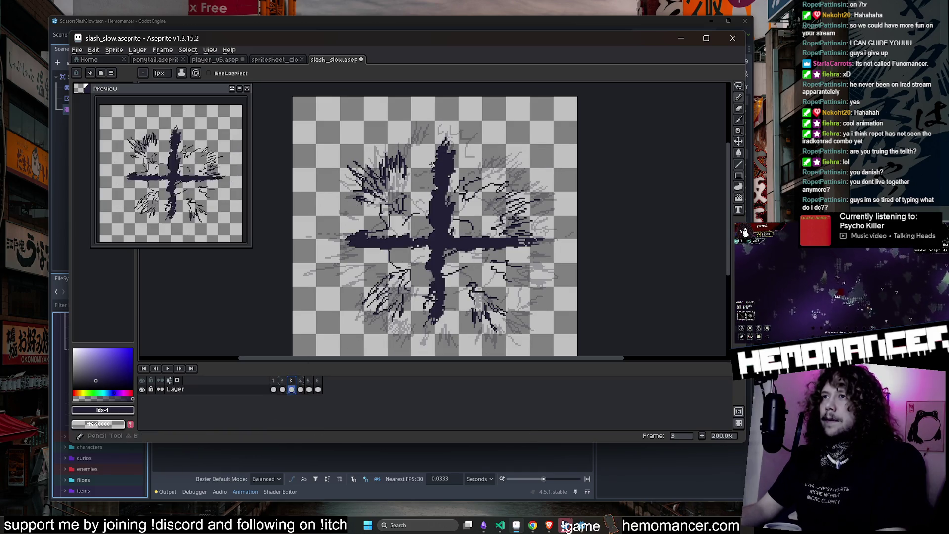
Darken the cross's top and left arm, then thicken the vertical bar's top with a 4px brush.
{"action": "mouse_move", "coordinate": [434, 169]}
{"action": "left_mouse_down"}
{"action": "mouse_move", "coordinate": [435, 148]}
{"action": "mouse_move", "coordinate": [425, 144]}
{"action": "mouse_move", "coordinate": [421, 173]}
{"action": "mouse_move", "coordinate": [447, 145]}
{"action": "mouse_move", "coordinate": [436, 141]}
{"action": "mouse_move", "coordinate": [430, 178]}
{"action": "mouse_move", "coordinate": [457, 168]}
{"action": "left_mouse_up"}
{"action": "mouse_move", "coordinate": [367, 247]}
{"action": "left_mouse_down"}
{"action": "mouse_move", "coordinate": [388, 233]}
{"action": "mouse_move", "coordinate": [358, 230]}
{"action": "mouse_move", "coordinate": [376, 217]}
{"action": "mouse_move", "coordinate": [349, 220]}
{"action": "mouse_move", "coordinate": [346, 242]}
{"action": "left_mouse_up"}
{"action": "key", "text": "plus"}
{"action": "key", "text": "plus"}
{"action": "key", "text": "plus"}
{"action": "mouse_move", "coordinate": [425, 159]}
{"action": "left_mouse_down"}
{"action": "mouse_move", "coordinate": [428, 197]}
{"action": "mouse_move", "coordinate": [424, 140]}
{"action": "left_mouse_up"}
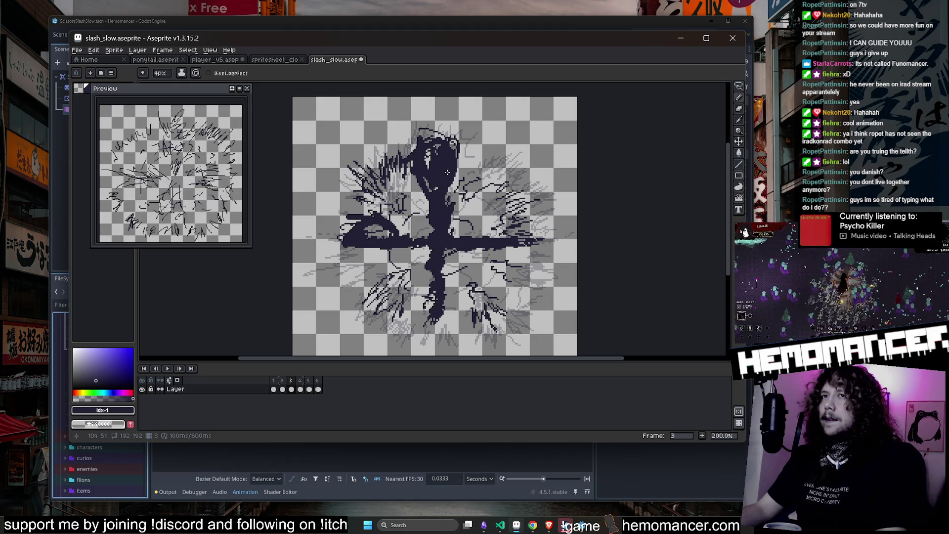
{"action": "left_click", "coordinate": [282, 380]}
{"action": "left_click", "coordinate": [291, 380]}
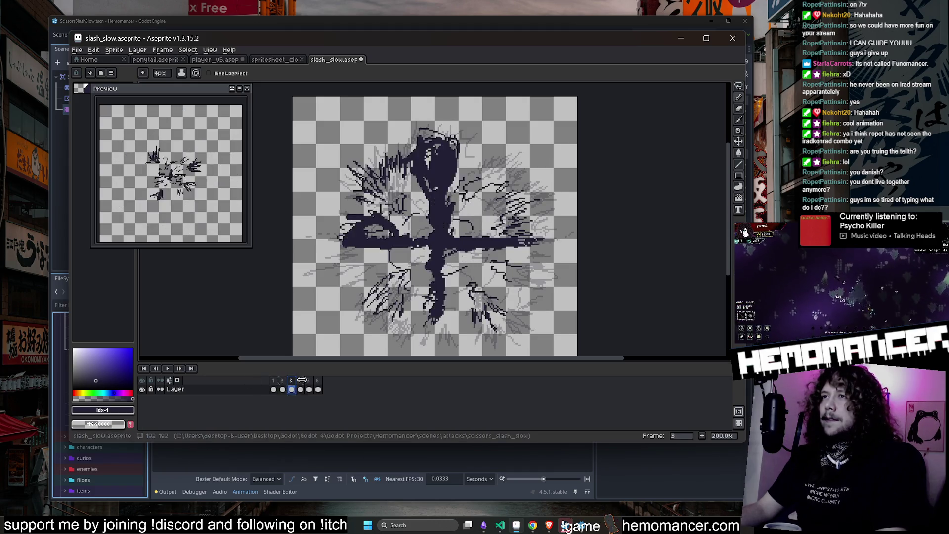
On frame 4, lasso part of the cross strokes and rotate them about 11°.
{"action": "left_click", "coordinate": [303, 383]}
{"action": "key", "text": "q"}
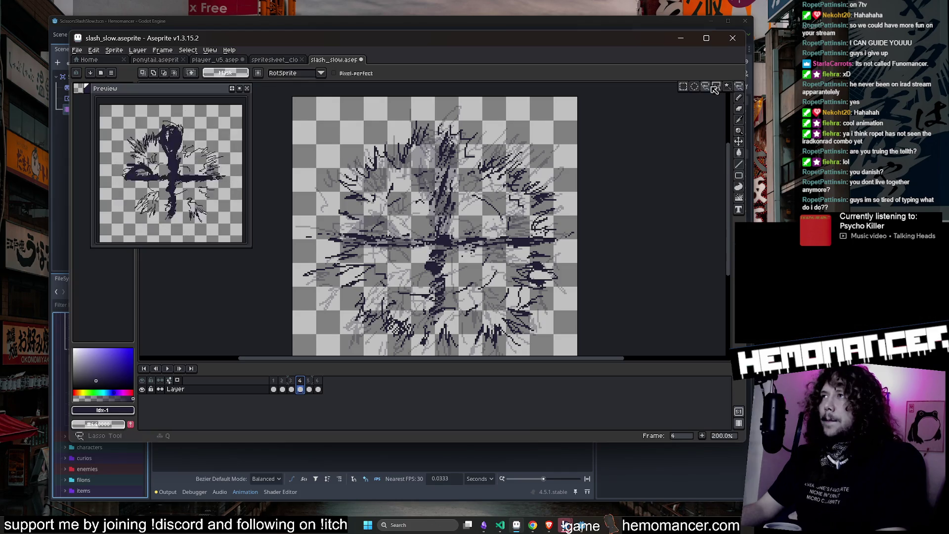
{"action": "left_click_drag", "start_coordinate": [453, 144], "coordinate": [458, 223]}
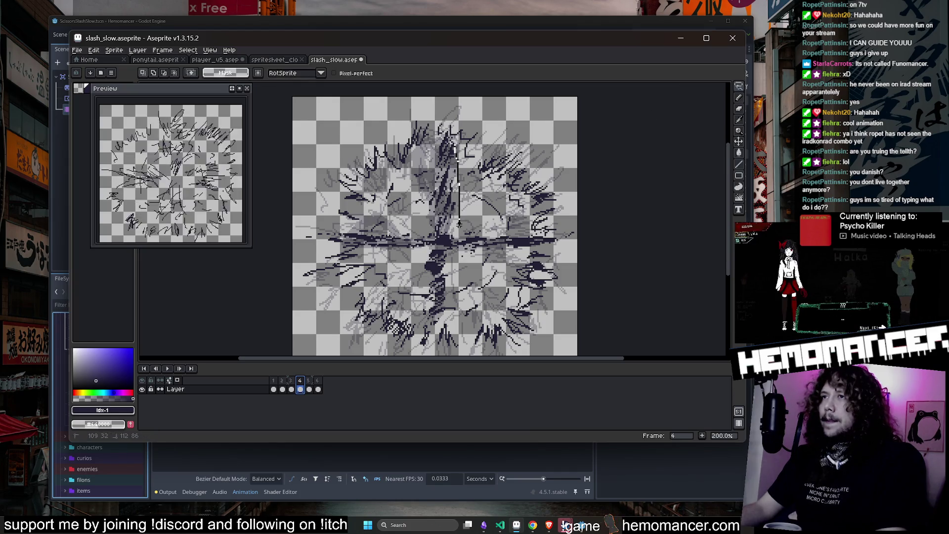
{"action": "mouse_move", "coordinate": [426, 232]}
{"action": "left_mouse_down"}
{"action": "mouse_move", "coordinate": [435, 126]}
{"action": "mouse_move", "coordinate": [447, 122]}
{"action": "left_mouse_up"}
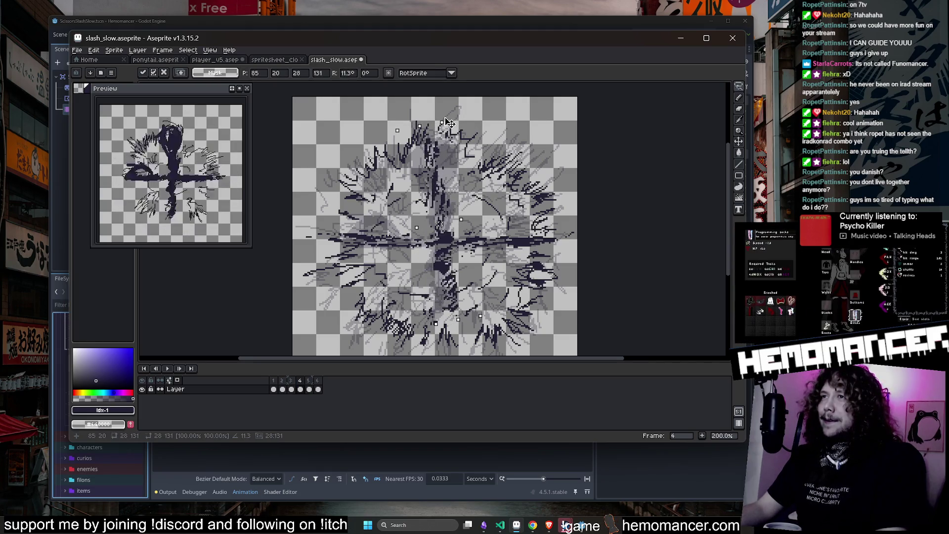
{"action": "key", "text": "ctrl+d"}
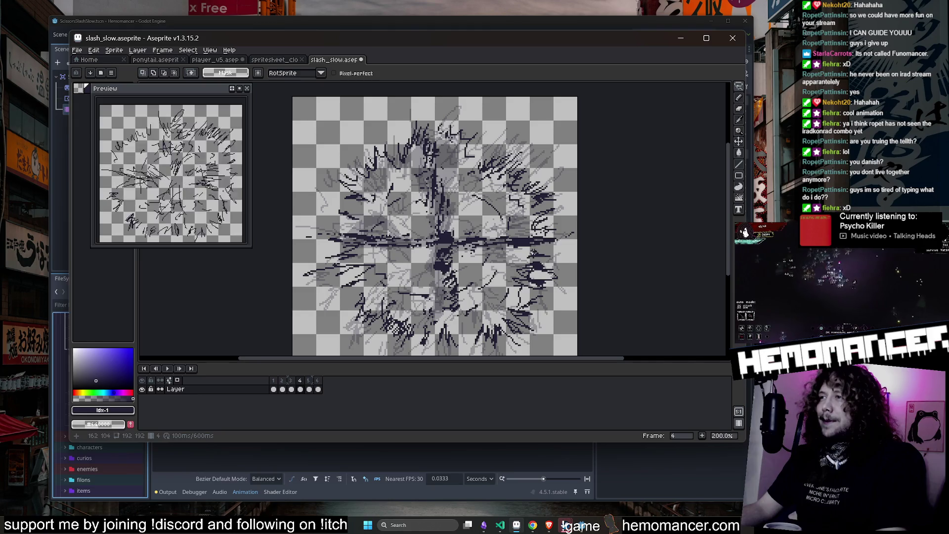
Lasso the cross's horizontal bar and tilt it about 23° into a diagonal slash.
{"action": "left_click_drag", "start_coordinate": [560, 236], "coordinate": [479, 231]}
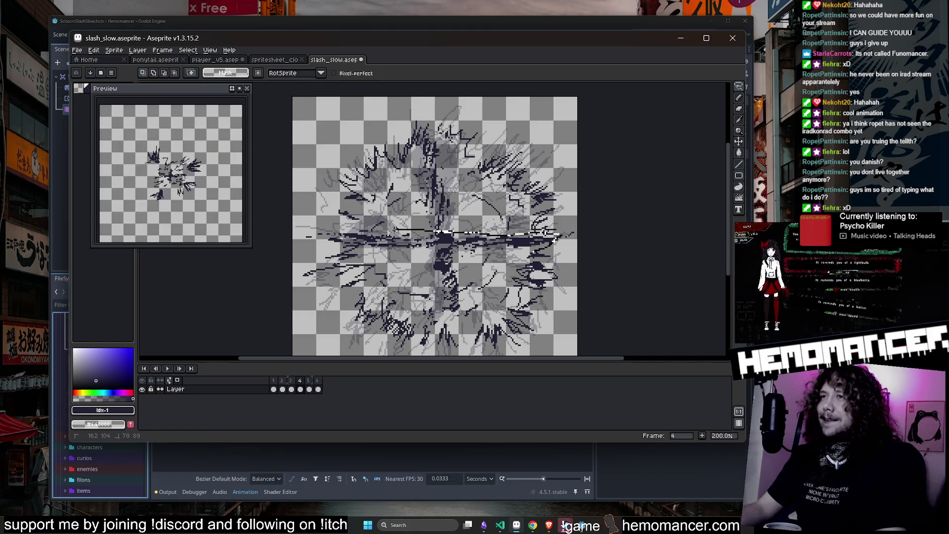
{"action": "mouse_move", "coordinate": [355, 249]}
{"action": "left_mouse_down"}
{"action": "mouse_move", "coordinate": [553, 251]}
{"action": "mouse_move", "coordinate": [568, 224]}
{"action": "mouse_move", "coordinate": [563, 284]}
{"action": "left_mouse_up"}
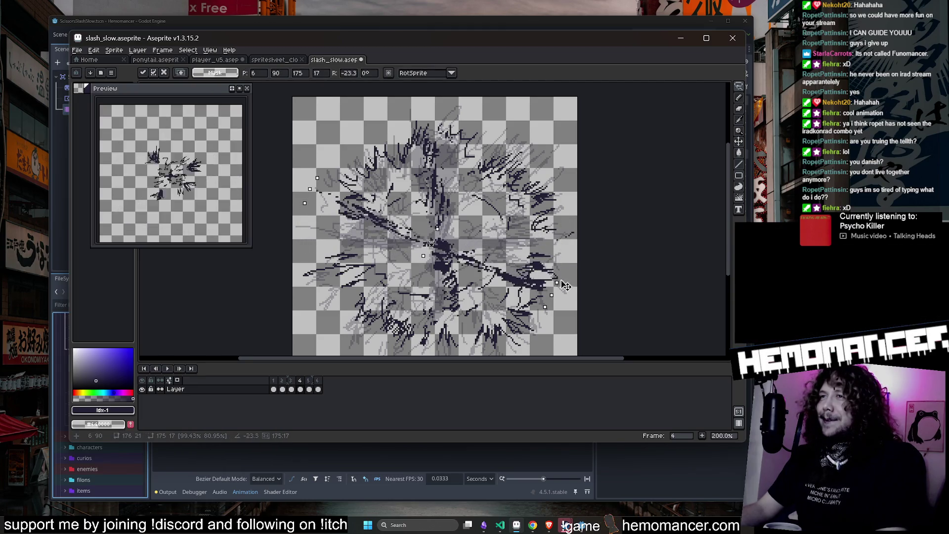
{"action": "left_click", "coordinate": [573, 212]}
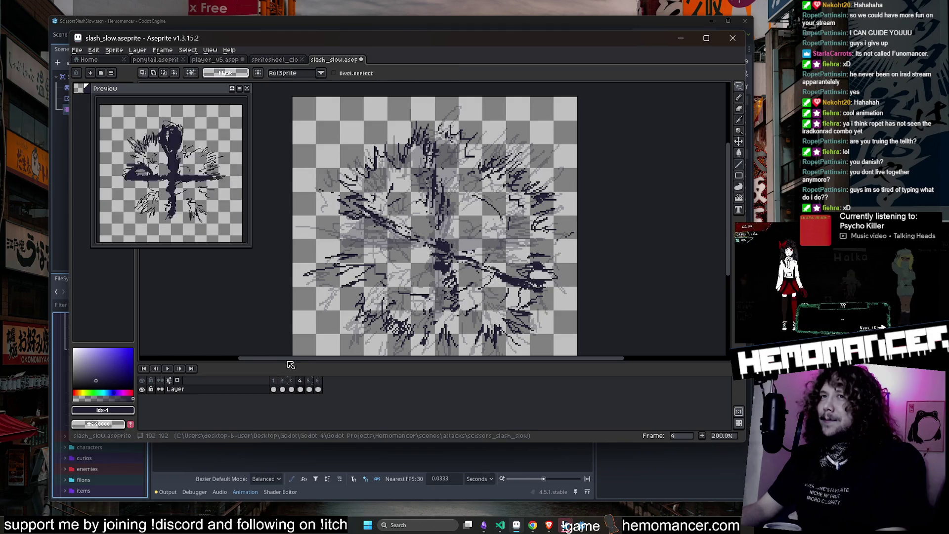
{"action": "left_click", "coordinate": [307, 388]}
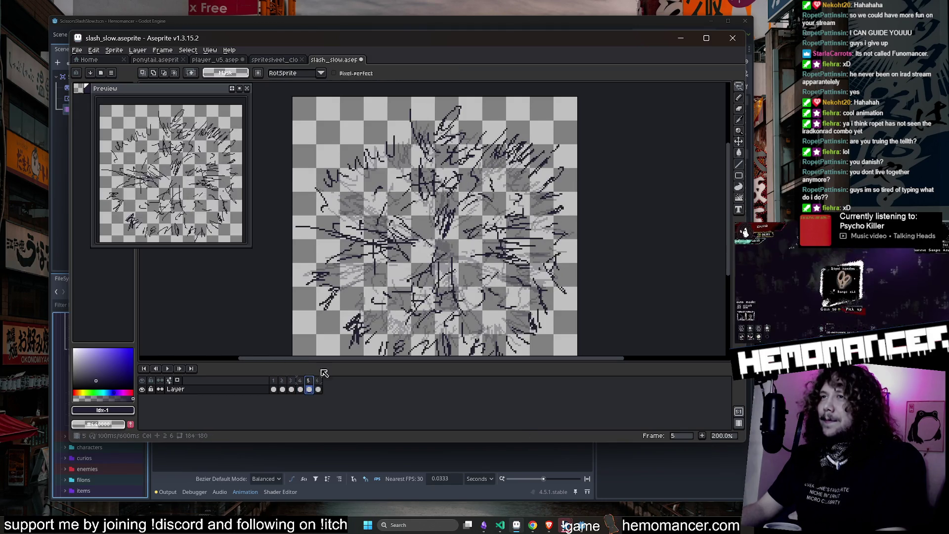
Copy frame 4's central slash strokes and paste them onto frame 5.
{"action": "left_click_drag", "start_coordinate": [504, 197], "coordinate": [497, 182]}
{"action": "key", "text": "comma"}
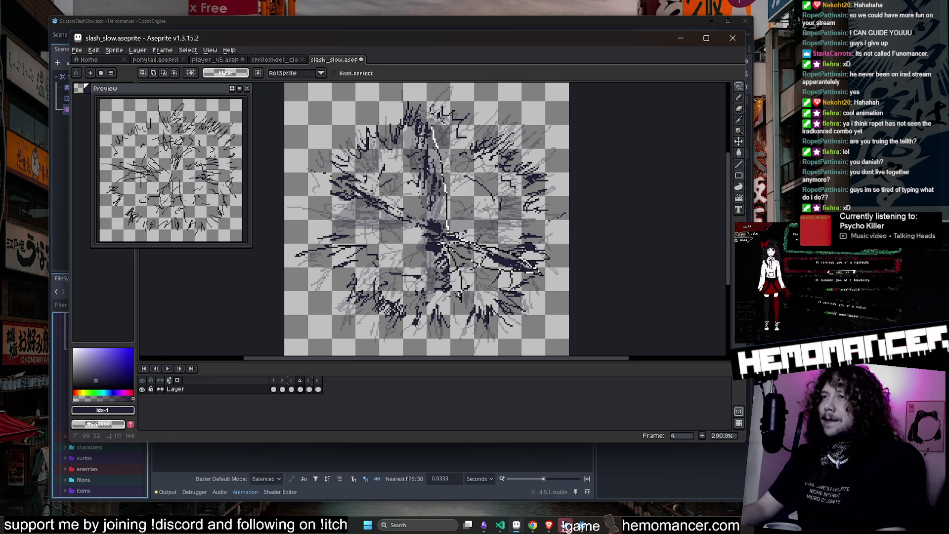
{"action": "key", "text": "ctrl+d"}
{"action": "left_click", "coordinate": [308, 380]}
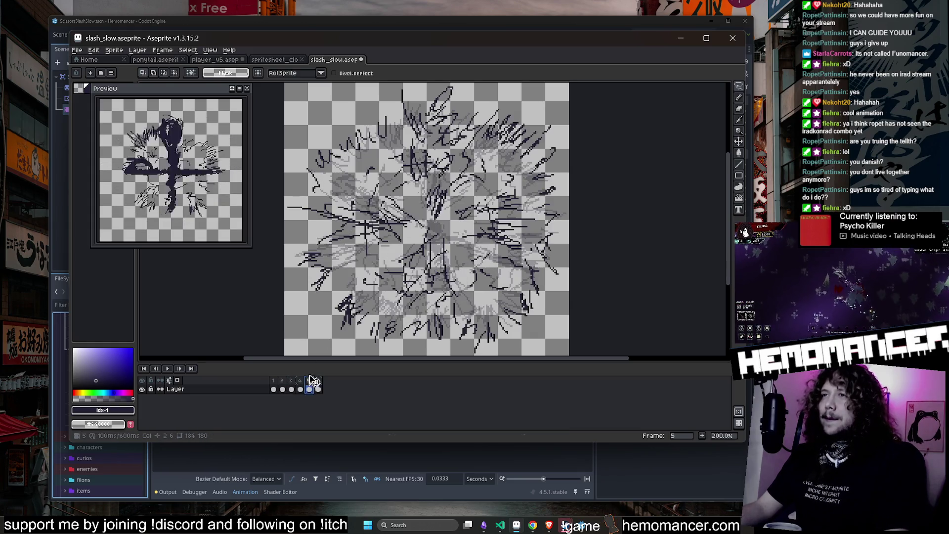
{"action": "key", "text": "ctrl+v"}
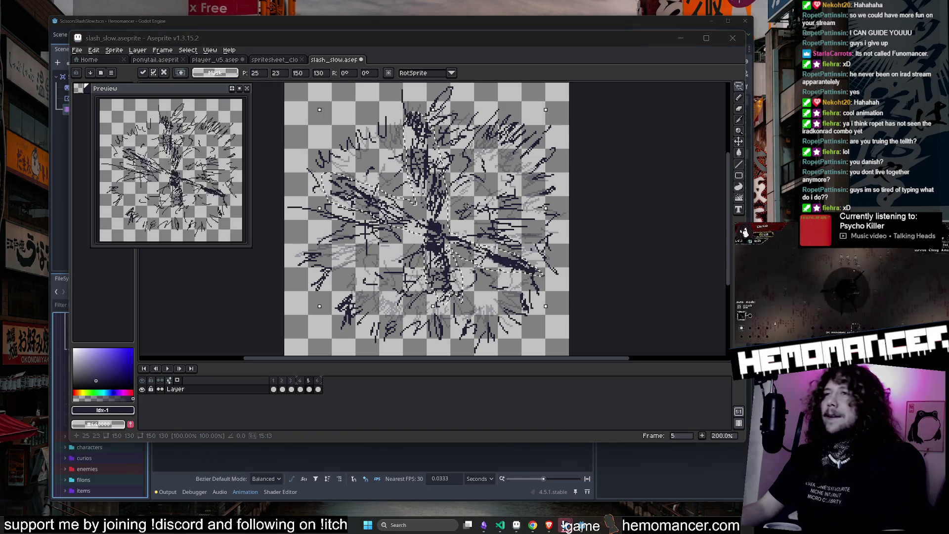
{"action": "left_click", "coordinate": [588, 189]}
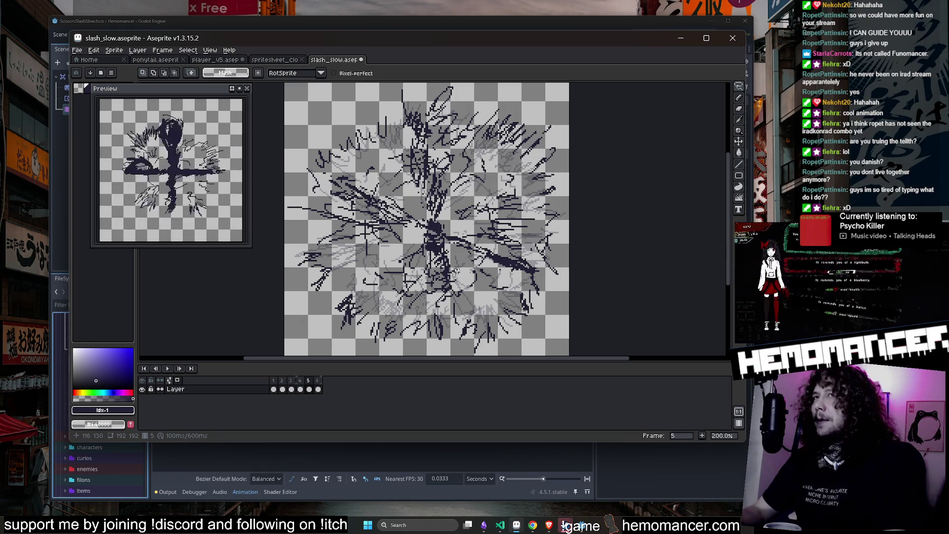
Play the player_v5 attack_slow animation for reference, then return to slash_slow.
{"action": "left_click", "coordinate": [215, 60]}
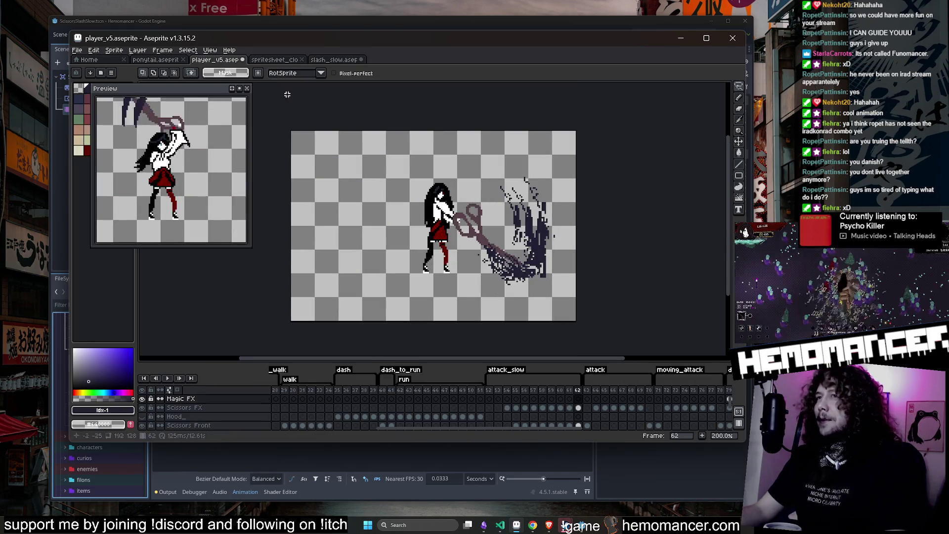
{"action": "left_click", "coordinate": [168, 378]}
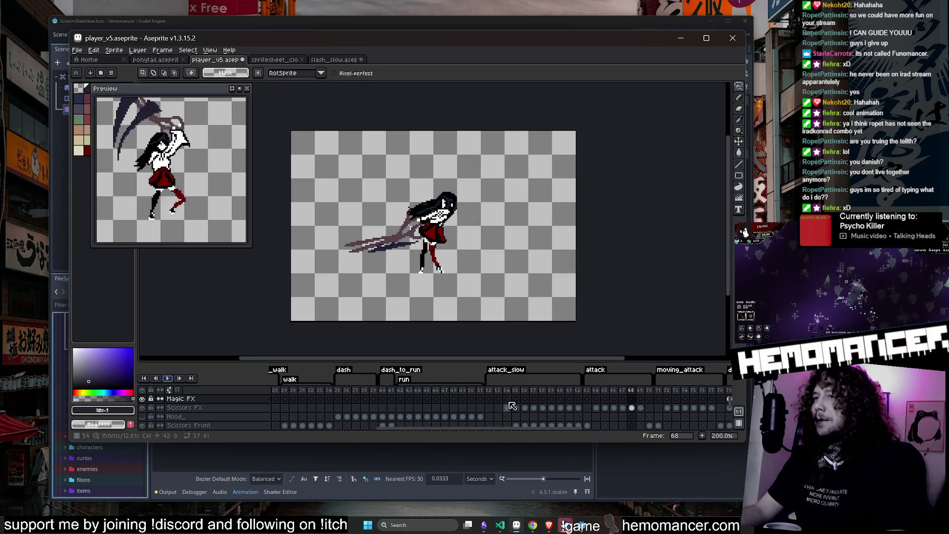
{"action": "left_click", "coordinate": [491, 394]}
{"action": "left_click", "coordinate": [339, 61]}
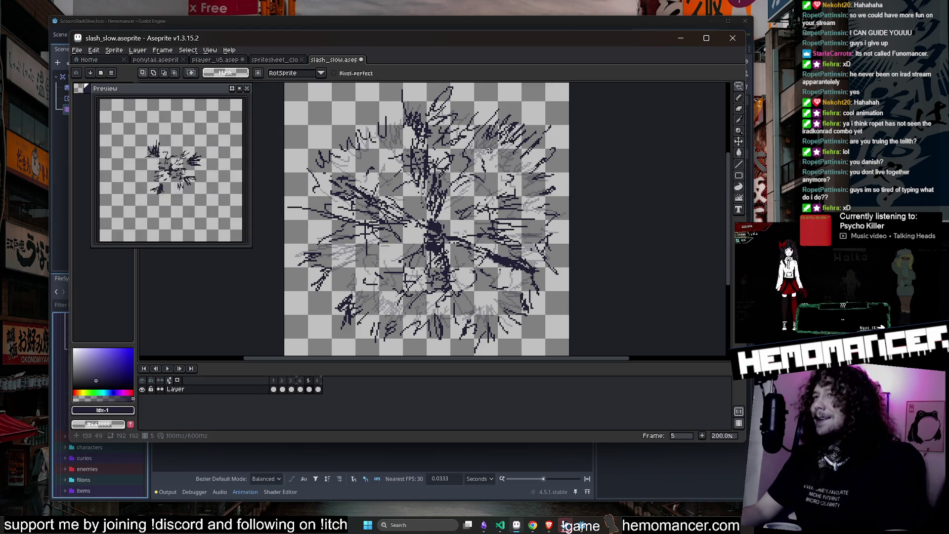
{"action": "left_click", "coordinate": [421, 107]}
Select frame 5's central slash strokes and try a few rotations, cancelling each.
{"action": "mouse_move", "coordinate": [425, 121]}
{"action": "left_mouse_down"}
{"action": "mouse_move", "coordinate": [446, 196]}
{"action": "mouse_move", "coordinate": [443, 223]}
{"action": "mouse_move", "coordinate": [444, 194]}
{"action": "left_mouse_up"}
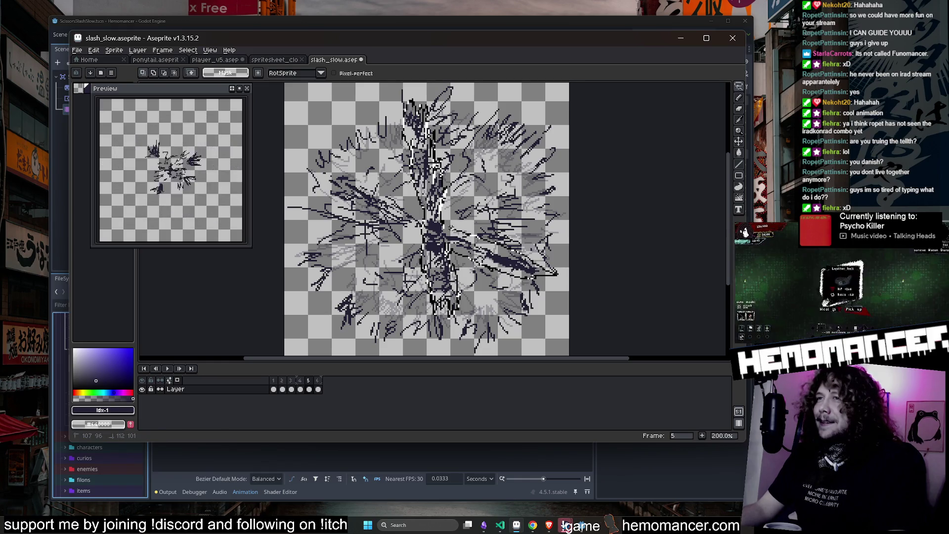
{"action": "key", "text": "ctrl+d"}
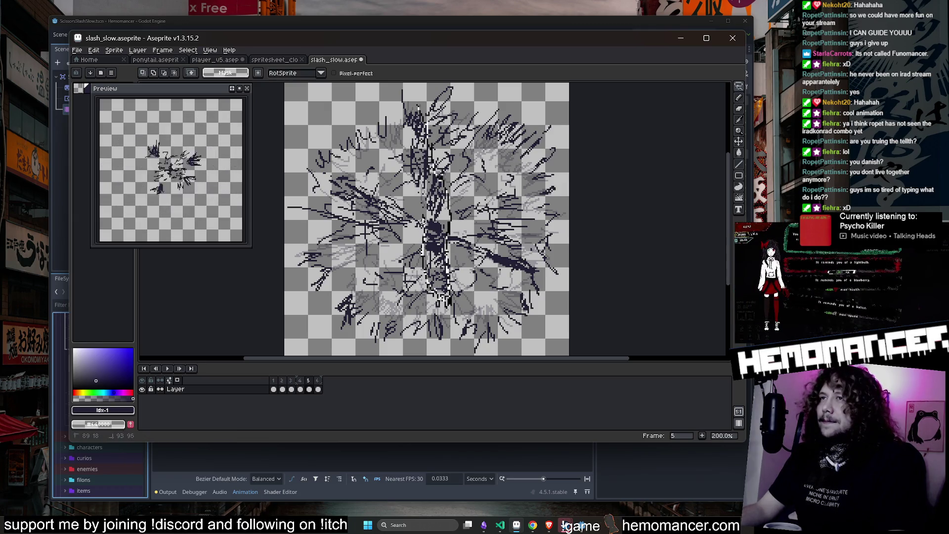
{"action": "key", "text": "ctrl+shift+d"}
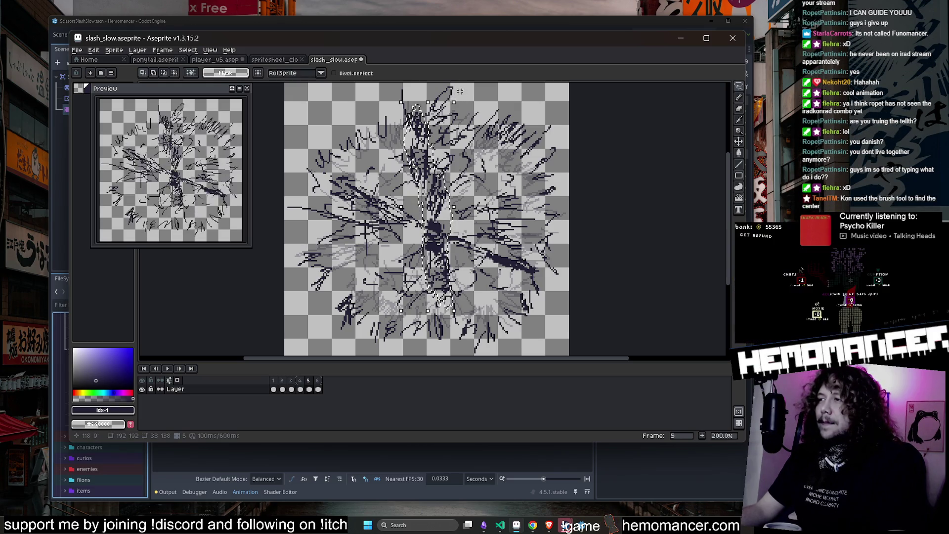
{"action": "left_click_drag", "start_coordinate": [462, 95], "coordinate": [415, 101]}
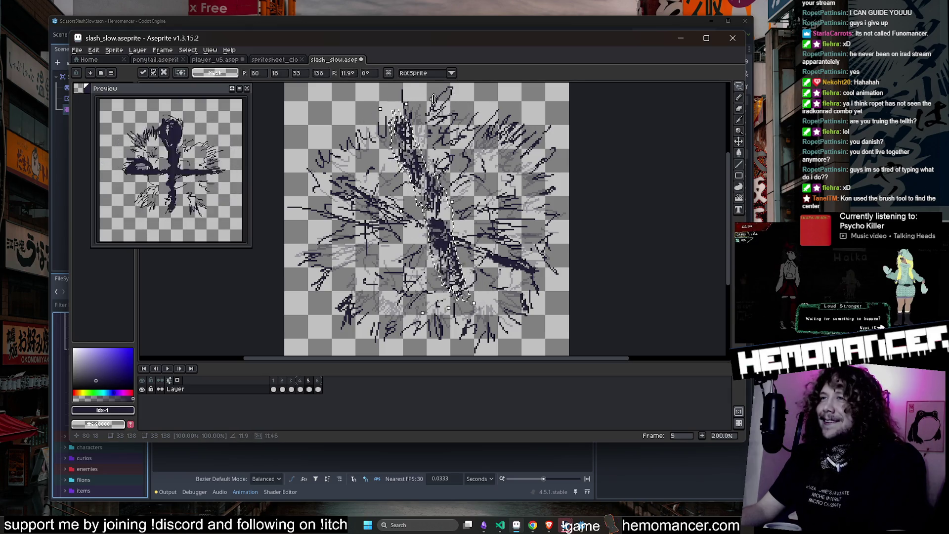
{"action": "left_click_drag", "start_coordinate": [462, 197], "coordinate": [472, 248]}
{"action": "scroll", "coordinate": [472, 252], "scroll_direction": "down", "scroll_amount": 1}
{"action": "scroll", "coordinate": [472, 252], "scroll_direction": "up", "scroll_amount": 1}
{"action": "key", "text": "Escape"}
{"action": "mouse_move", "coordinate": [460, 207]}
{"action": "left_mouse_down"}
{"action": "mouse_move", "coordinate": [445, 227]}
{"action": "mouse_move", "coordinate": [428, 209]}
{"action": "left_mouse_up"}
{"action": "scroll", "coordinate": [488, 188], "scroll_direction": "down", "scroll_amount": 1}
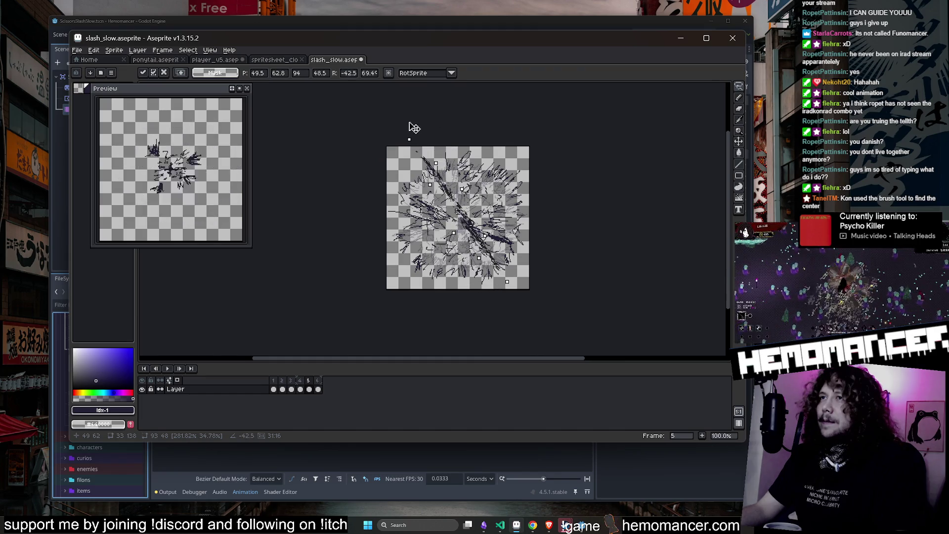
{"action": "scroll", "coordinate": [451, 227], "scroll_direction": "up", "scroll_amount": 1}
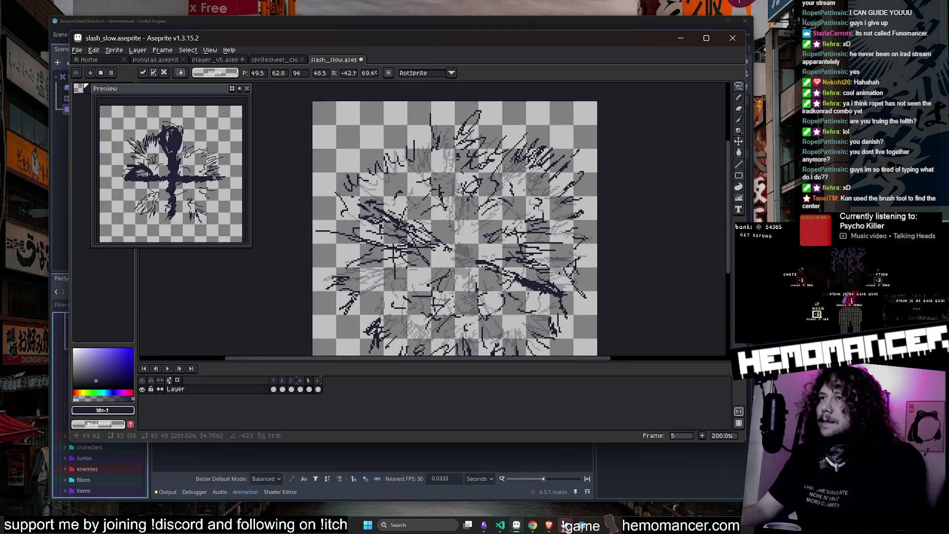
{"action": "scroll", "coordinate": [451, 227], "scroll_direction": "down", "scroll_amount": 1}
{"action": "key", "text": "Escape"}
{"action": "scroll", "coordinate": [461, 141], "scroll_direction": "up", "scroll_amount": 1}
Rotate and skew the slash into a steep diagonal of about 33° and apply it.
{"action": "left_click_drag", "start_coordinate": [481, 145], "coordinate": [451, 149]}
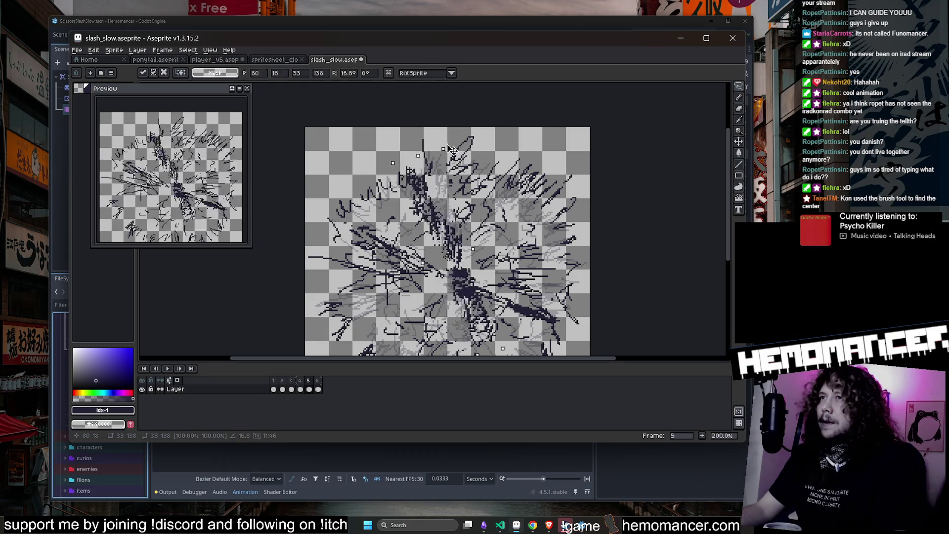
{"action": "left_click_drag", "start_coordinate": [479, 243], "coordinate": [509, 296]}
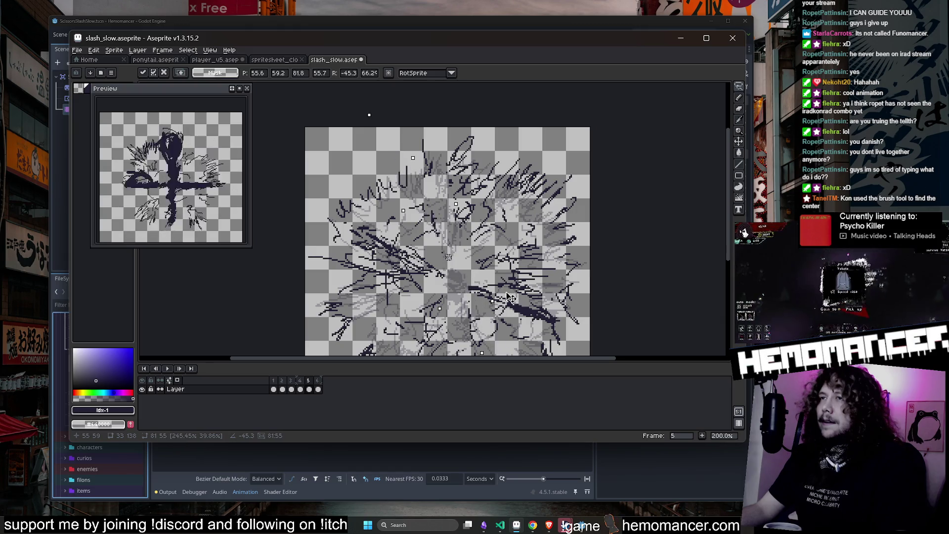
{"action": "mouse_move", "coordinate": [512, 301]}
{"action": "left_mouse_down"}
{"action": "mouse_move", "coordinate": [507, 262]}
{"action": "mouse_move", "coordinate": [507, 284]}
{"action": "left_mouse_up"}
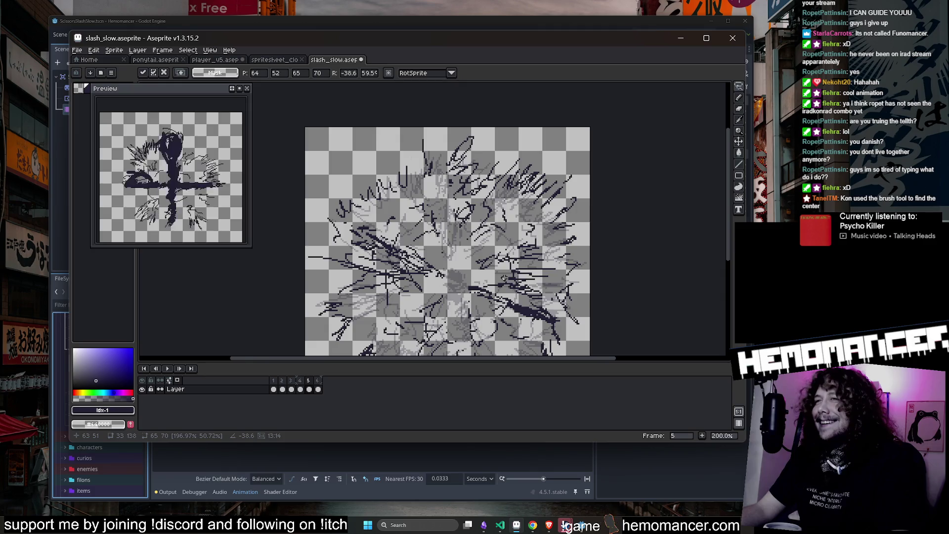
{"action": "key", "text": "Return"}
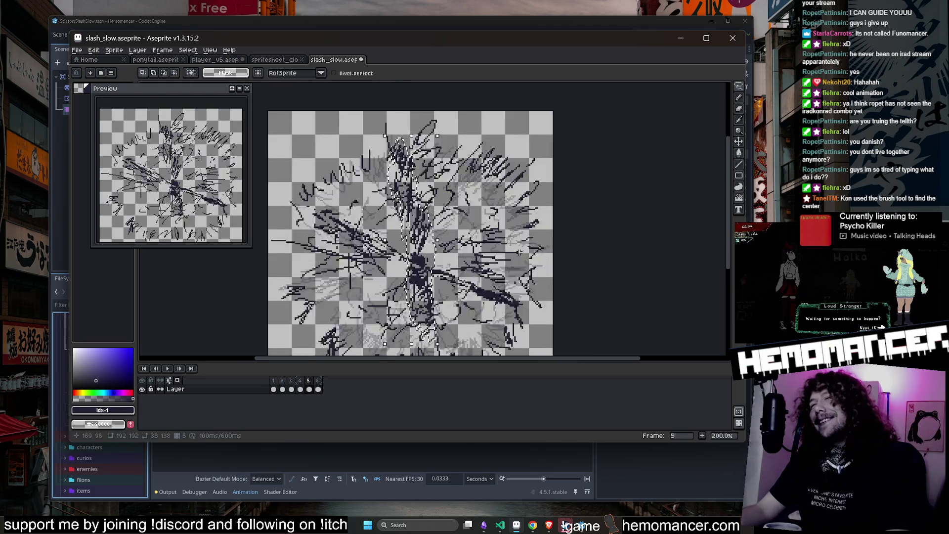
{"action": "scroll", "coordinate": [520, 252], "scroll_direction": "up", "scroll_amount": 2}
{"action": "mouse_move", "coordinate": [431, 317]}
{"action": "left_mouse_down"}
{"action": "mouse_move", "coordinate": [421, 327]}
{"action": "mouse_move", "coordinate": [395, 166]}
{"action": "mouse_move", "coordinate": [360, 168]}
{"action": "mouse_move", "coordinate": [351, 183]}
{"action": "left_mouse_up"}
{"action": "scroll", "coordinate": [400, 198], "scroll_direction": "down", "scroll_amount": 3}
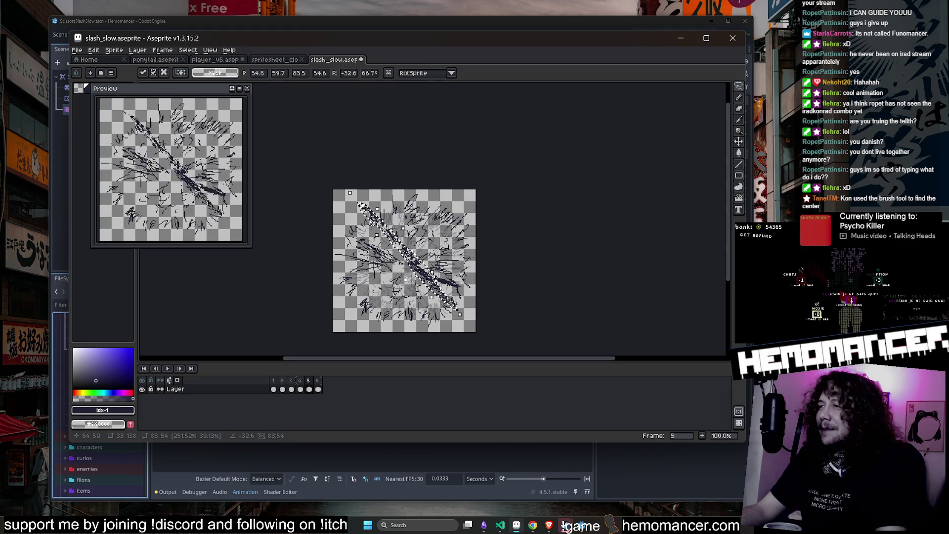
{"action": "scroll", "coordinate": [398, 232], "scroll_direction": "up", "scroll_amount": 1}
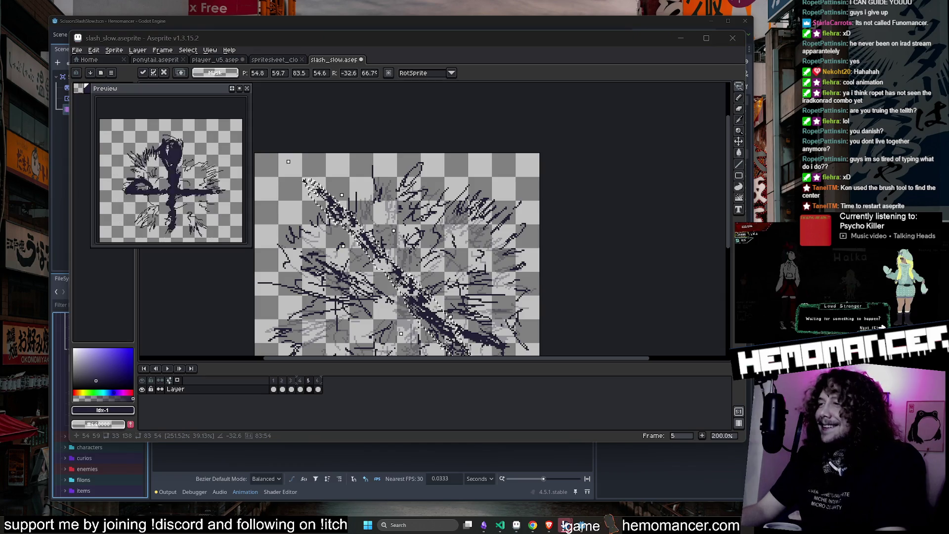
{"action": "key", "text": "Delete"}
{"action": "key", "text": "ctrl+z"}
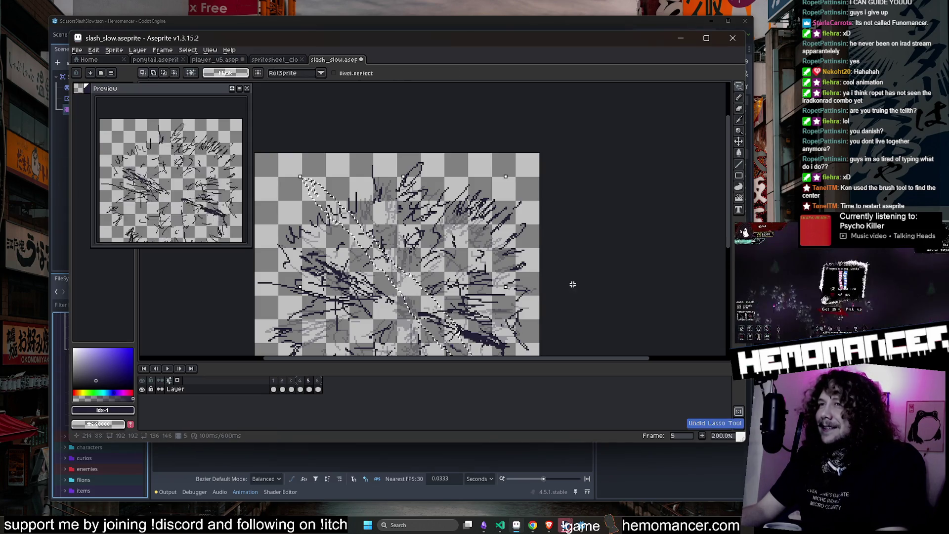
Revert frame 5's slash to its original vertical strokes and save the file.
{"action": "scroll", "coordinate": [570, 282], "scroll_direction": "down", "scroll_amount": 1}
{"action": "scroll", "coordinate": [564, 245], "scroll_direction": "up", "scroll_amount": 1}
{"action": "key", "text": "ctrl+z"}
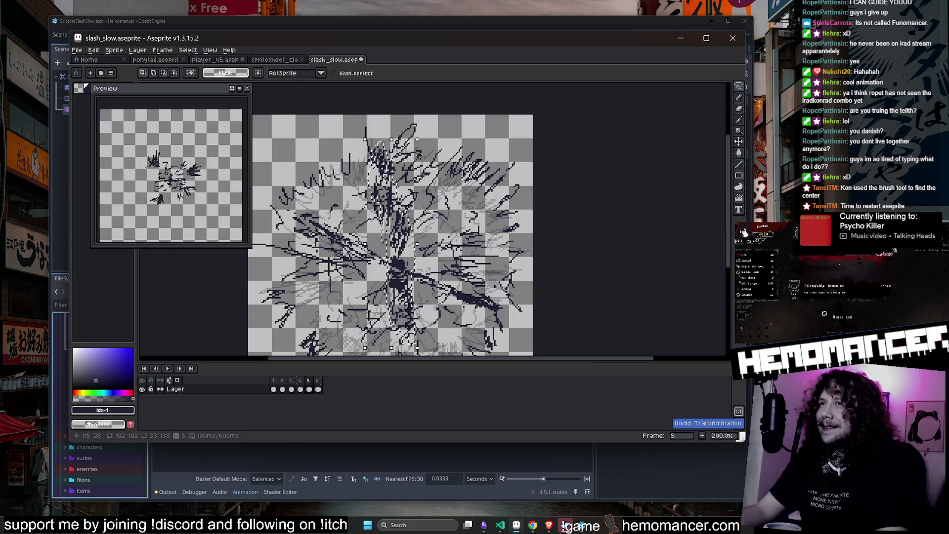
{"action": "key", "text": "ctrl+s"}
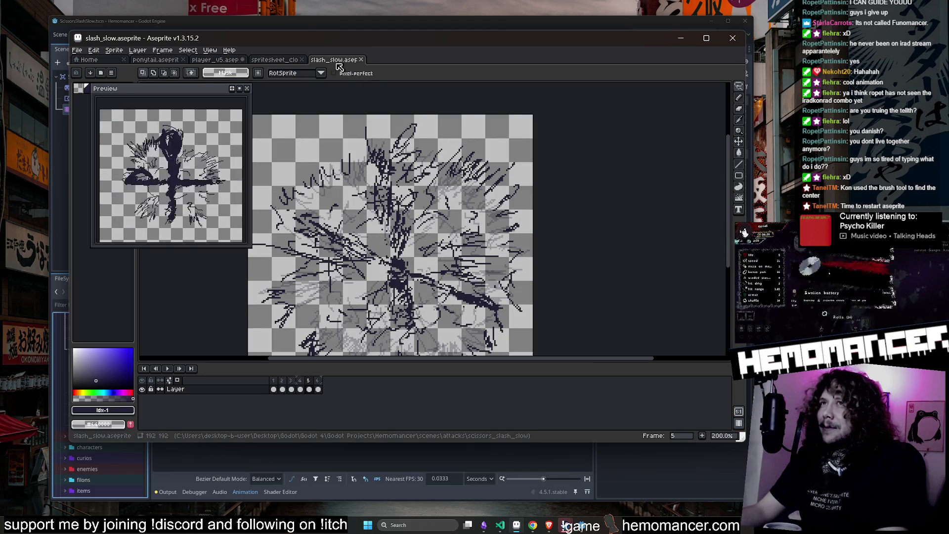
Select the slash region, skew it and rotate it to lie more horizontally.
{"action": "scroll", "coordinate": [459, 162], "scroll_direction": "down", "scroll_amount": 1}
{"action": "scroll", "coordinate": [491, 216], "scroll_direction": "up", "scroll_amount": 2}
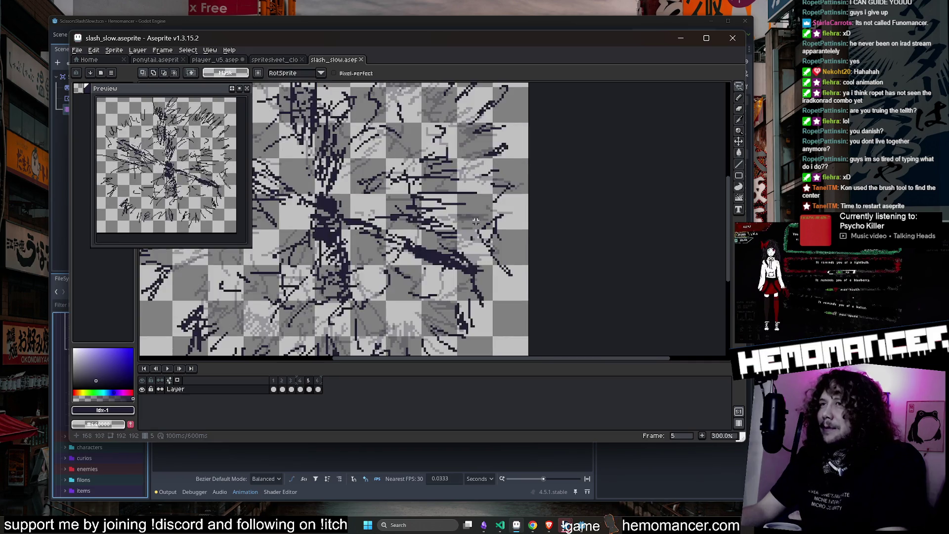
{"action": "scroll", "coordinate": [490, 216], "scroll_direction": "down", "scroll_amount": 1}
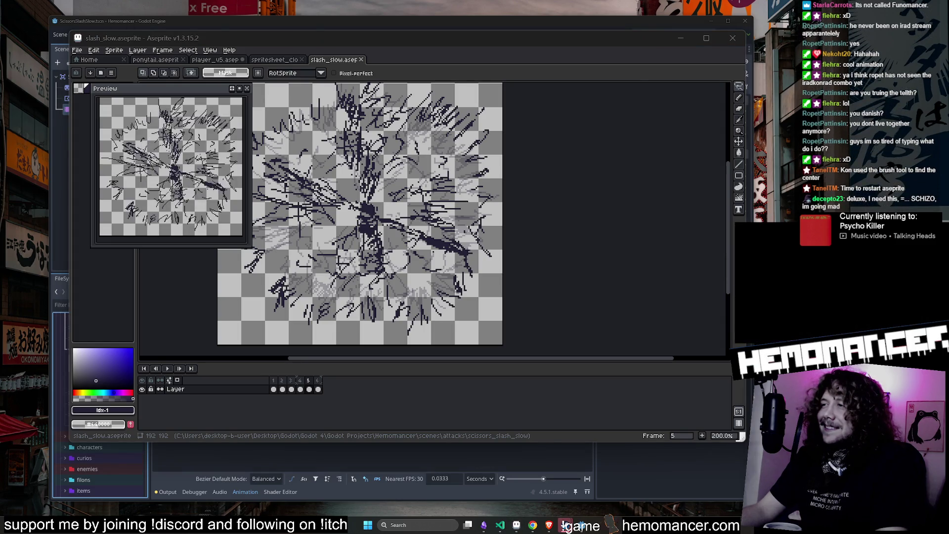
{"action": "left_click_drag", "start_coordinate": [409, 201], "coordinate": [484, 213]}
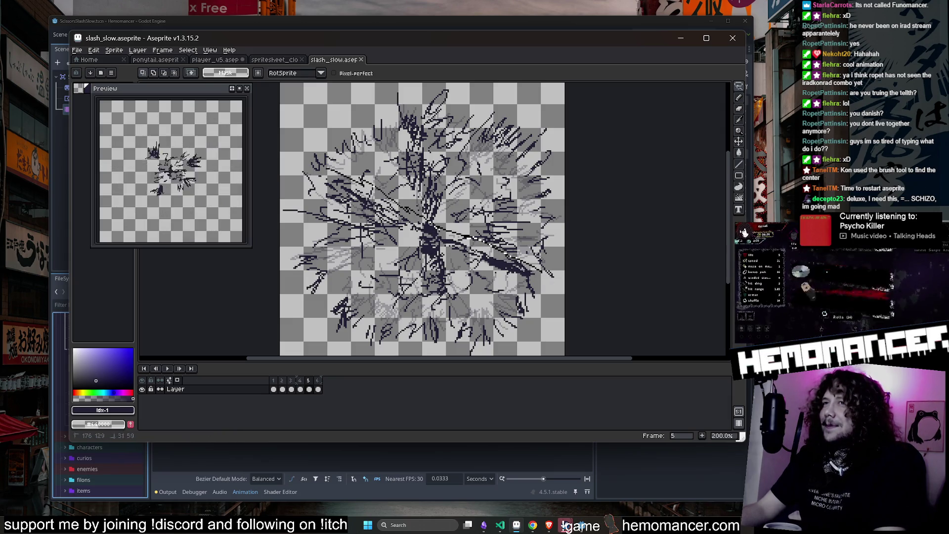
{"action": "left_click_drag", "start_coordinate": [306, 164], "coordinate": [561, 294]}
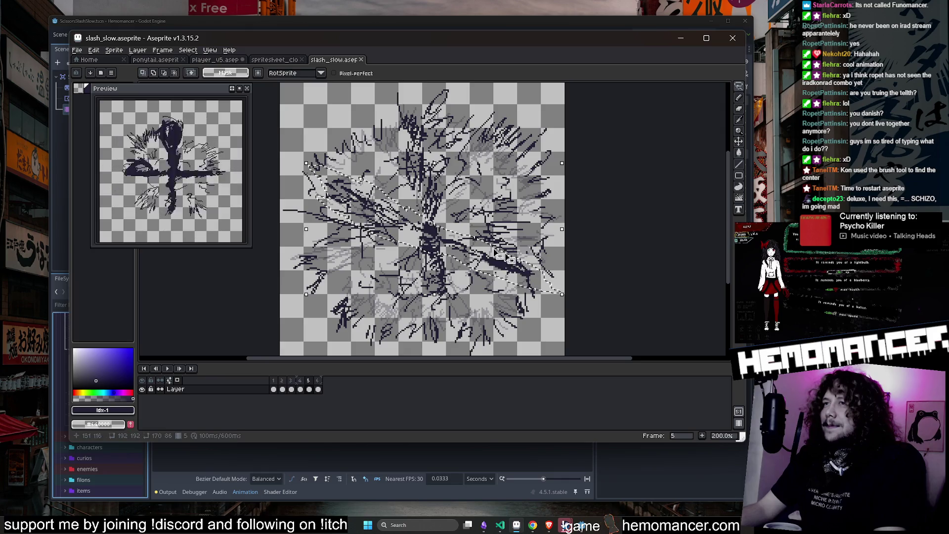
{"action": "left_click_drag", "start_coordinate": [439, 163], "coordinate": [368, 163]}
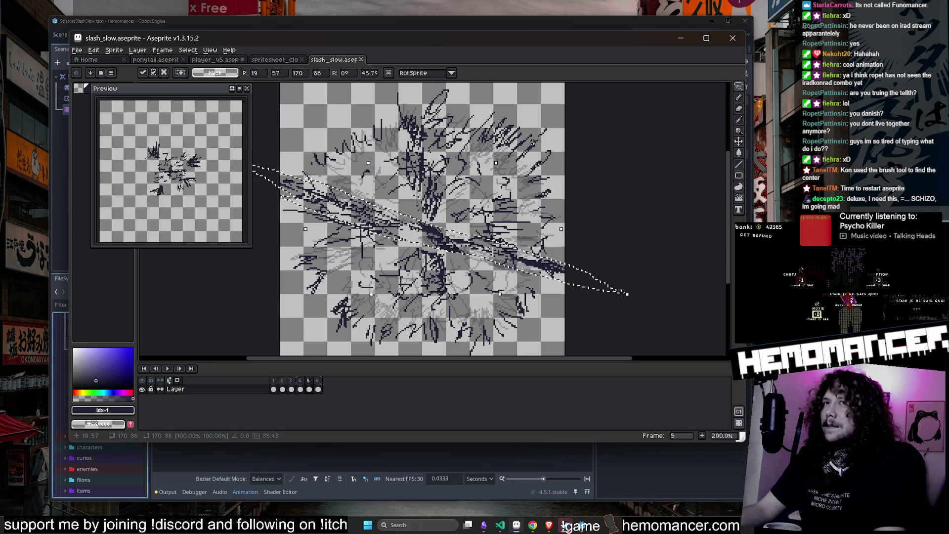
{"action": "mouse_move", "coordinate": [509, 149]}
{"action": "left_mouse_down"}
{"action": "mouse_move", "coordinate": [447, 167]}
{"action": "mouse_move", "coordinate": [441, 160]}
{"action": "left_mouse_up"}
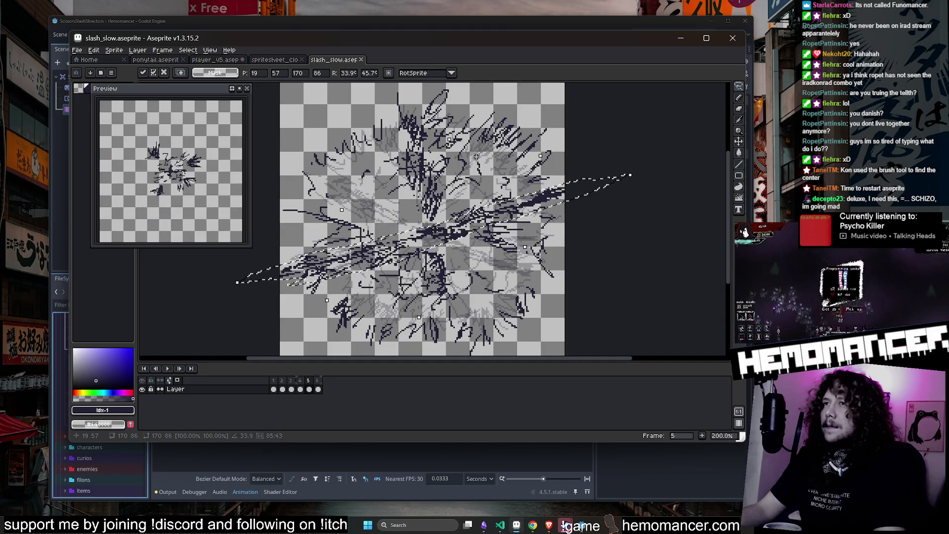
{"action": "key", "text": "Return"}
Try rotating a thin slash stroke about 36°, then cancel it.
{"action": "scroll", "coordinate": [435, 147], "scroll_direction": "down", "scroll_amount": 1}
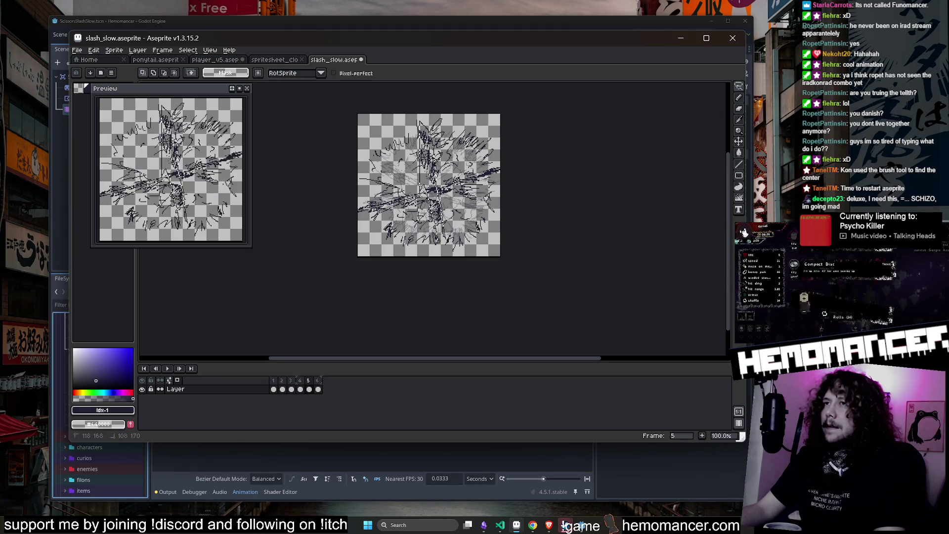
{"action": "mouse_move", "coordinate": [442, 117]}
{"action": "left_mouse_down"}
{"action": "mouse_move", "coordinate": [414, 123]}
{"action": "mouse_move", "coordinate": [477, 194]}
{"action": "left_mouse_up"}
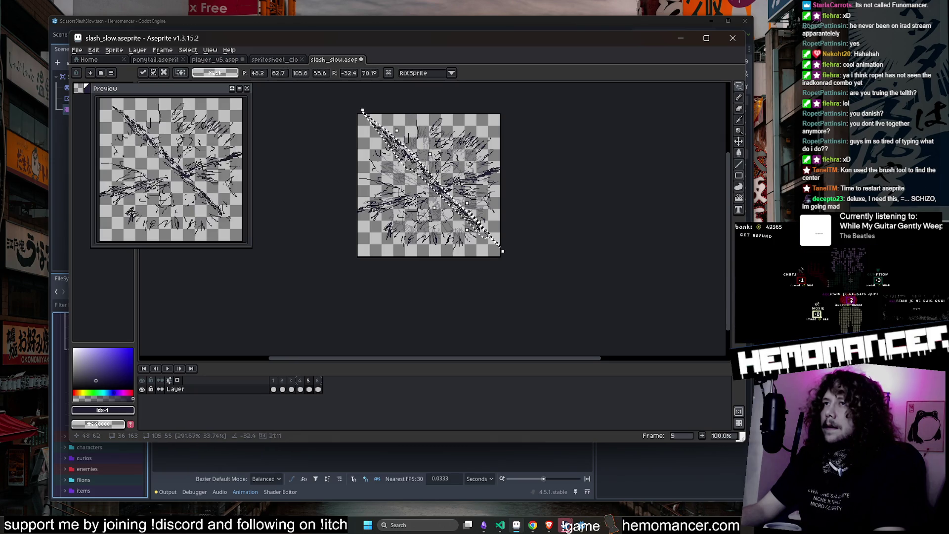
{"action": "key", "text": "Escape"}
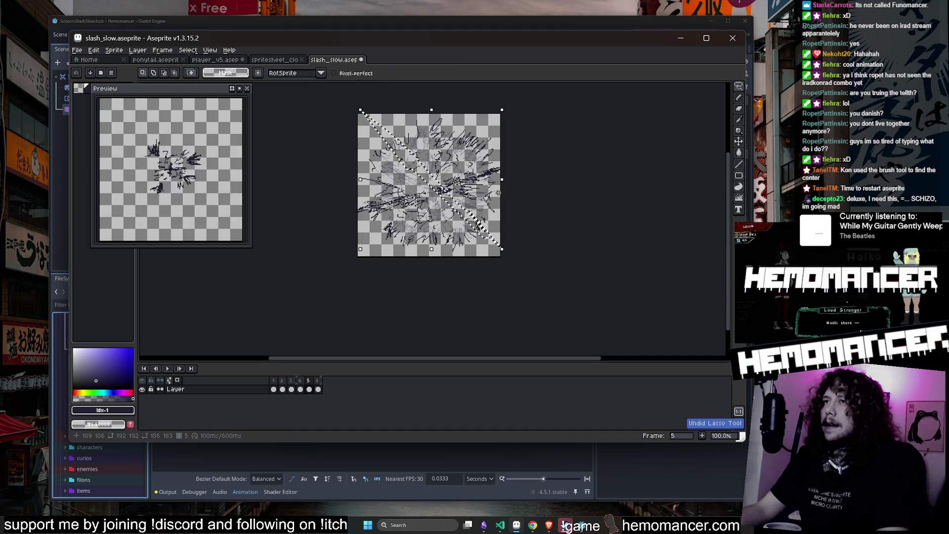
Undo the last transform, then rotate the slash about 41° counter-clockwise with skew and apply.
{"action": "scroll", "coordinate": [567, 172], "scroll_direction": "up", "scroll_amount": 2}
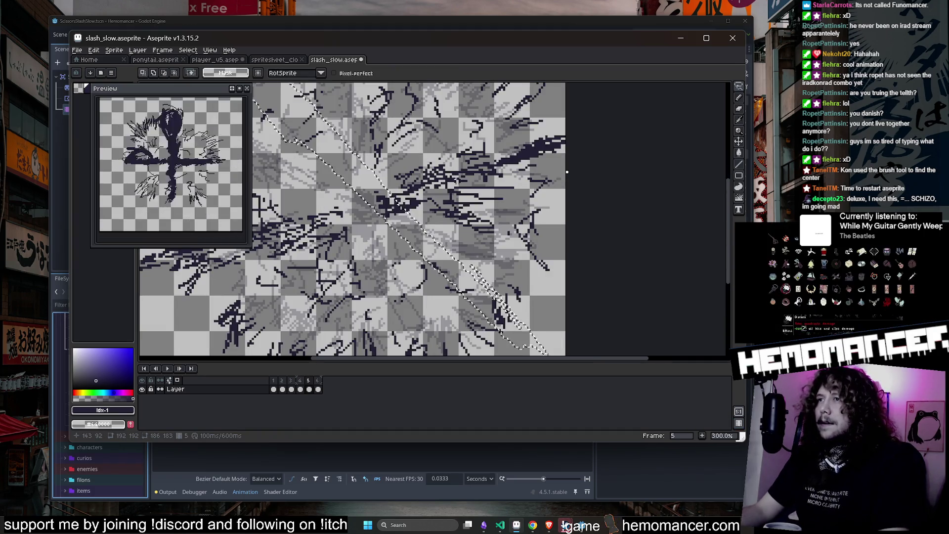
{"action": "key", "text": "ctrl+z"}
{"action": "scroll", "coordinate": [455, 198], "scroll_direction": "down", "scroll_amount": 1}
{"action": "scroll", "coordinate": [455, 160], "scroll_direction": "down", "scroll_amount": 2}
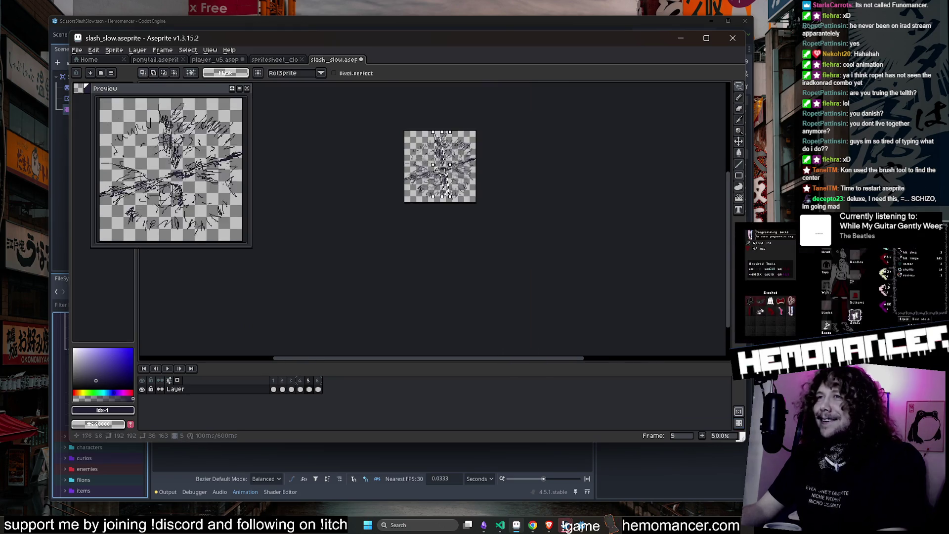
{"action": "scroll", "coordinate": [473, 132], "scroll_direction": "up", "scroll_amount": 2}
{"action": "left_click_drag", "start_coordinate": [373, 139], "coordinate": [293, 154]}
{"action": "scroll", "coordinate": [388, 188], "scroll_direction": "down", "scroll_amount": 1}
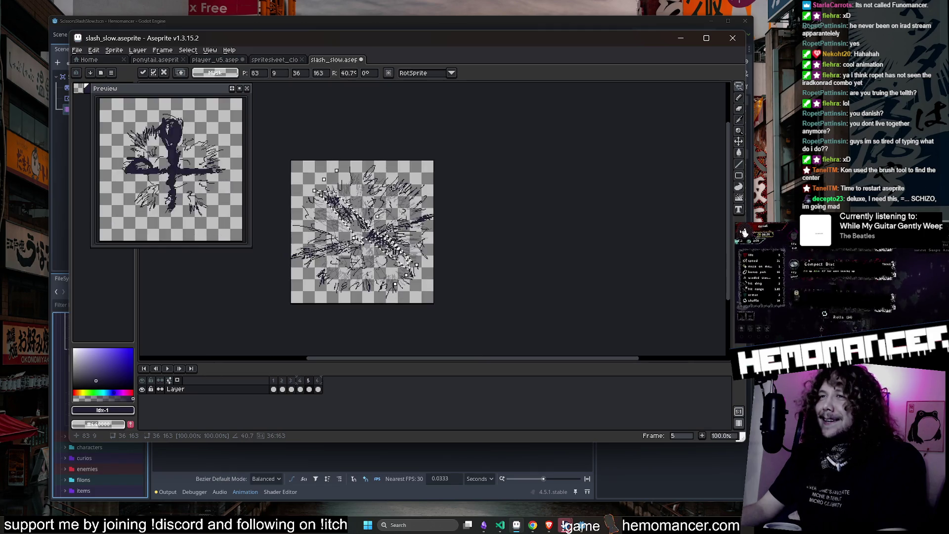
{"action": "scroll", "coordinate": [388, 205], "scroll_direction": "up", "scroll_amount": 1}
{"action": "left_click_drag", "start_coordinate": [364, 220], "coordinate": [413, 273]}
{"action": "key", "text": "Return"}
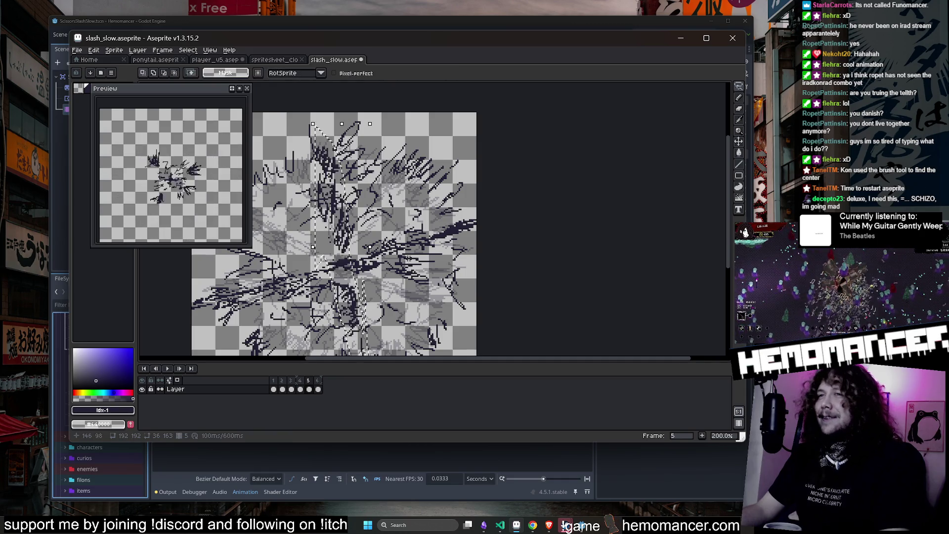
Try rotating the slash to about -22°, then undo it and clear the selection.
{"action": "scroll", "coordinate": [391, 234], "scroll_direction": "down", "scroll_amount": 1}
{"action": "left_click_drag", "start_coordinate": [393, 240], "coordinate": [397, 266]}
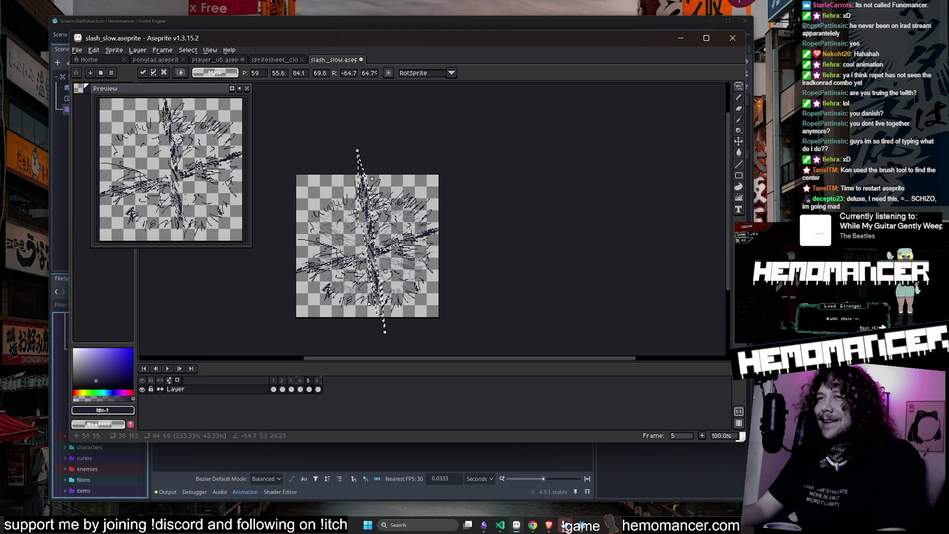
{"action": "scroll", "coordinate": [387, 209], "scroll_direction": "up", "scroll_amount": 1}
{"action": "left_click_drag", "start_coordinate": [387, 208], "coordinate": [348, 212]}
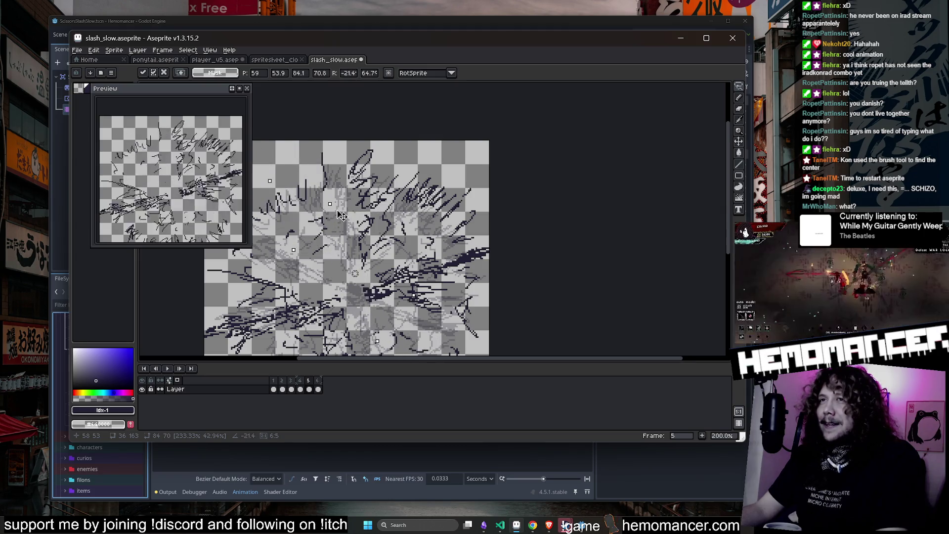
{"action": "left_click_drag", "start_coordinate": [338, 216], "coordinate": [344, 213]}
{"action": "scroll", "coordinate": [343, 212], "scroll_direction": "down", "scroll_amount": 1}
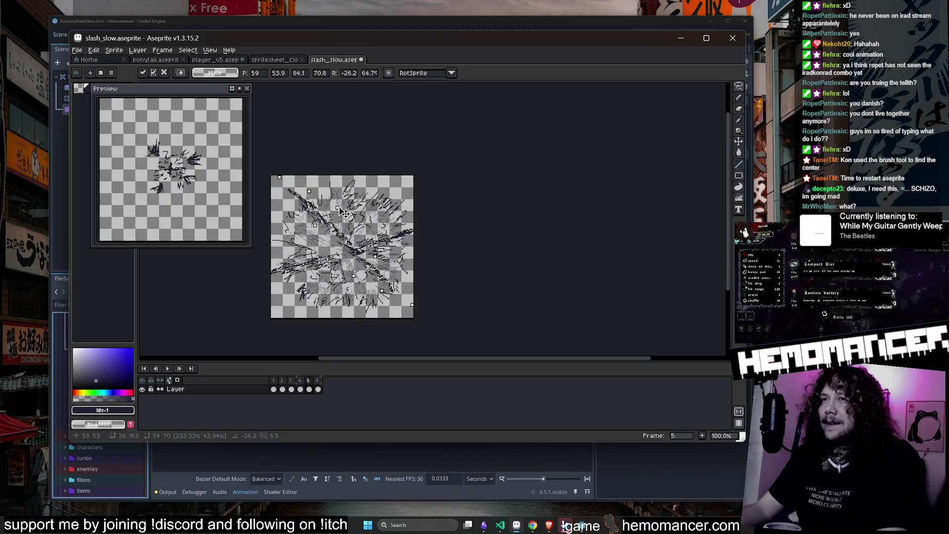
{"action": "scroll", "coordinate": [337, 212], "scroll_direction": "up", "scroll_amount": 1}
{"action": "mouse_move", "coordinate": [340, 212]}
{"action": "left_mouse_down"}
{"action": "mouse_move", "coordinate": [353, 211]}
{"action": "mouse_move", "coordinate": [330, 210]}
{"action": "left_mouse_up"}
{"action": "scroll", "coordinate": [330, 209], "scroll_direction": "down", "scroll_amount": 2}
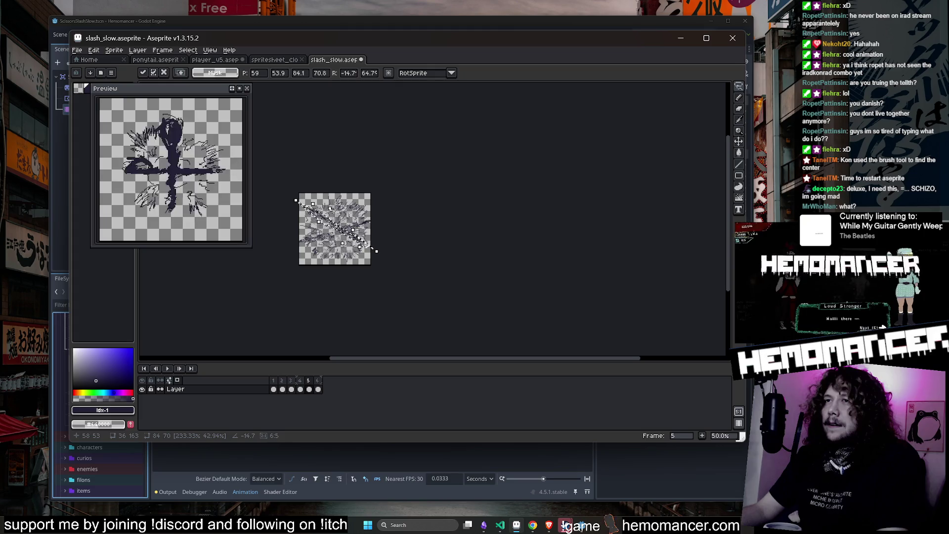
{"action": "scroll", "coordinate": [333, 211], "scroll_direction": "up", "scroll_amount": 1}
{"action": "key", "text": "Return"}
{"action": "key", "text": "ctrl+z"}
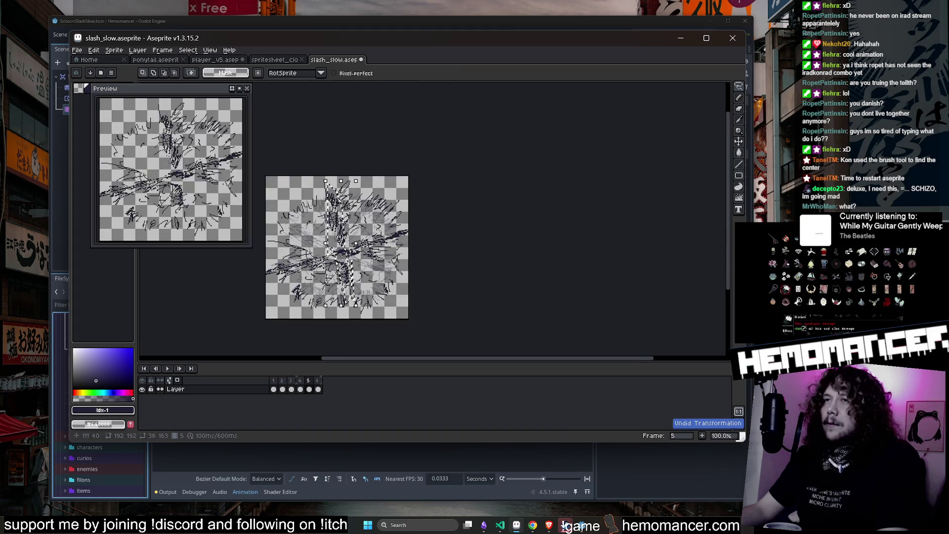
{"action": "key", "text": "ctrl+d"}
Play back the slash_slow animation and stop on frame 2.
{"action": "left_click", "coordinate": [167, 368]}
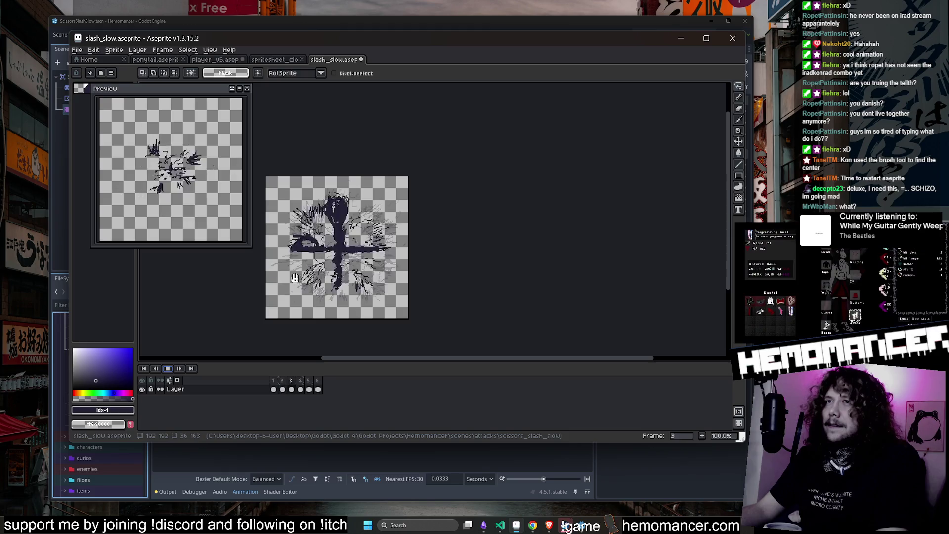
{"action": "scroll", "coordinate": [297, 259], "scroll_direction": "up", "scroll_amount": 2}
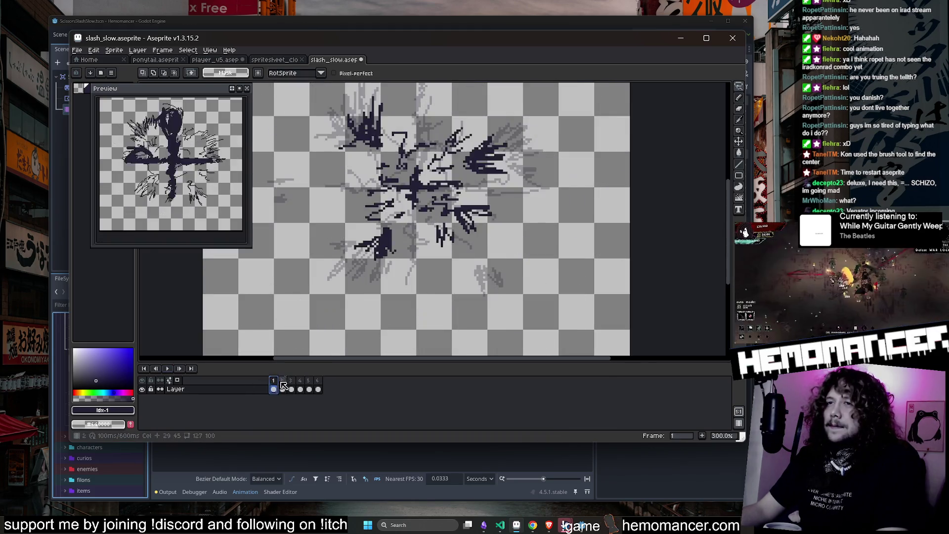
{"action": "left_click", "coordinate": [281, 389]}
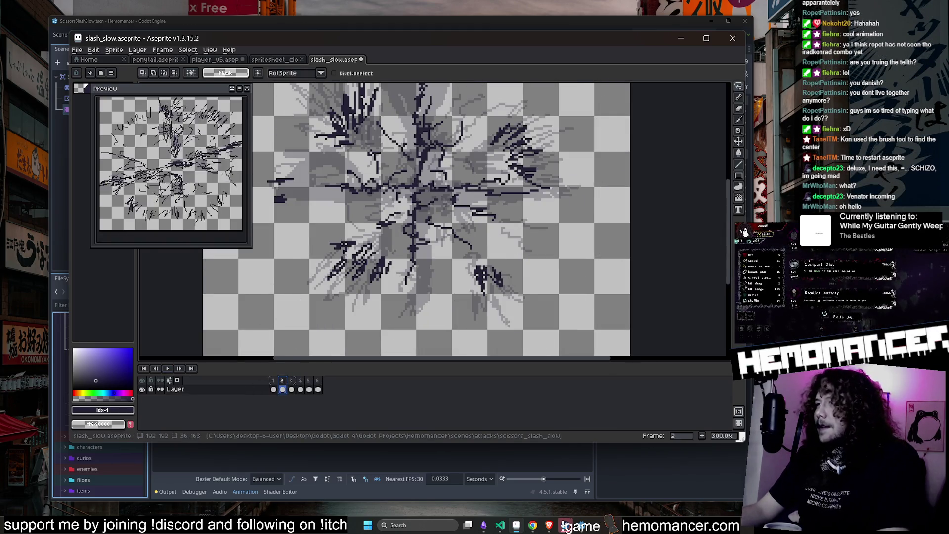